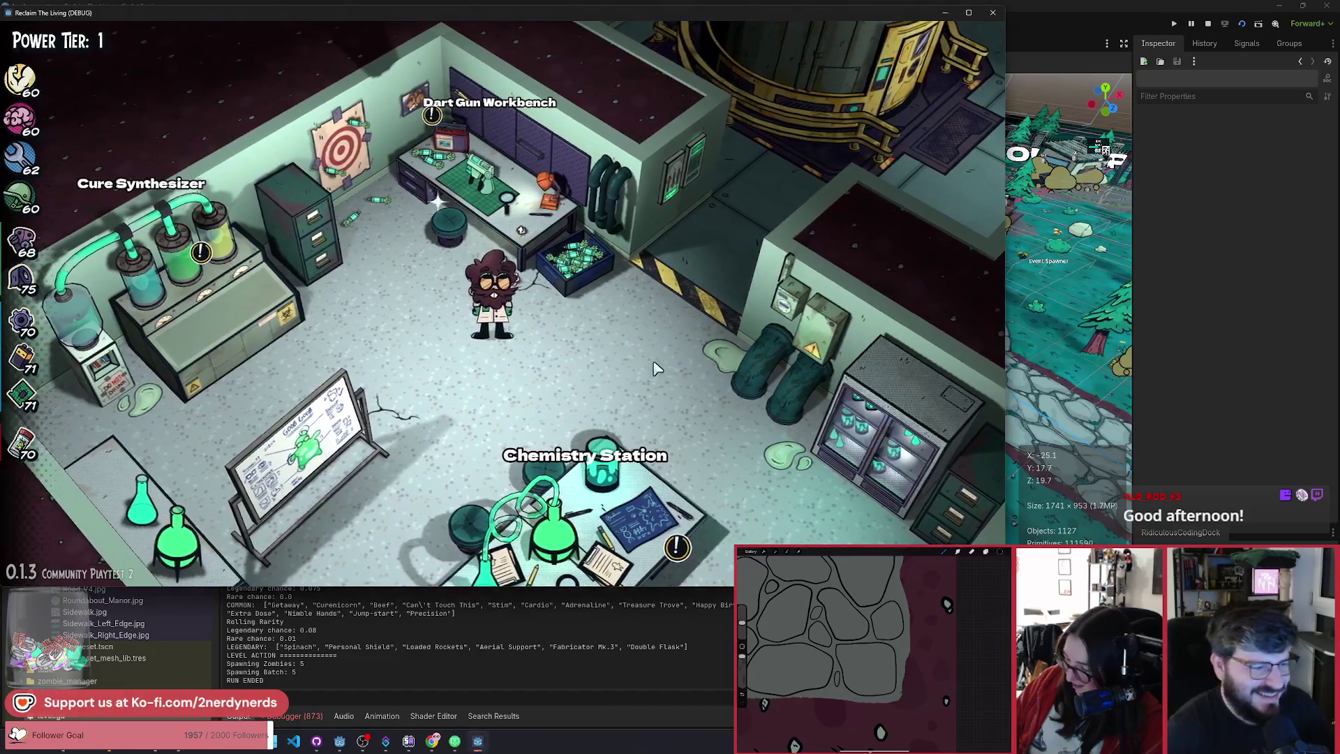
Step: Walk the scientist left, down, up and across the lab
{"action": "key", "text": "a"}
{"action": "key", "text": "s"}
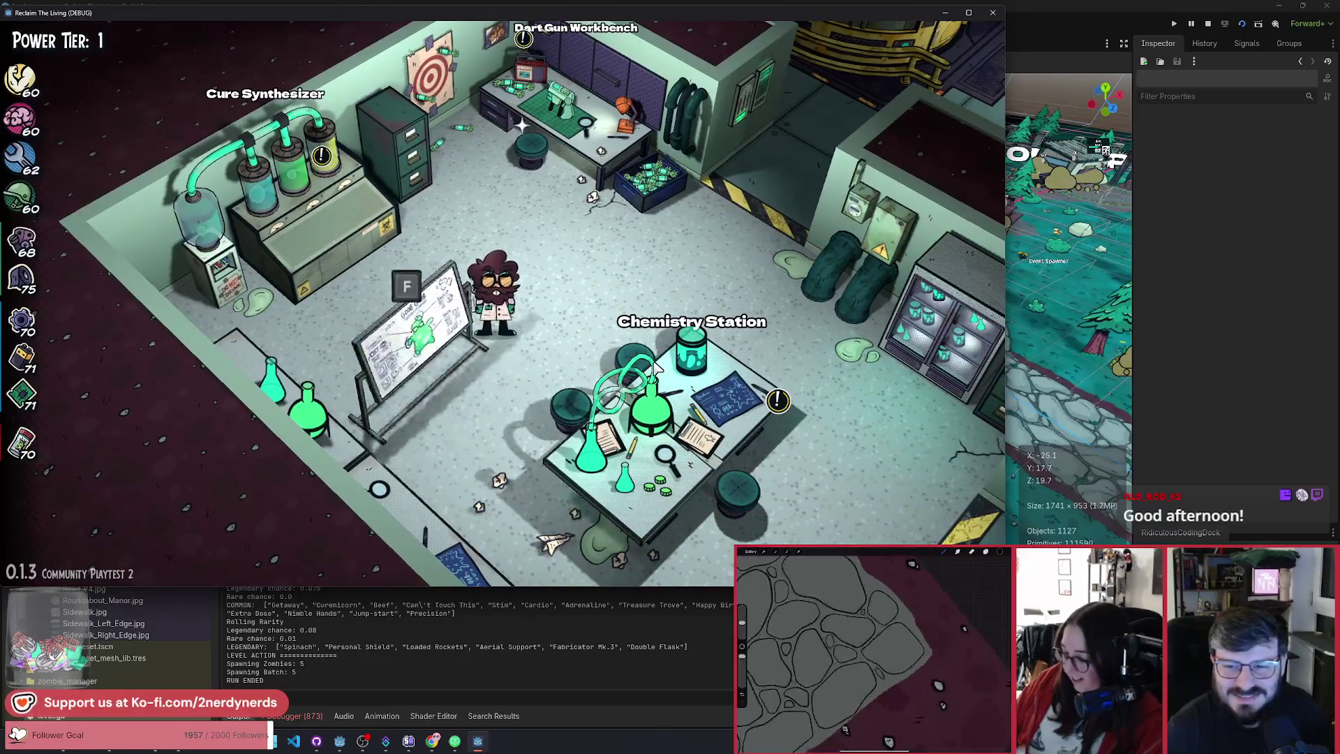
{"action": "key", "text": "w"}
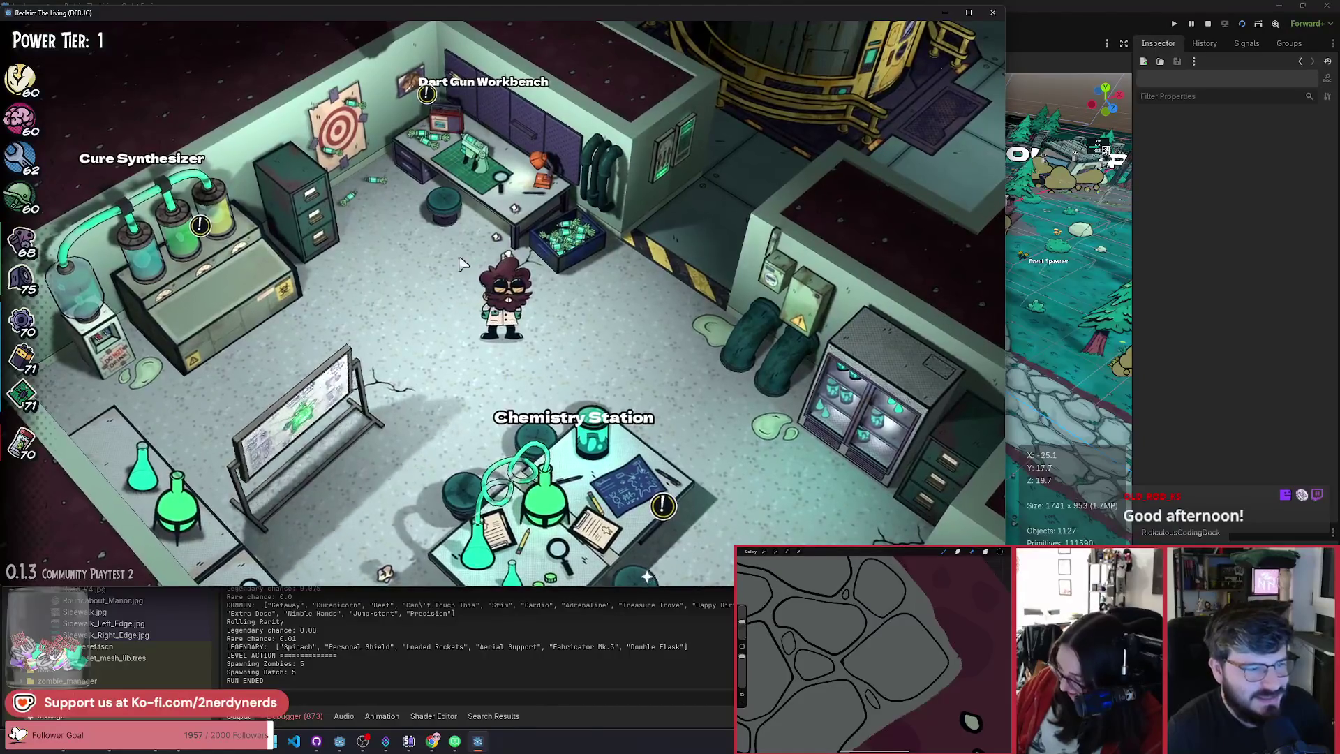
{"action": "key", "text": "a"}
{"action": "key", "text": "s"}
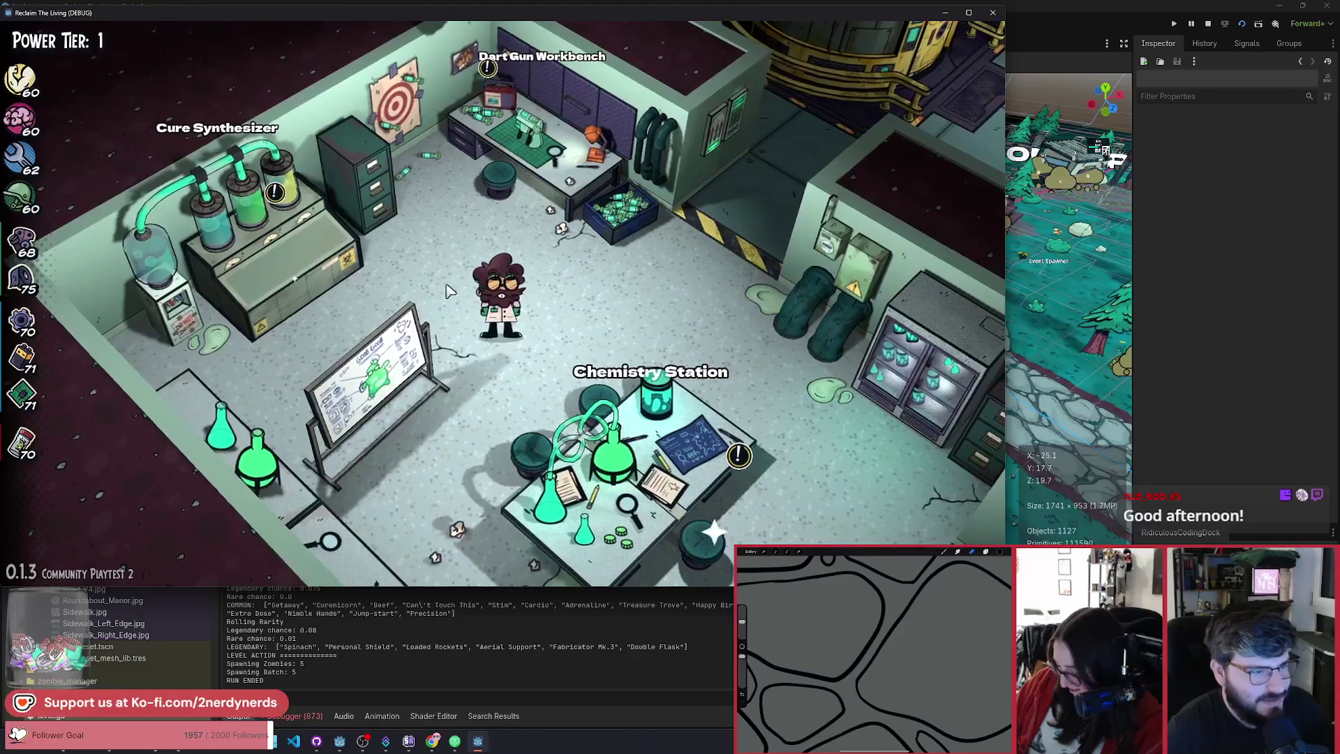
{"action": "key", "text": "d"}
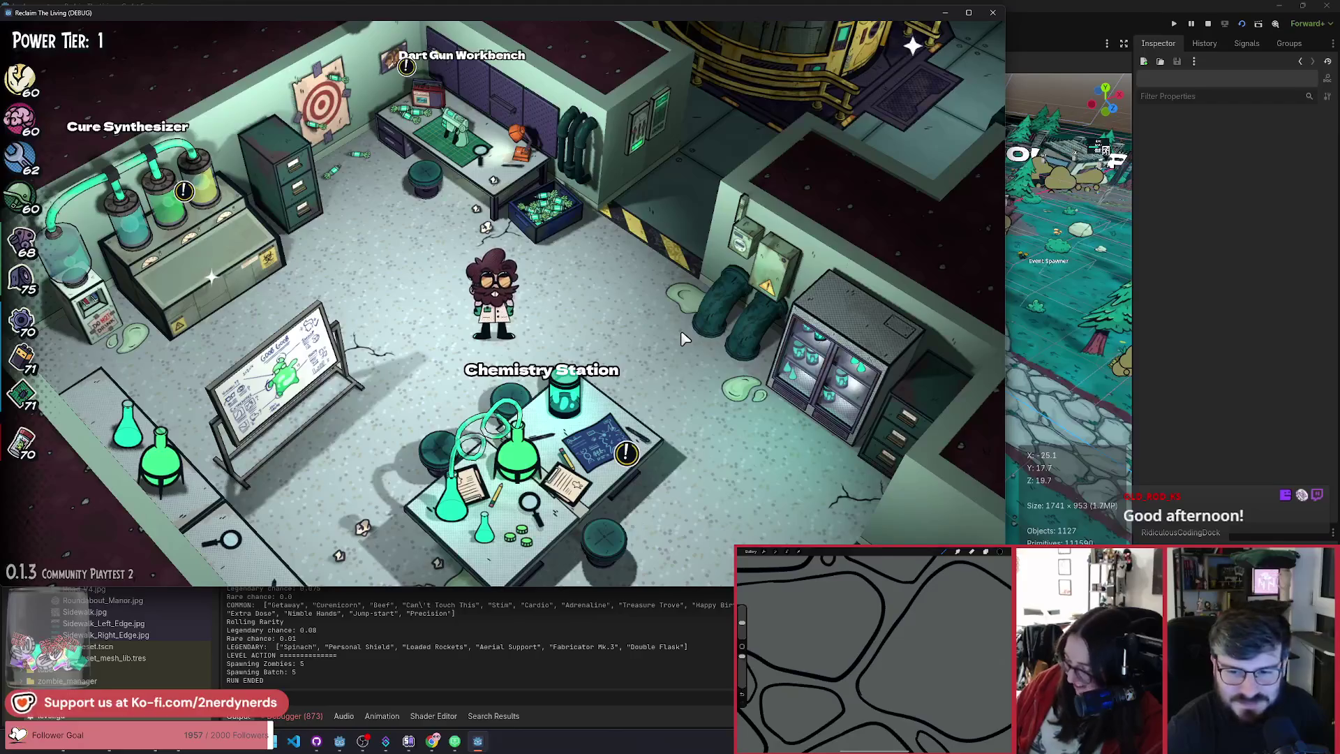
{"action": "key", "text": "a"}
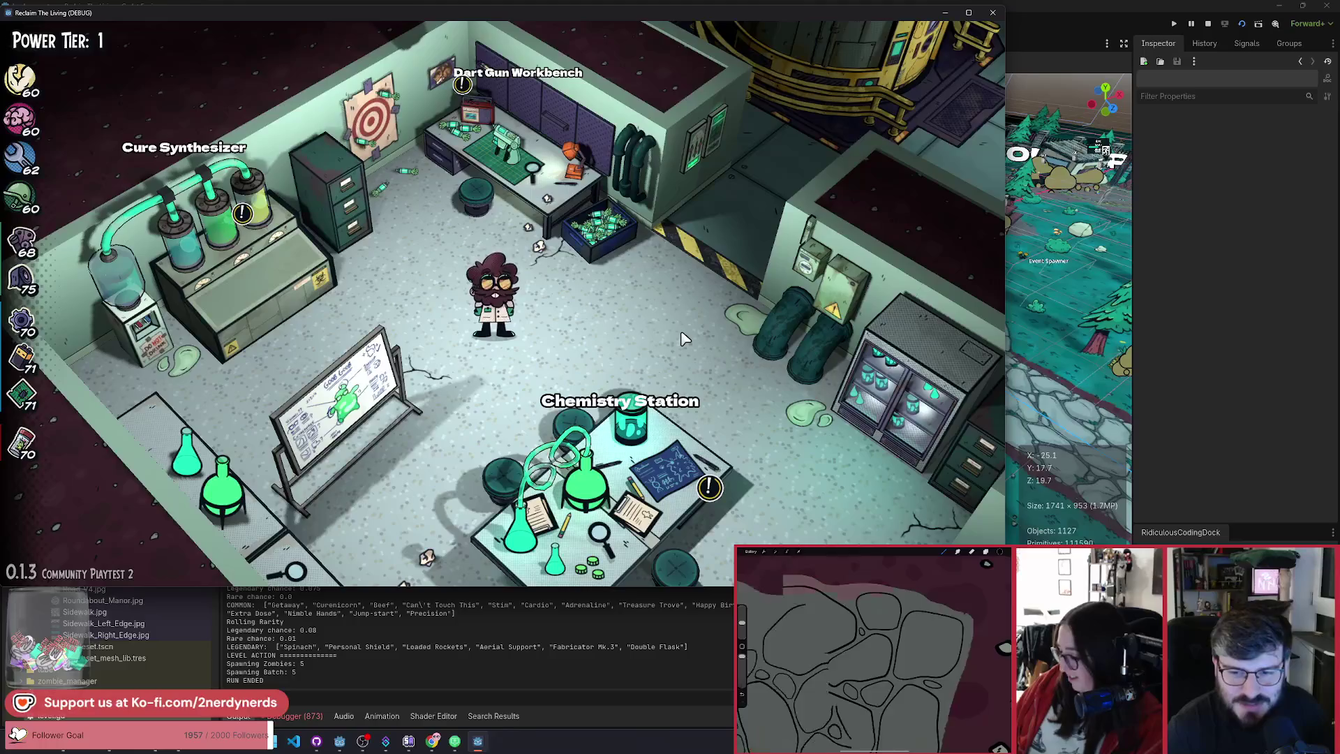
Step: Check the Dart Gun Workbench upgrades, then close them and walk away
{"action": "key", "text": "w+a"}
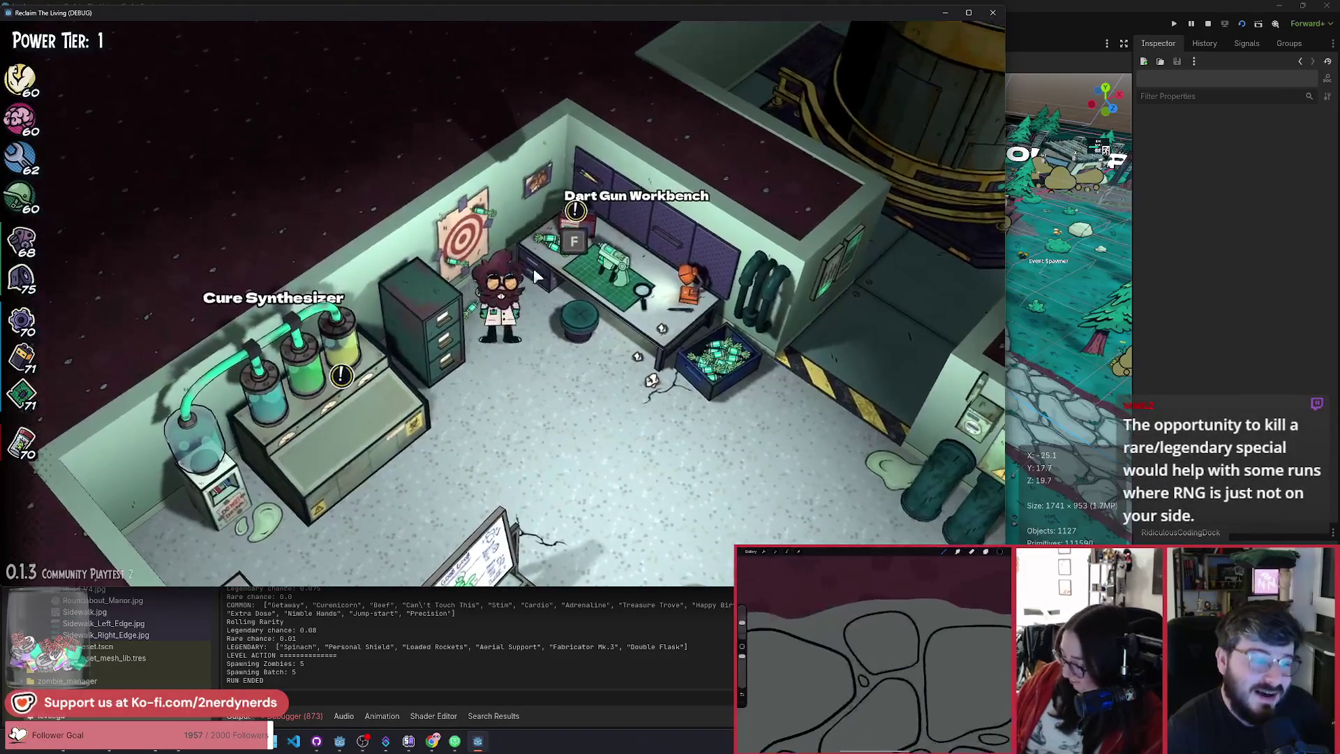
{"action": "key", "text": "f"}
{"action": "key", "text": "Escape"}
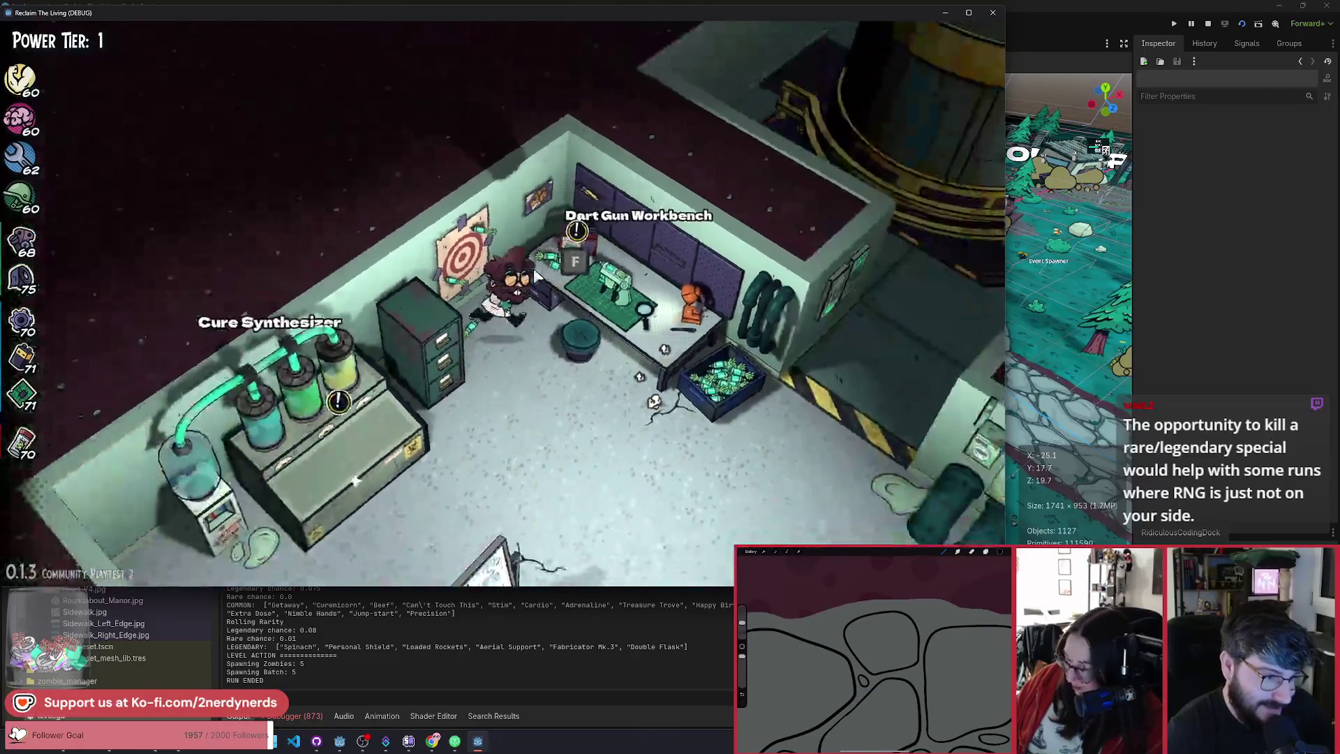
{"action": "key", "text": "s+d"}
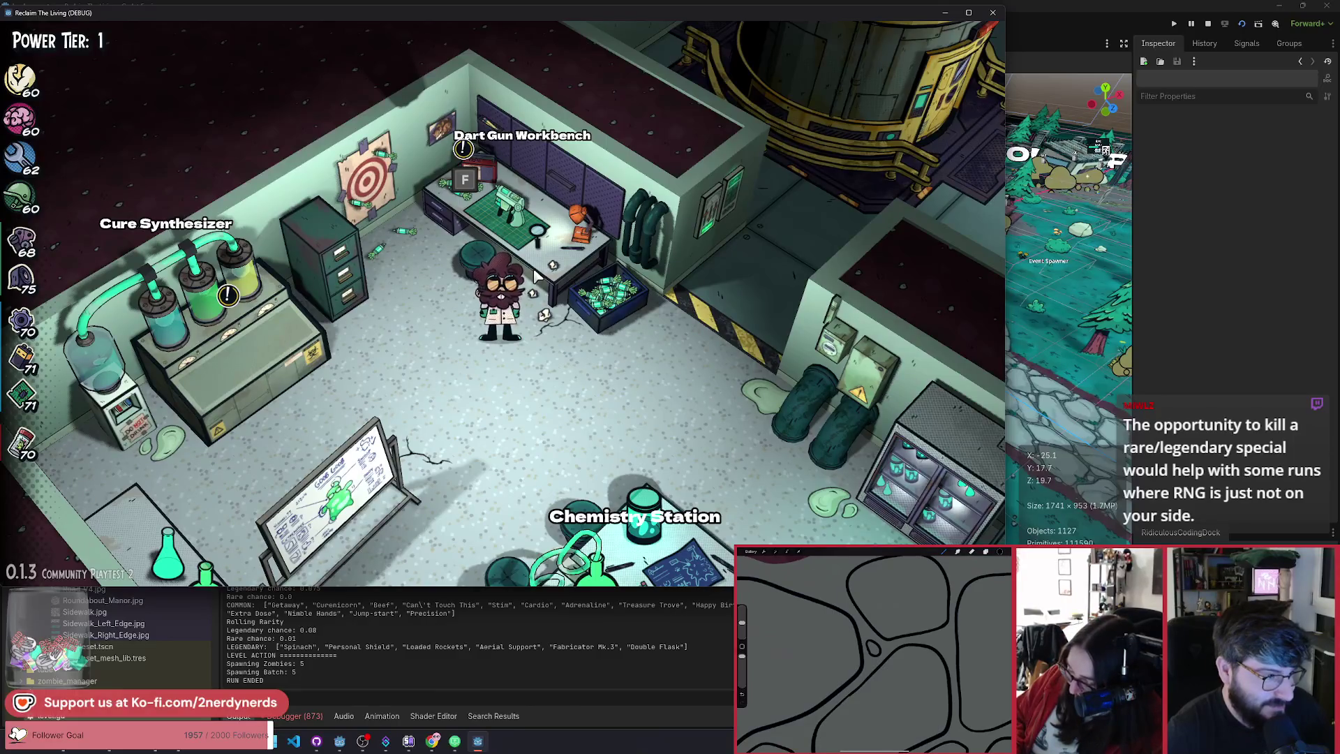
Step: Walk past the filing cabinet and workbench stool, then switch over to Miro
{"action": "key", "text": "a"}
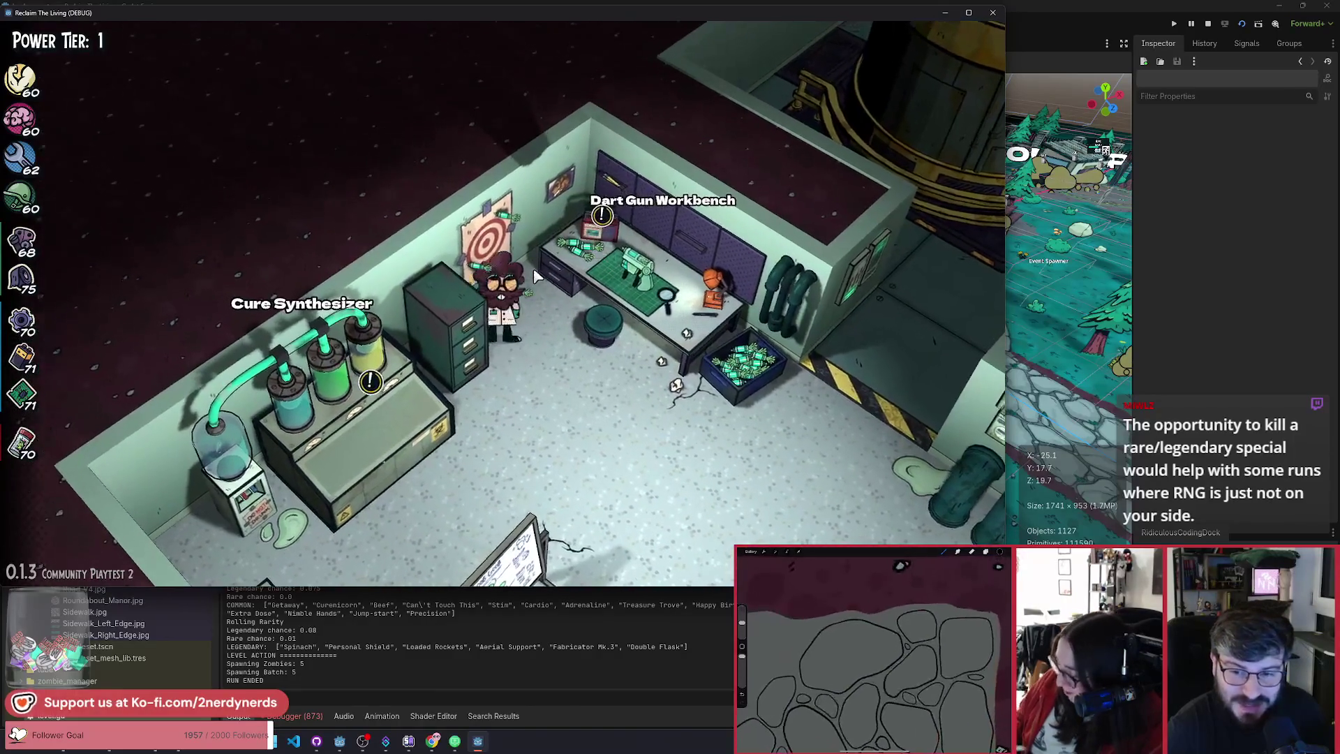
{"action": "key", "text": "d"}
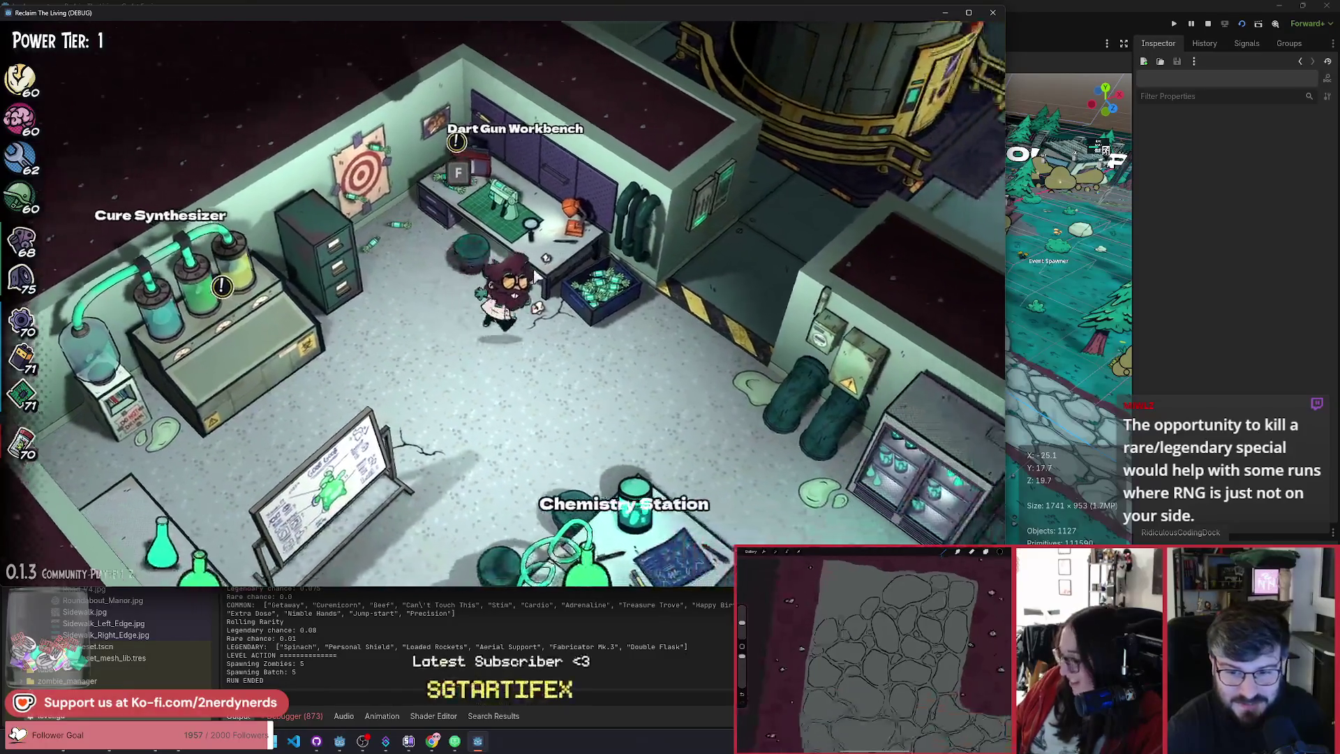
{"action": "key", "text": "alt+Tab"}
{"action": "key", "text": "alt+Tab"}
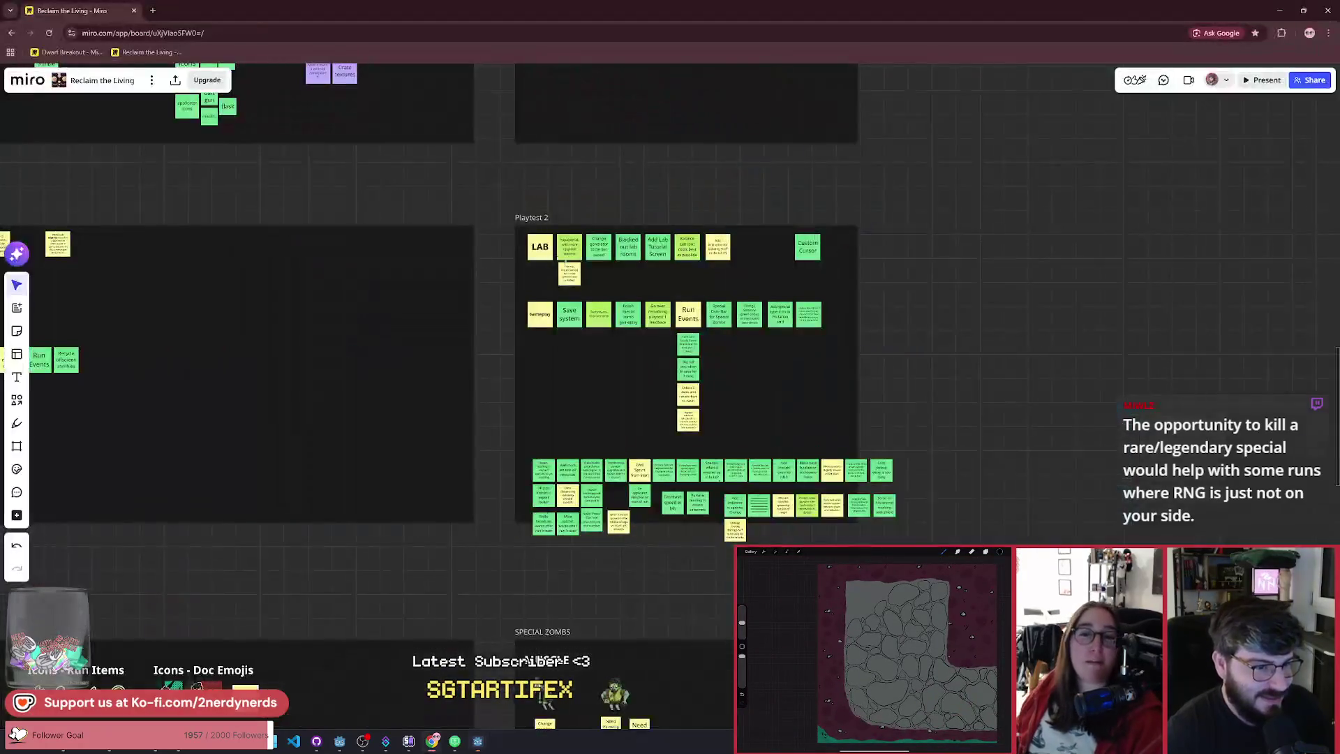
Step: Replace the duplicate Warm Bodies sticky's text with 'Make throwable darts minigame'
{"action": "scroll", "coordinate": [418, 328], "scroll_direction": "down", "scroll_amount": 5}
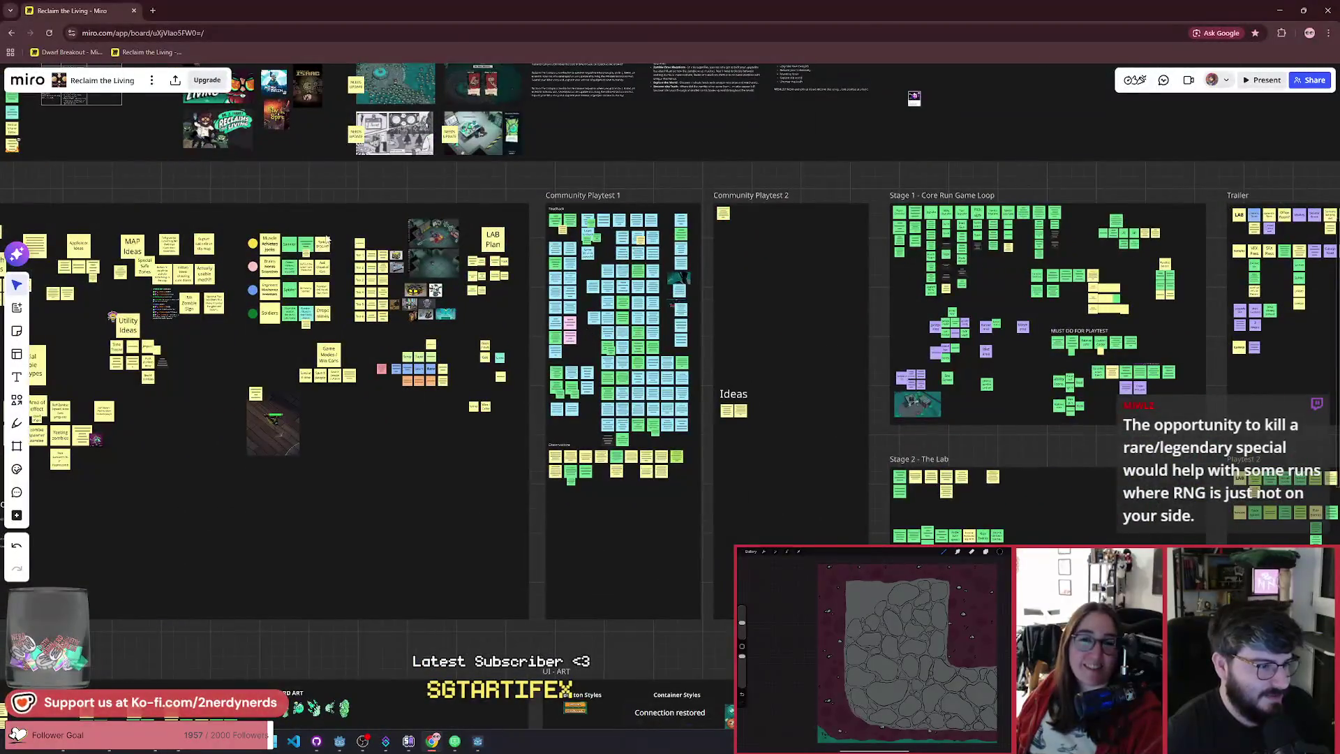
{"action": "scroll", "coordinate": [552, 293], "scroll_direction": "left", "scroll_amount": 10}
{"action": "scroll", "coordinate": [513, 286], "scroll_direction": "up", "scroll_amount": 10}
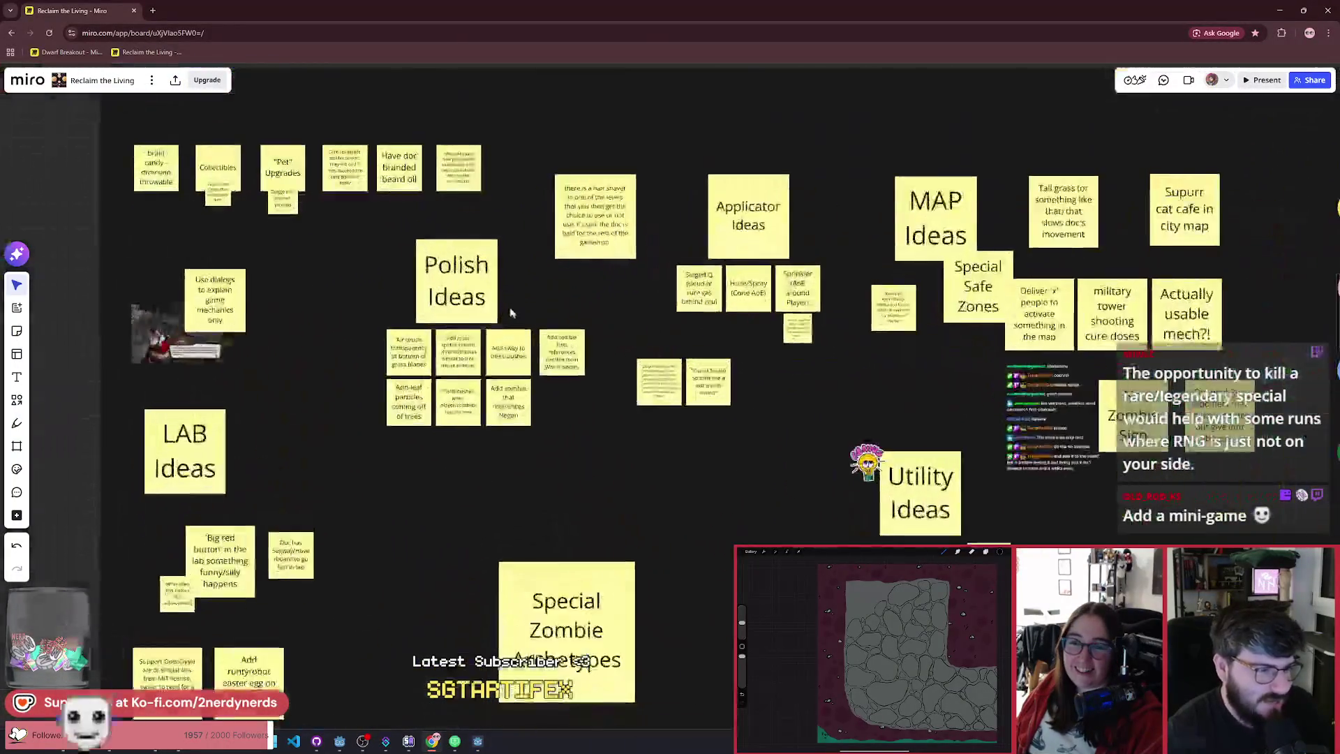
{"action": "left_click", "coordinate": [565, 488]}
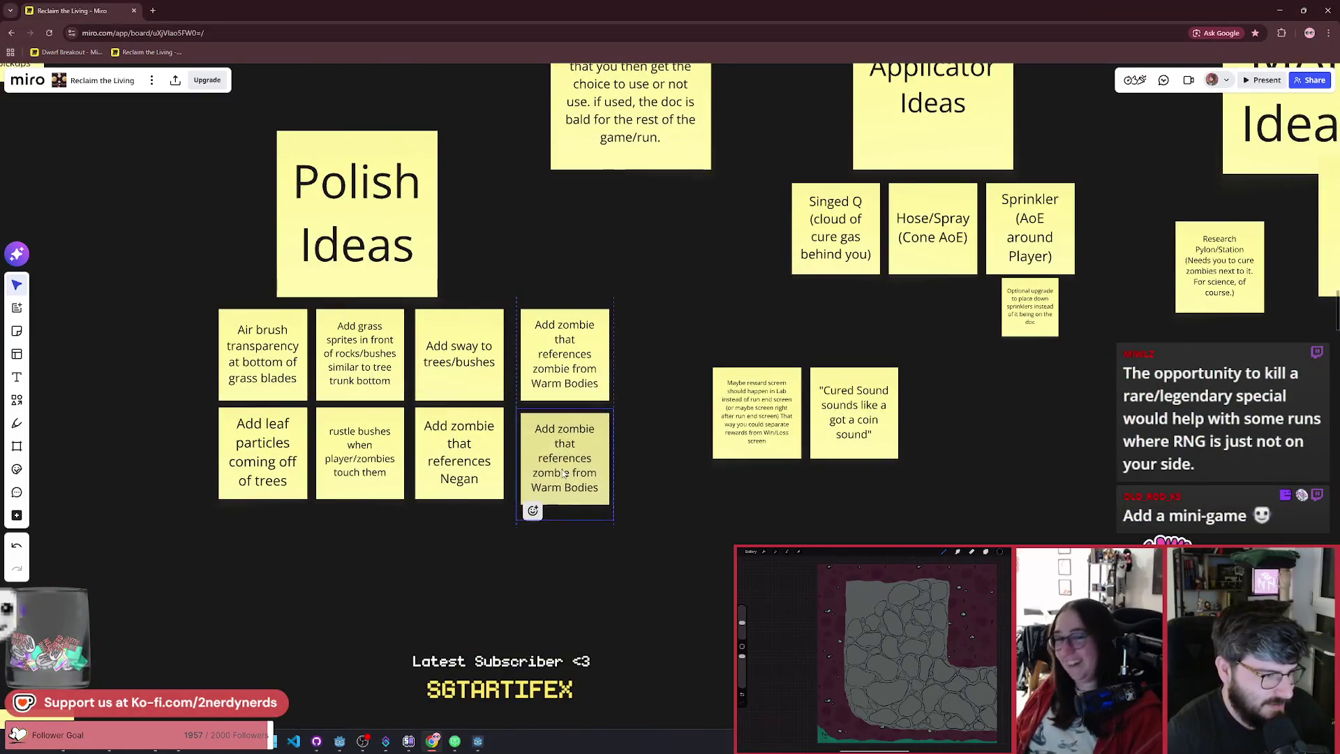
{"action": "scroll", "coordinate": [565, 492], "scroll_direction": "up", "scroll_amount": 5}
{"action": "double_click", "coordinate": [569, 465]}
{"action": "key", "text": "ctrl+a"}
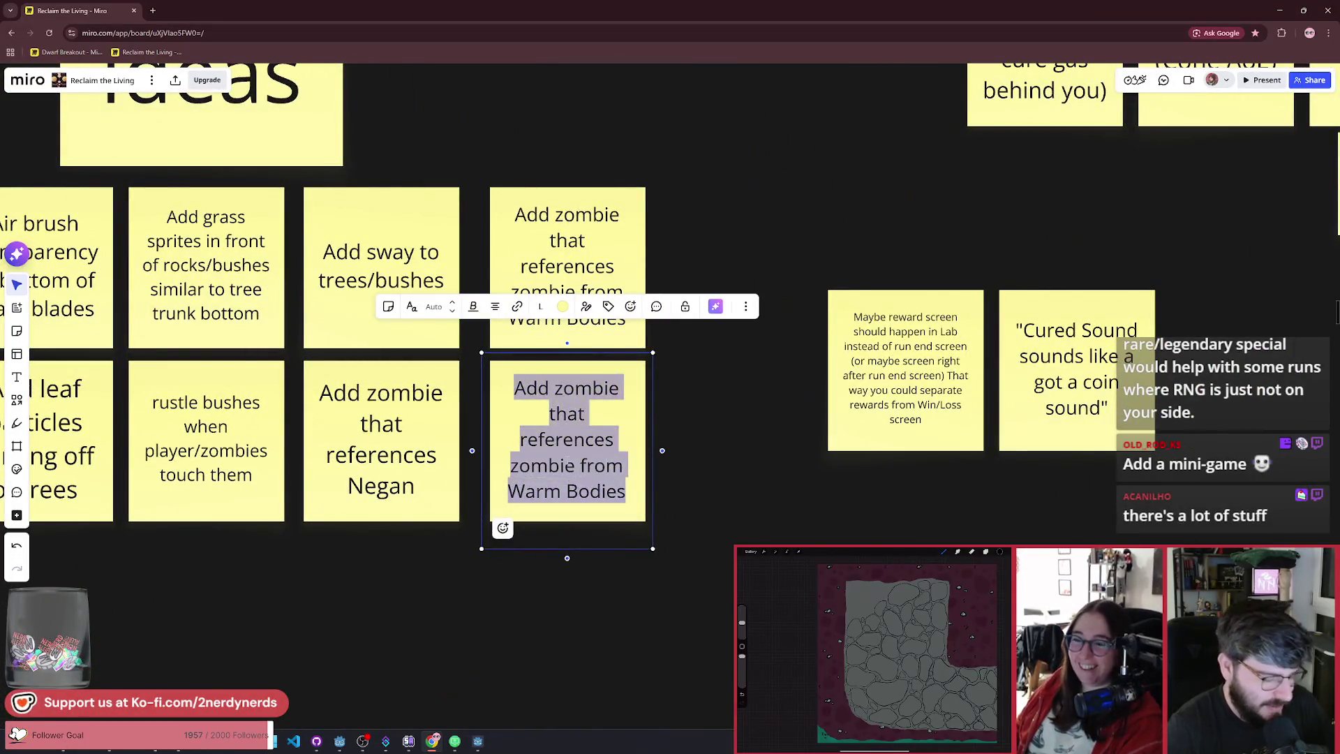
{"action": "type", "text": "mAKE"}
{"action": "key", "text": "BackSpace"}
{"action": "key", "text": "BackSpace"}
{"action": "key", "text": "BackSpace"}
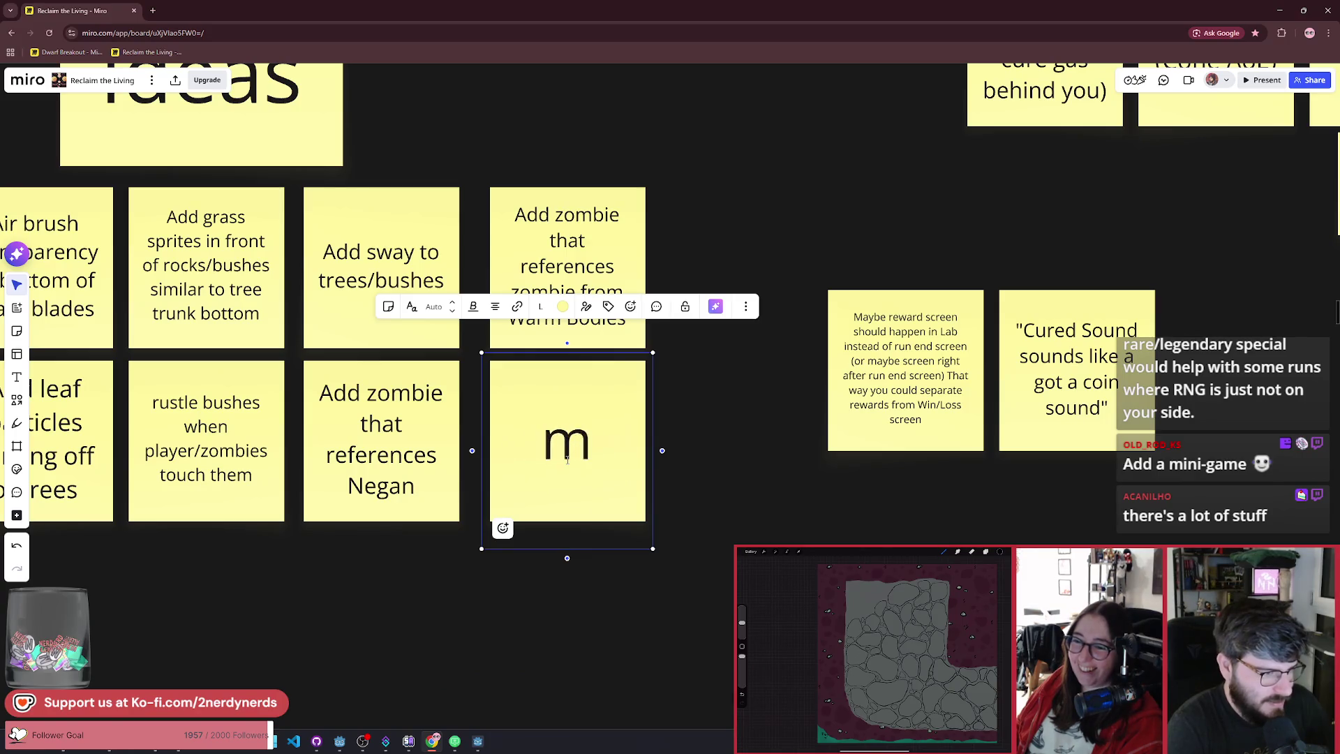
{"action": "key", "text": "BackSpace"}
{"action": "type", "text": "Make throw"}
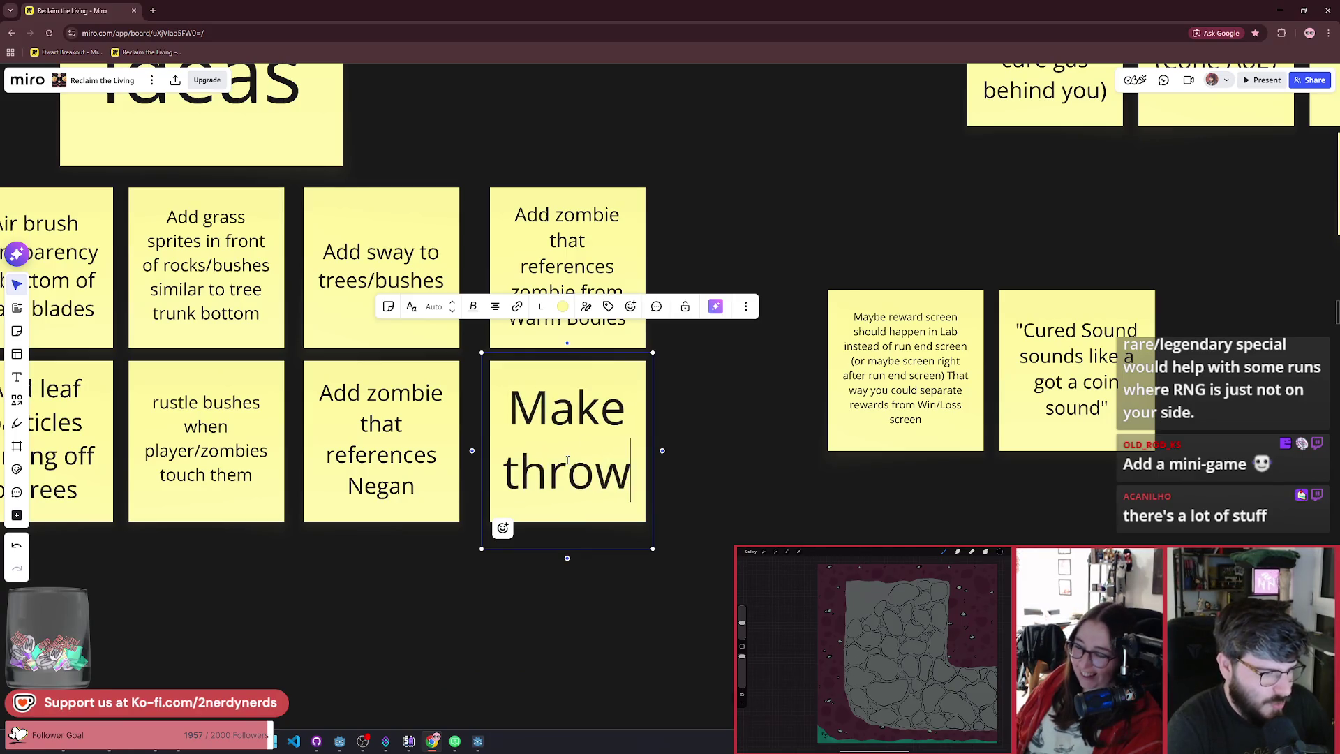
{"action": "type", "text": "able dart"}
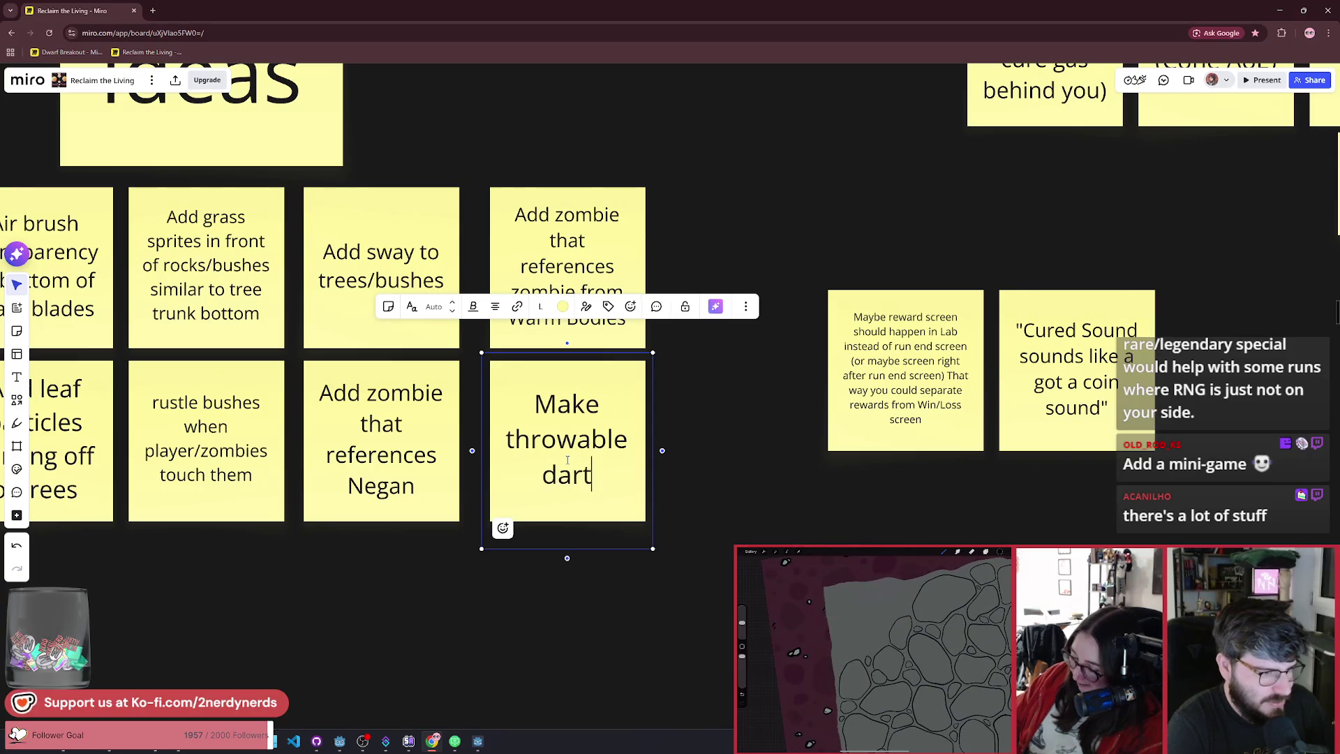
{"action": "type", "text": "s minigame"}
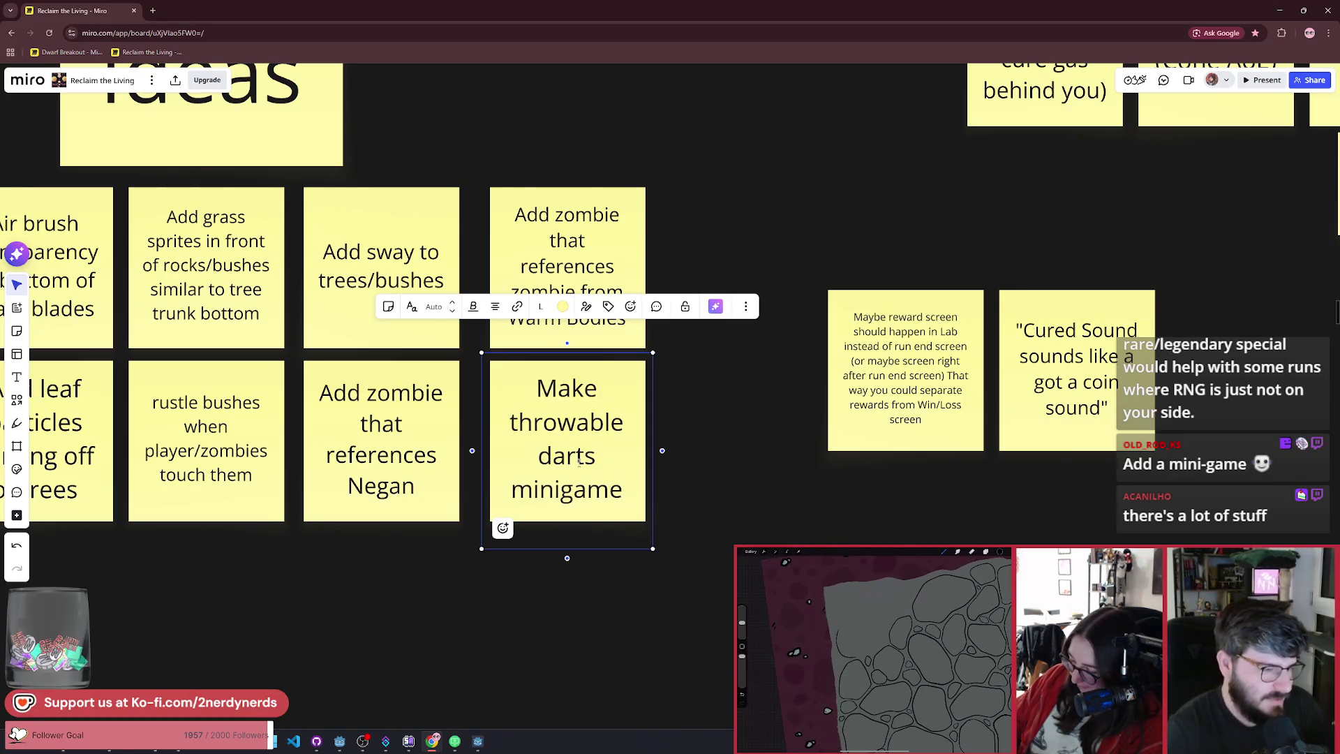
{"action": "left_click", "coordinate": [738, 503]}
Step: Look around other regions of the Miro board, then switch to the Godot editor
{"action": "scroll", "coordinate": [738, 504], "scroll_direction": "down", "scroll_amount": 5}
{"action": "scroll", "coordinate": [577, 518], "scroll_direction": "right", "scroll_amount": 10}
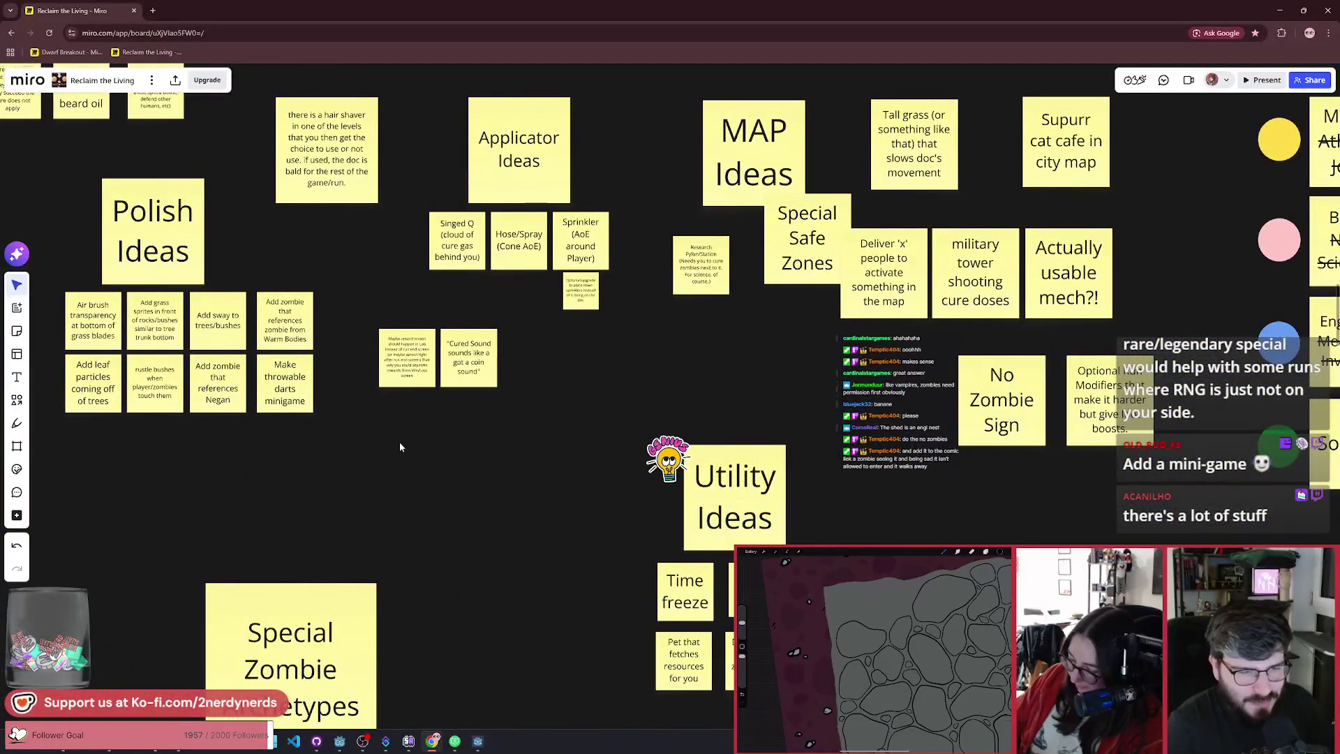
{"action": "scroll", "coordinate": [461, 457], "scroll_direction": "down", "scroll_amount": 10}
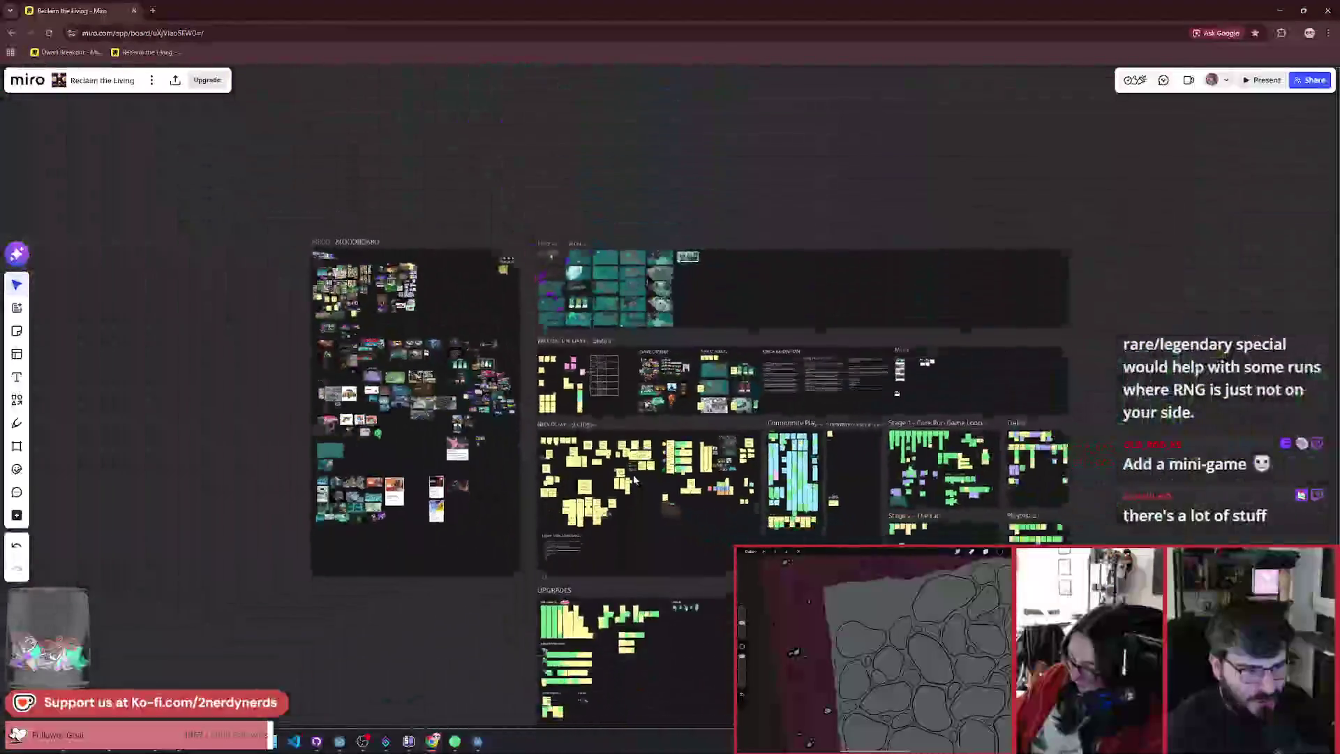
{"action": "scroll", "coordinate": [634, 475], "scroll_direction": "down", "scroll_amount": 3}
{"action": "scroll", "coordinate": [859, 468], "scroll_direction": "up", "scroll_amount": 10}
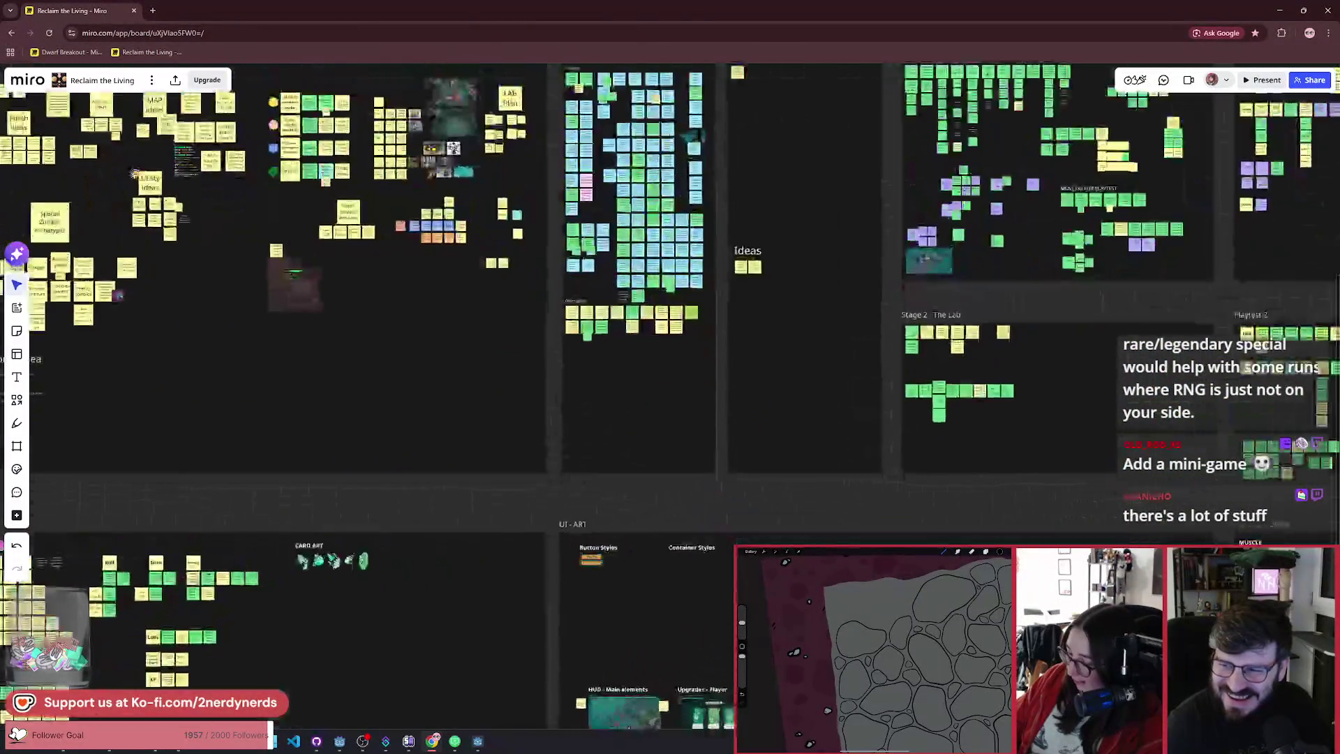
{"action": "mouse_move", "coordinate": [858, 469]}
{"action": "left_mouse_down"}
{"action": "mouse_move", "coordinate": [346, 260]}
{"action": "mouse_move", "coordinate": [628, 349]}
{"action": "mouse_move", "coordinate": [819, 379]}
{"action": "mouse_move", "coordinate": [730, 299]}
{"action": "left_mouse_up"}
{"action": "scroll", "coordinate": [729, 311], "scroll_direction": "down", "scroll_amount": 3}
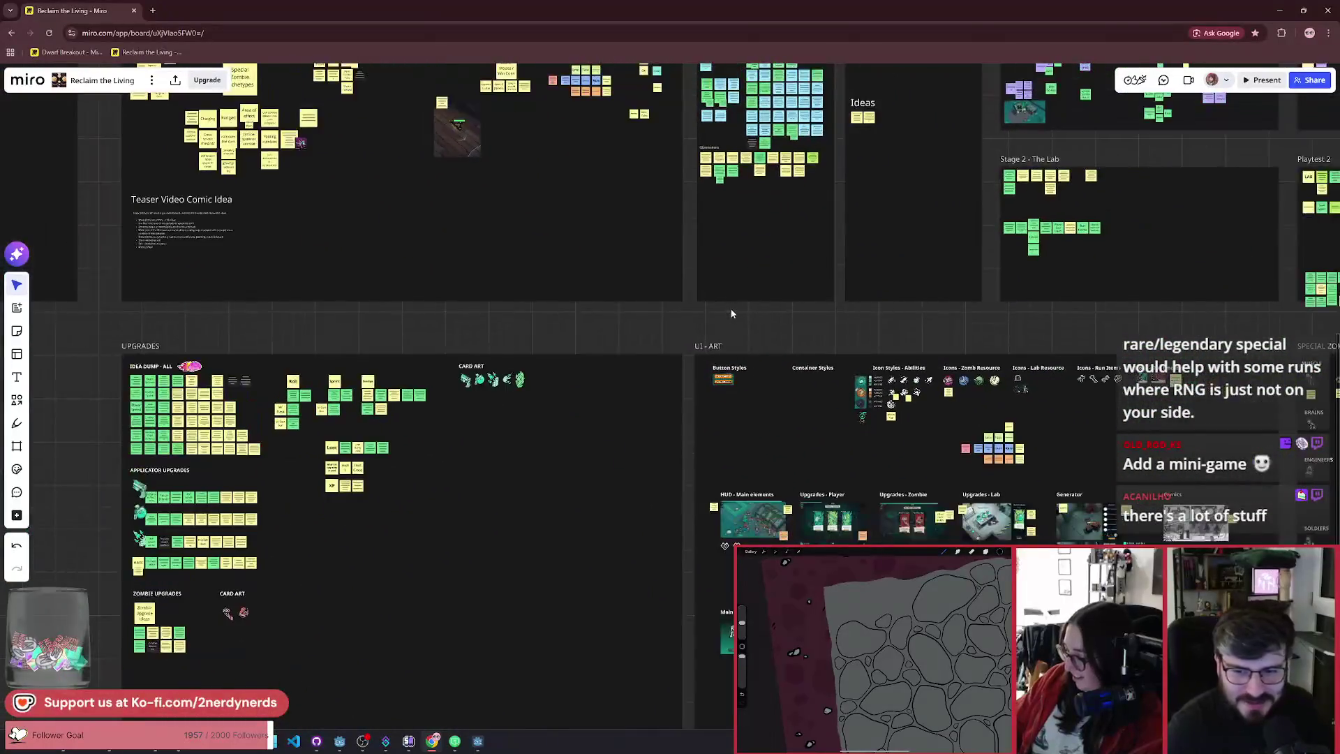
{"action": "scroll", "coordinate": [813, 314], "scroll_direction": "up", "scroll_amount": 2}
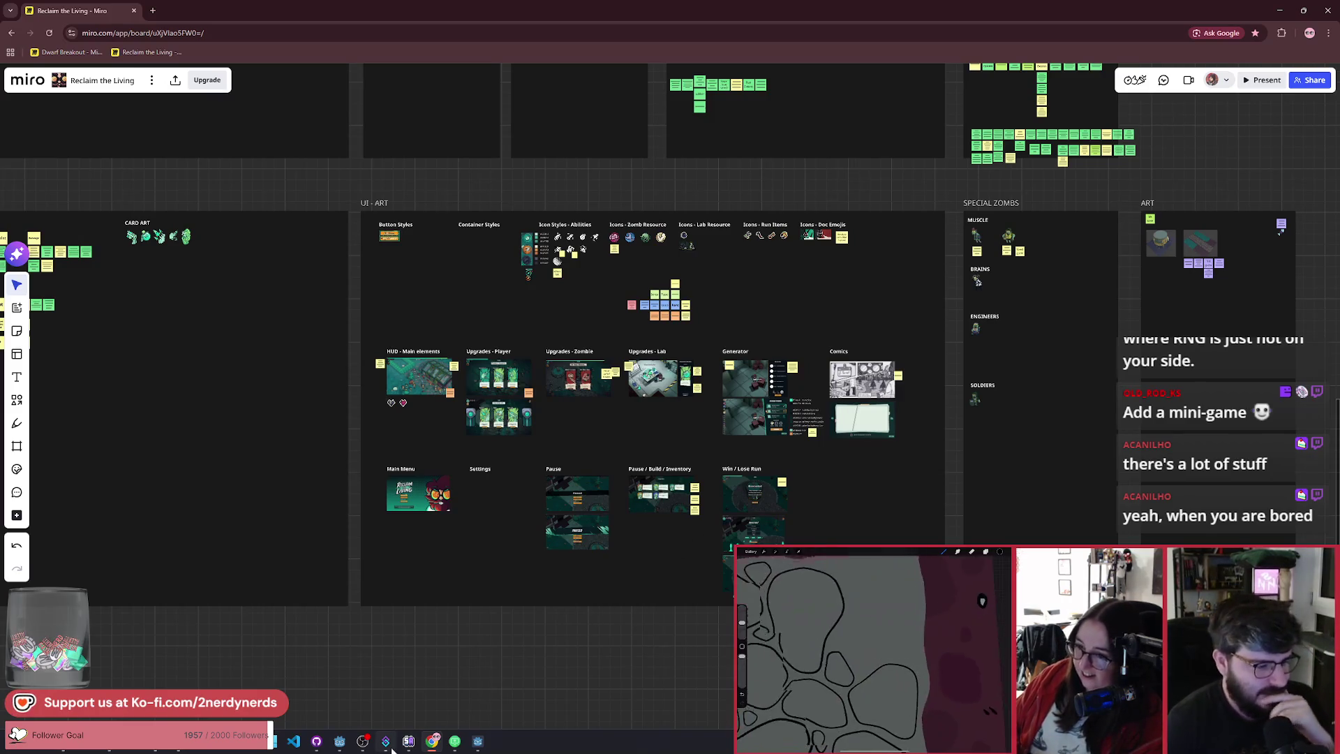
{"action": "mouse_move", "coordinate": [372, 751]}
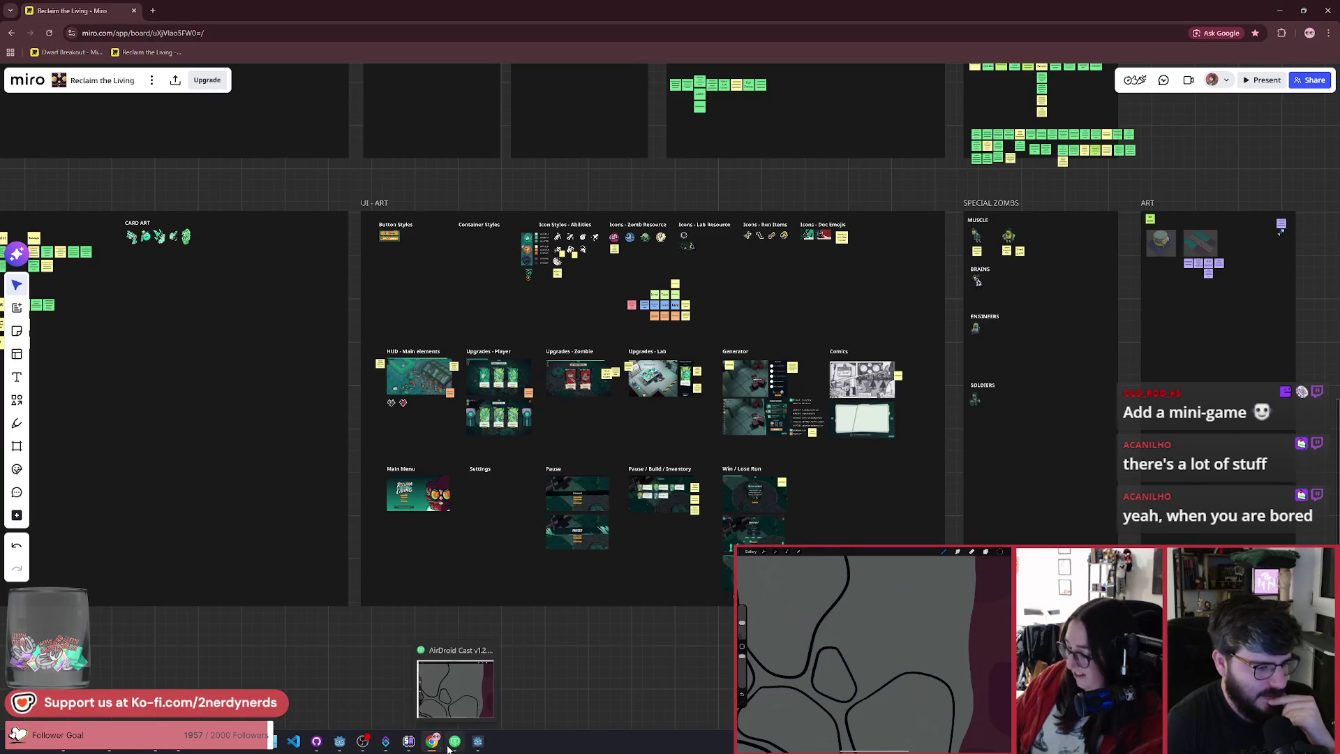
{"action": "left_click", "coordinate": [478, 745]}
Step: Bring the Reclaim The Living (DEBUG) window in front of the editor
{"action": "left_click", "coordinate": [478, 744]}
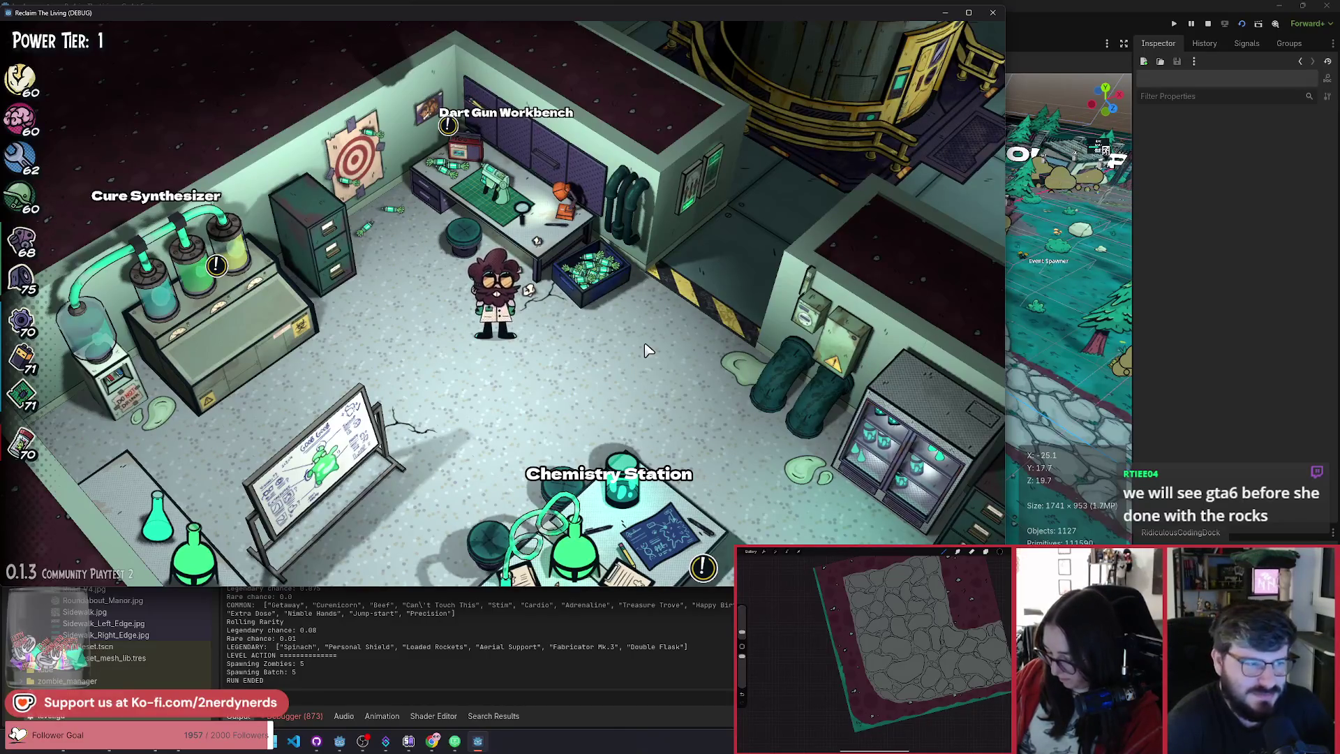
Step: Delete the saved game progress, relaunch the game, and dismiss the Ferret Manor welcome
{"action": "key", "text": "Escape"}
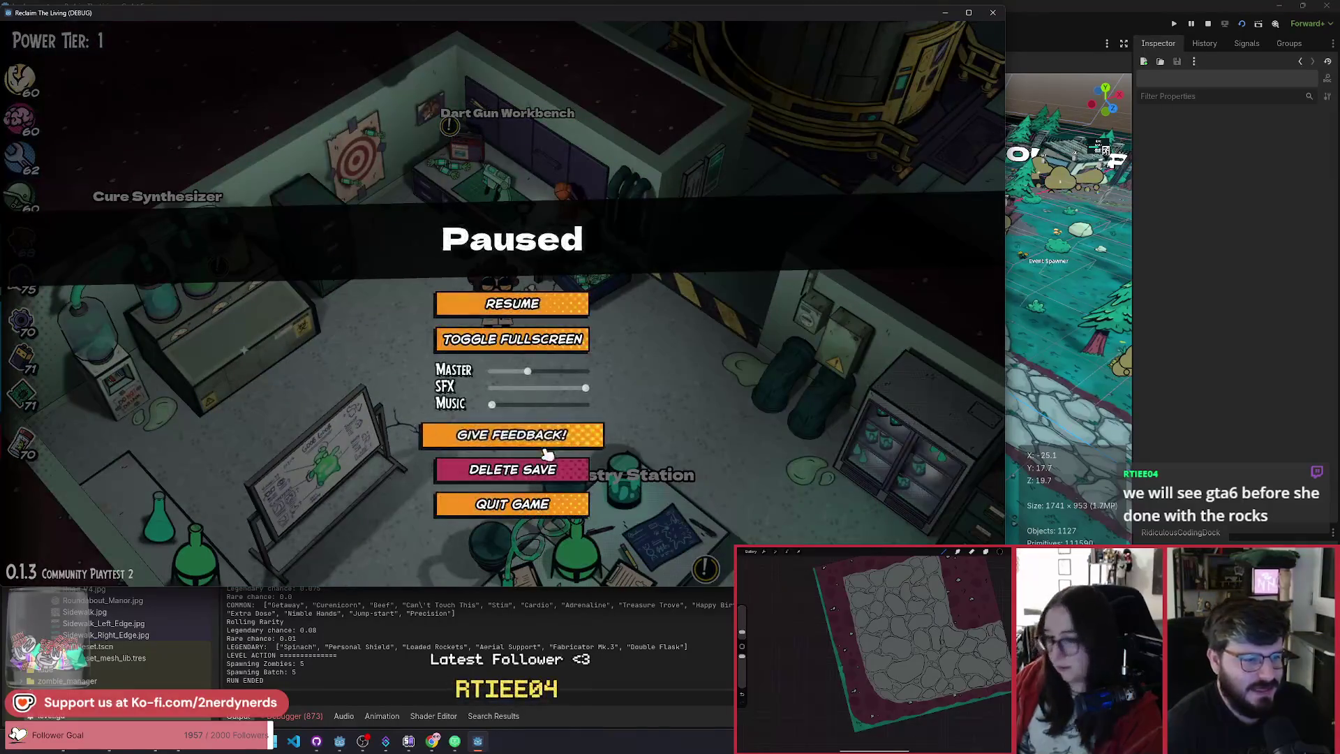
{"action": "left_click", "coordinate": [544, 471]}
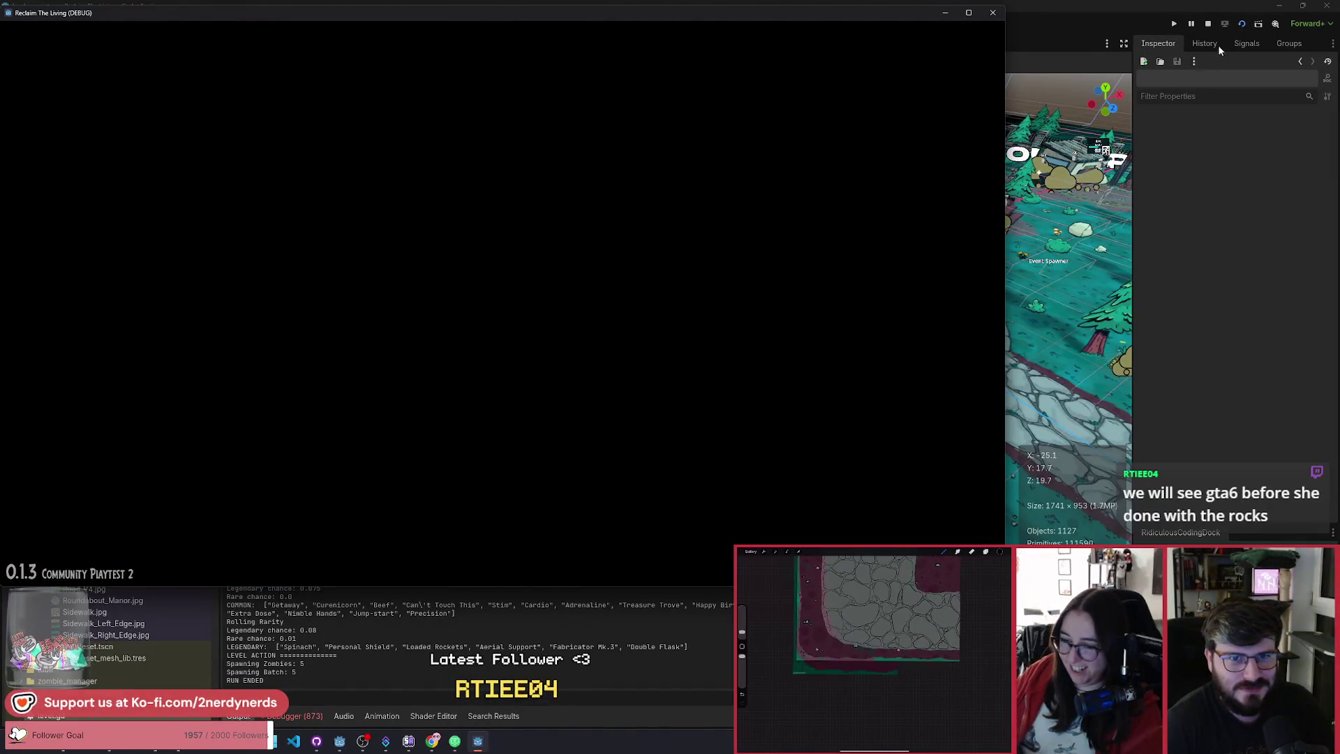
{"action": "left_click", "coordinate": [1243, 25]}
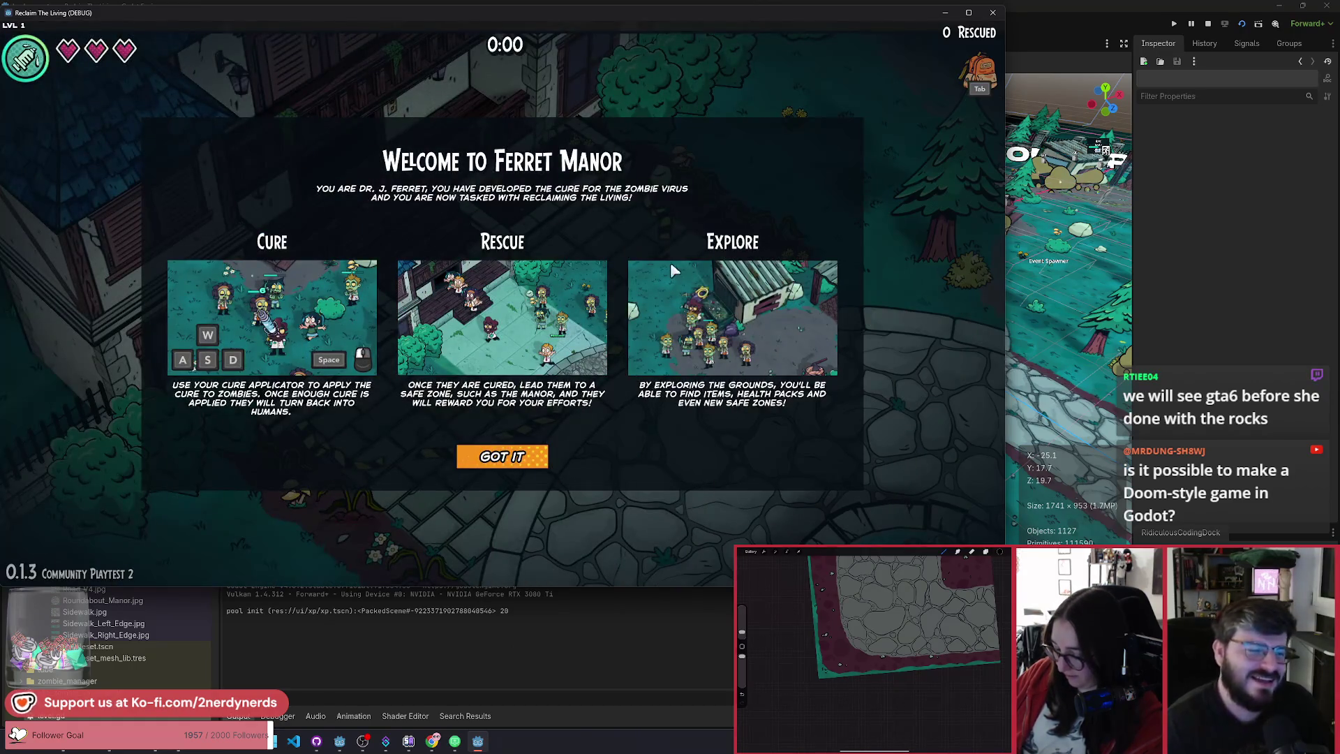
{"action": "left_click", "coordinate": [502, 456]}
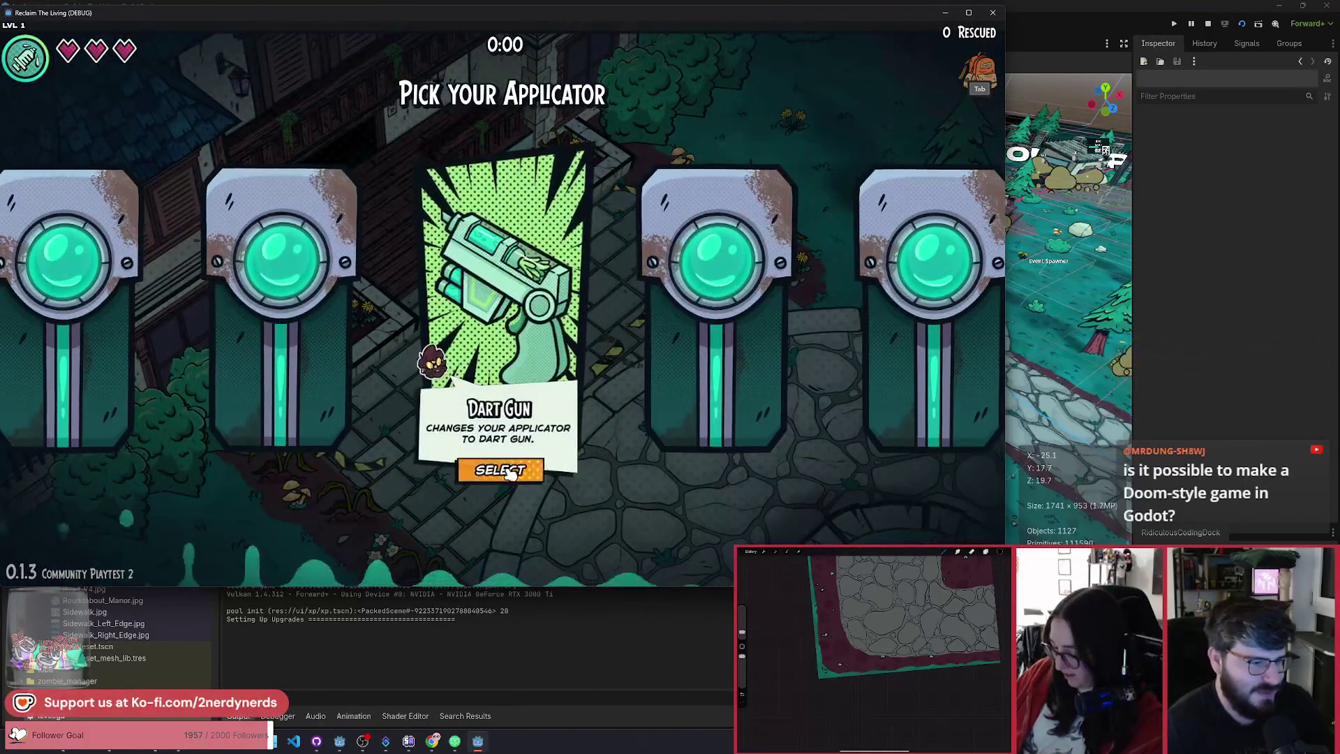
Step: Restart the game from the lab scene and dismiss The Doc's Secret Laboratory intro
{"action": "left_click", "coordinate": [1208, 24]}
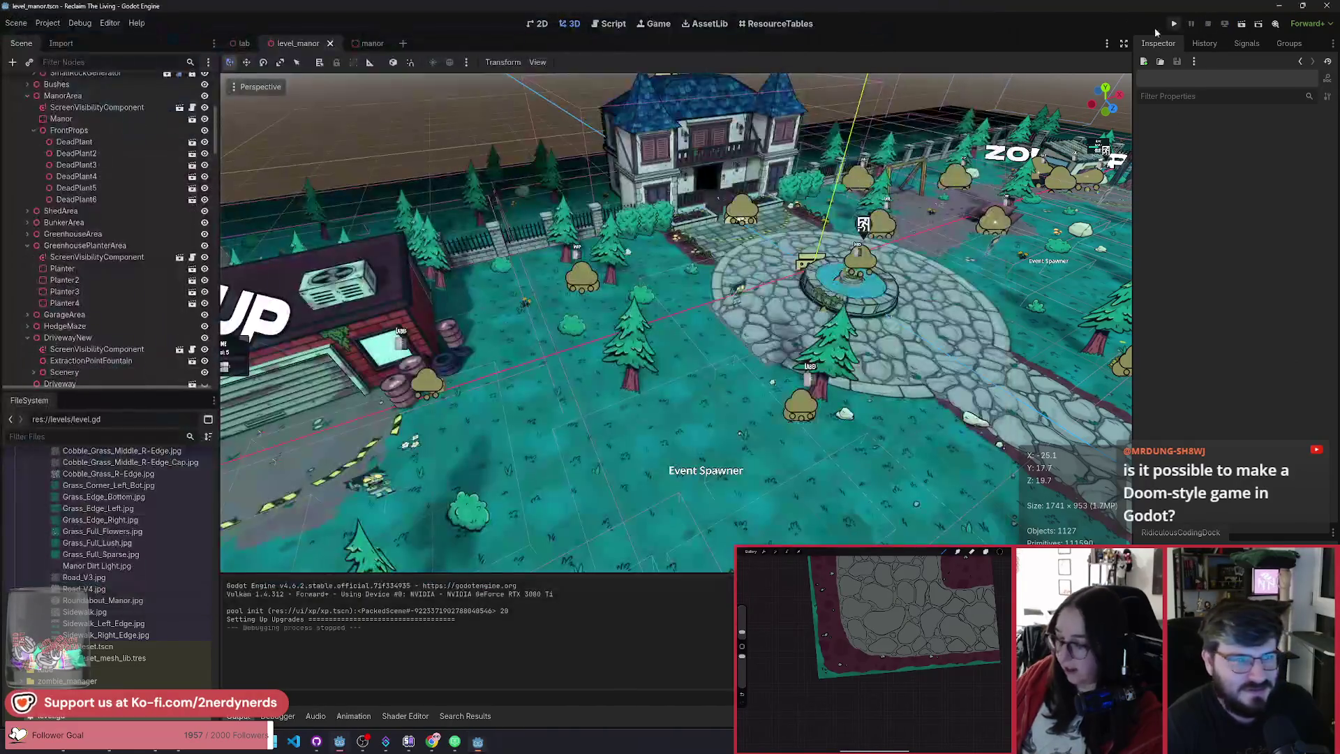
{"action": "left_click", "coordinate": [1174, 24]}
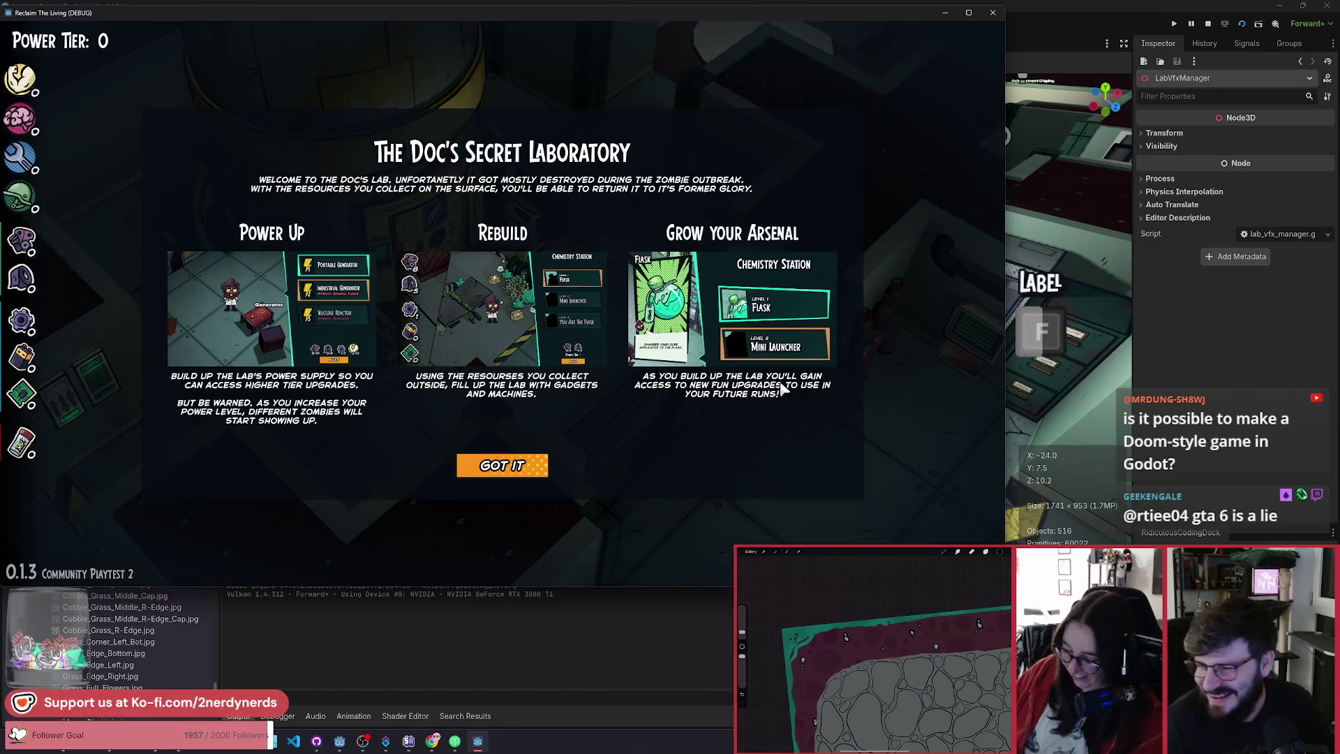
{"action": "left_click", "coordinate": [548, 471]}
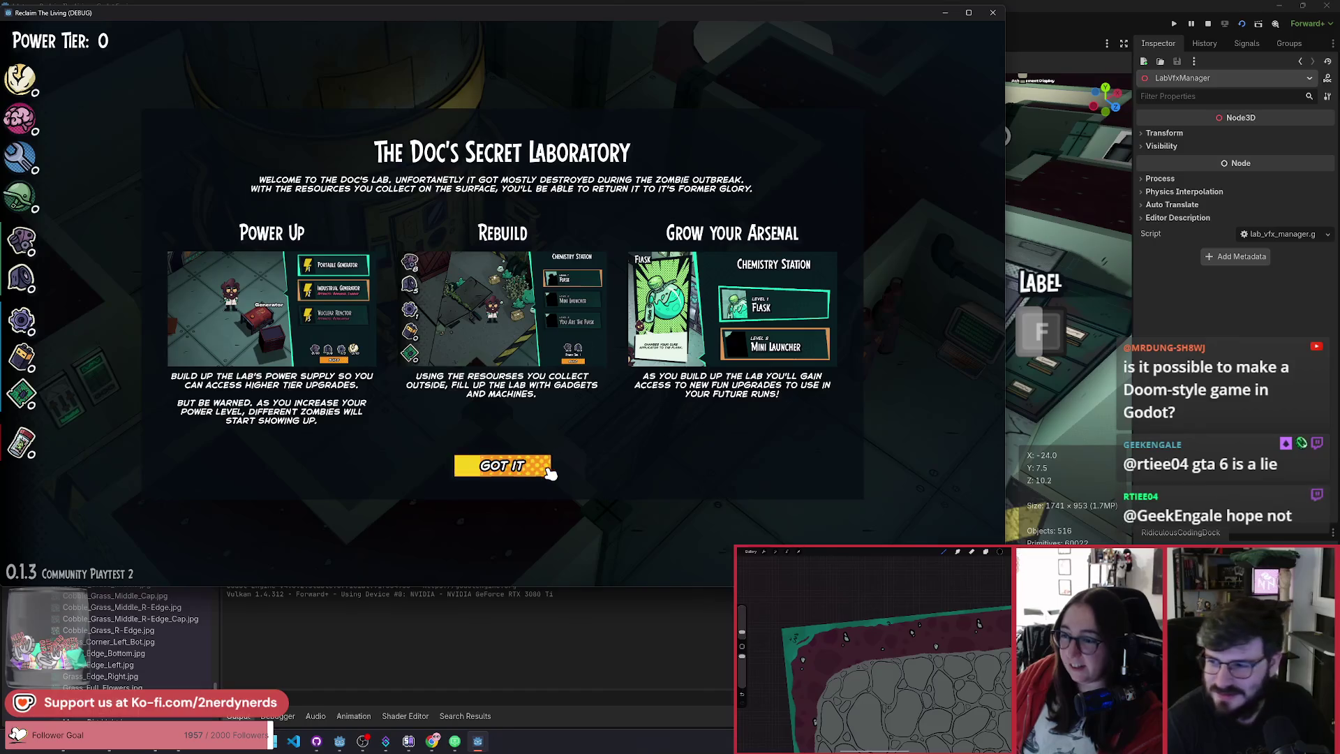
Step: Explore the crate room, break open the small cardboard box and collect its pickups
{"action": "key", "text": "a"}
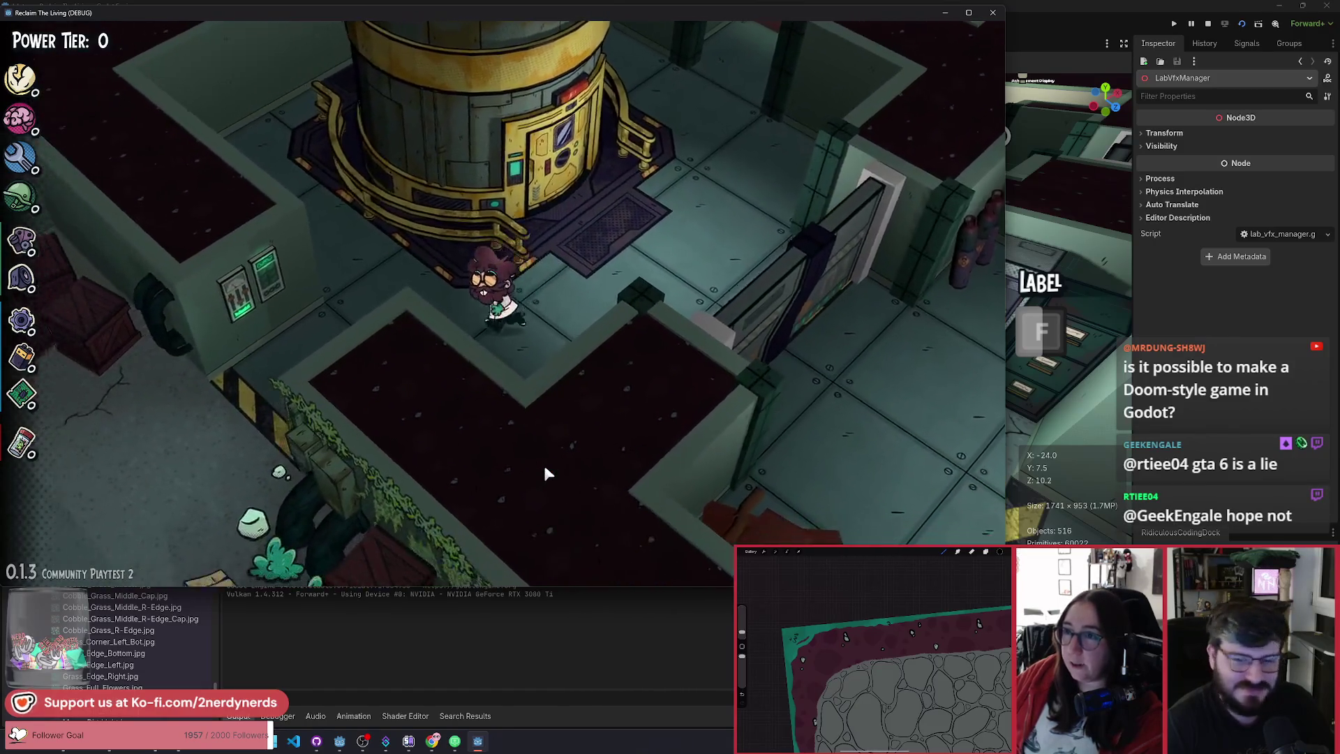
{"action": "key", "text": "s"}
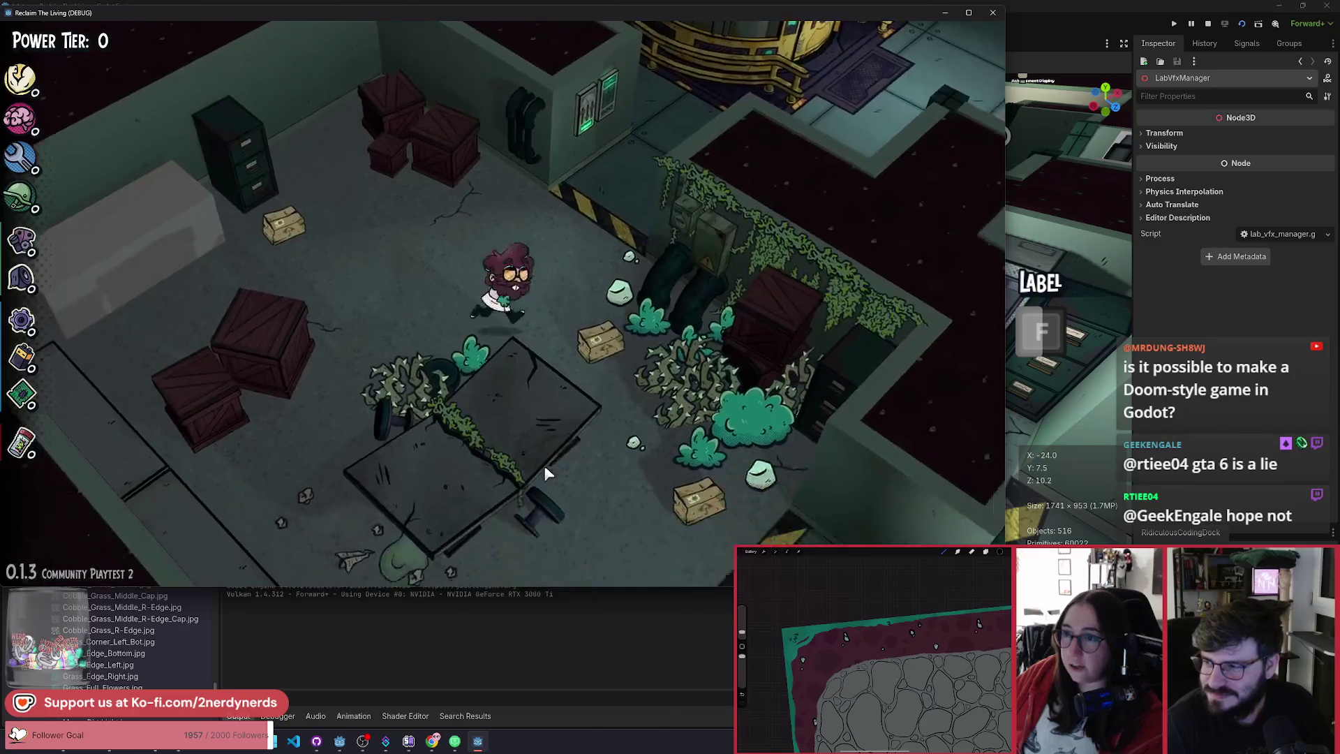
{"action": "key", "text": "w"}
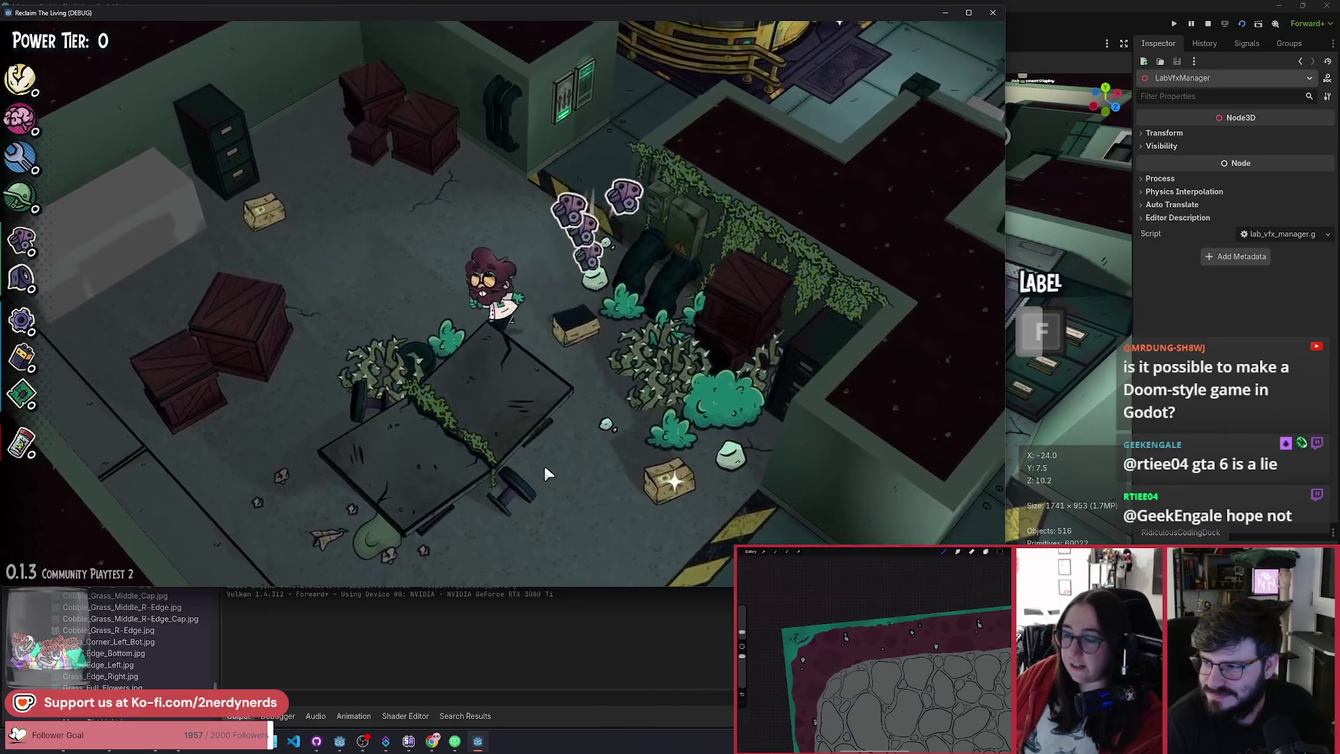
{"action": "key", "text": "s"}
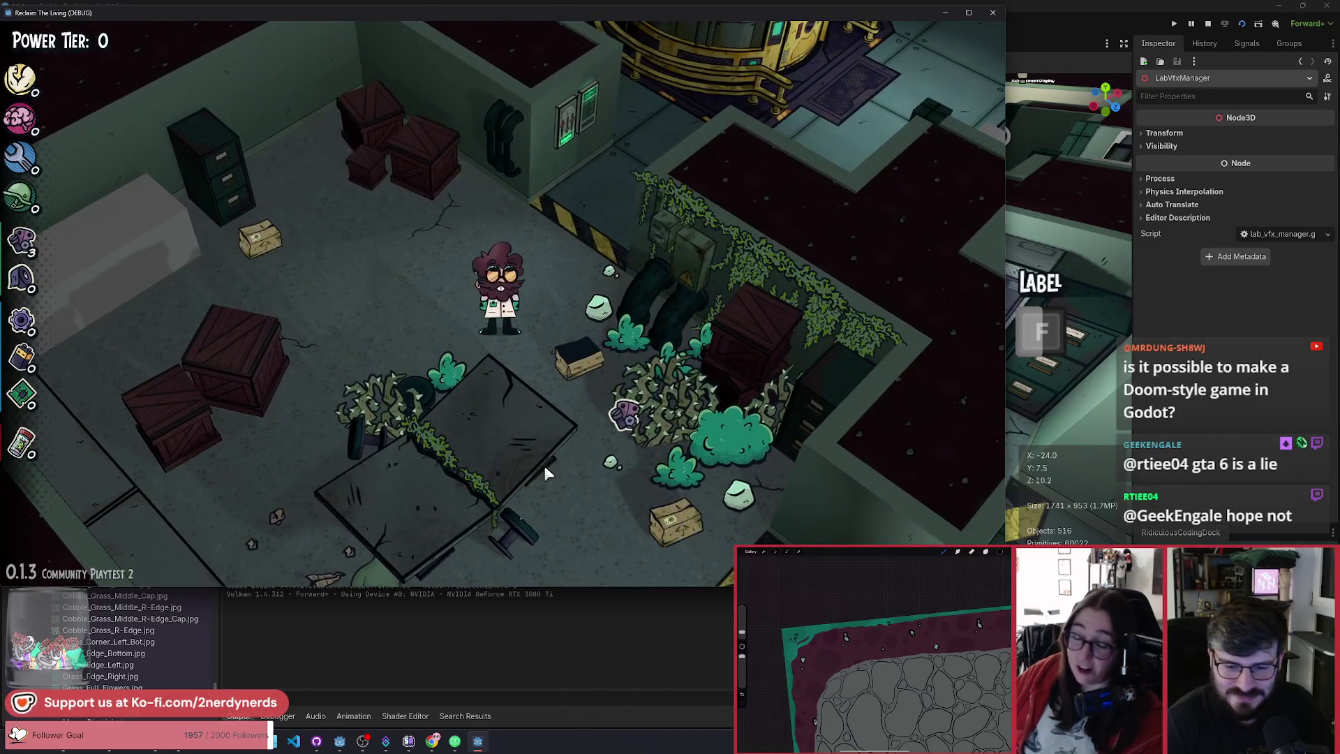
{"action": "key", "text": "w"}
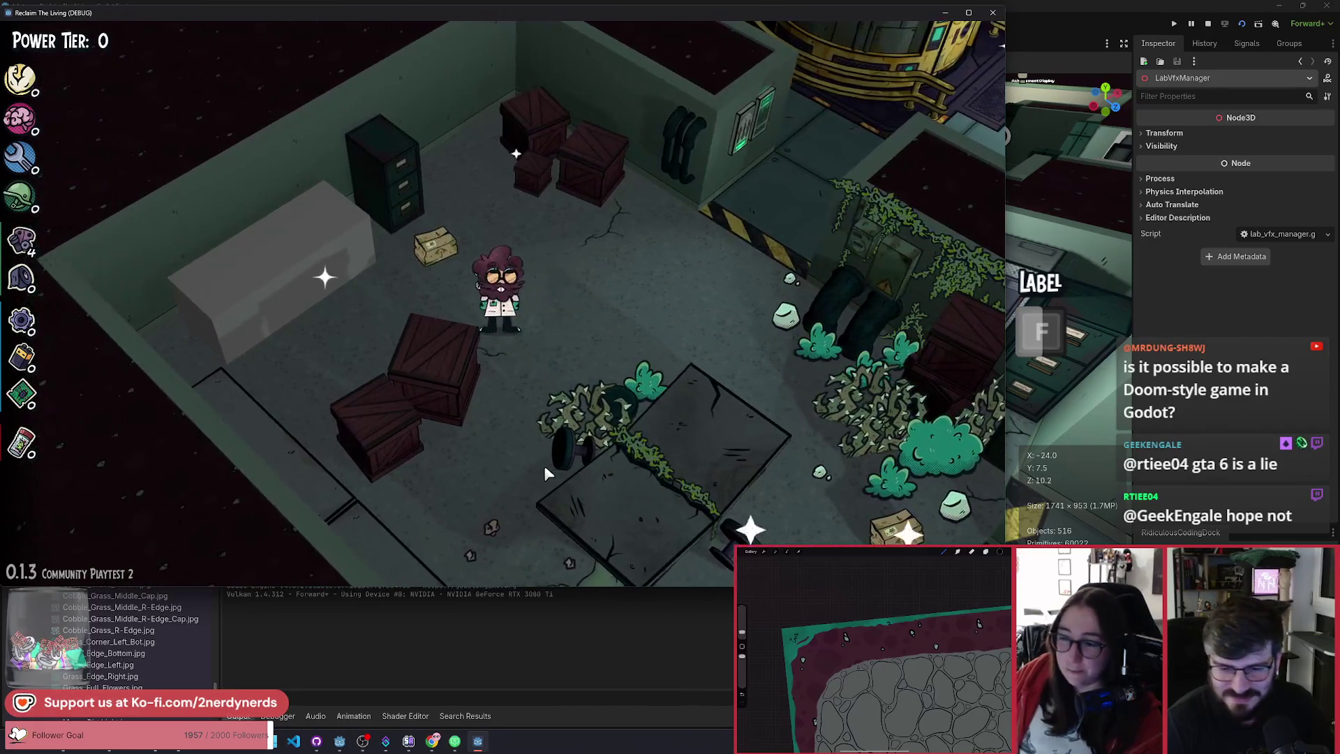
{"action": "key", "text": "s"}
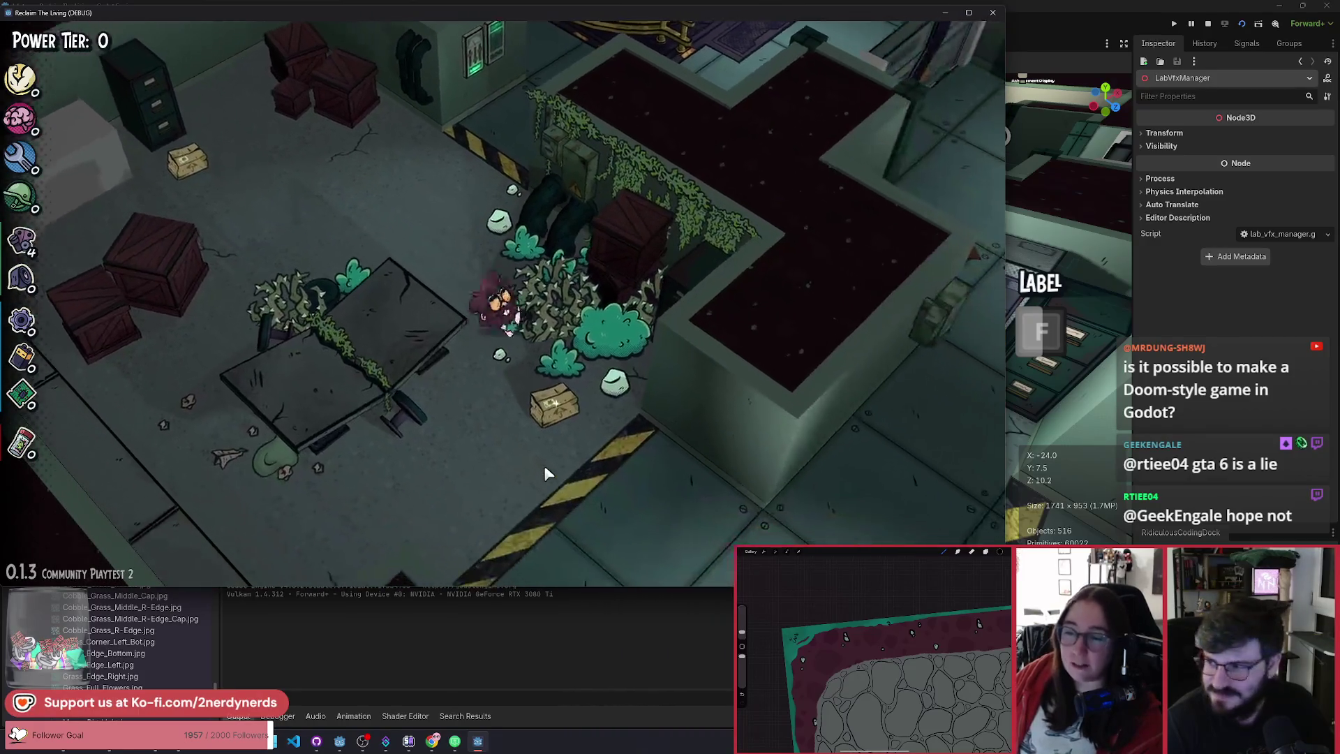
{"action": "key", "text": "w"}
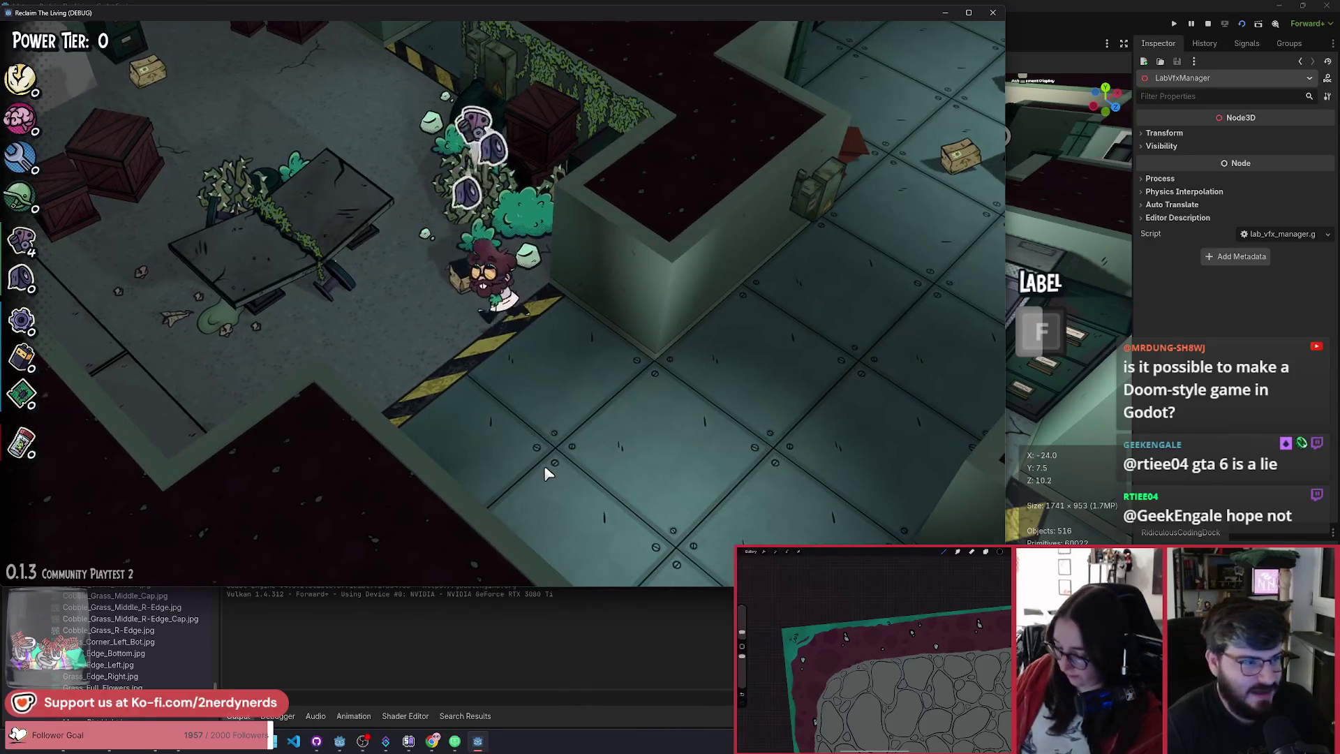
{"action": "key", "text": "w"}
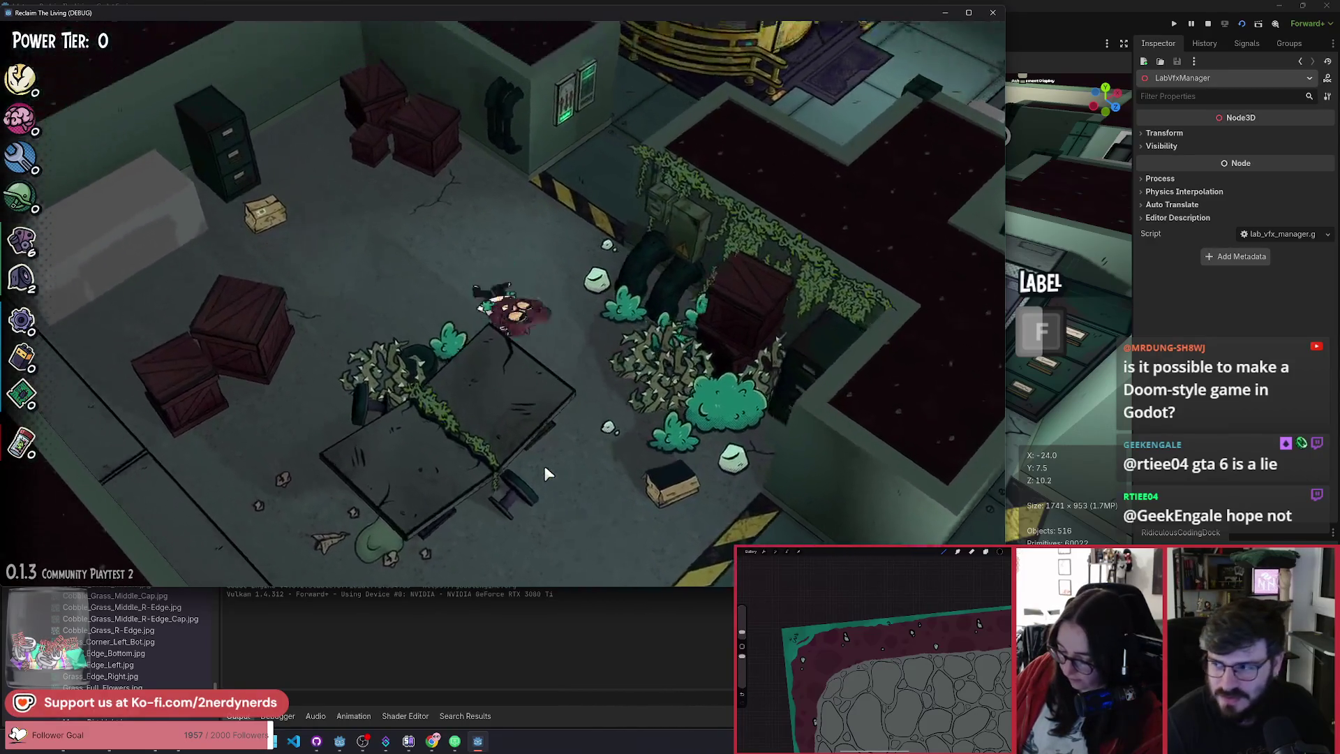
{"action": "key", "text": "a"}
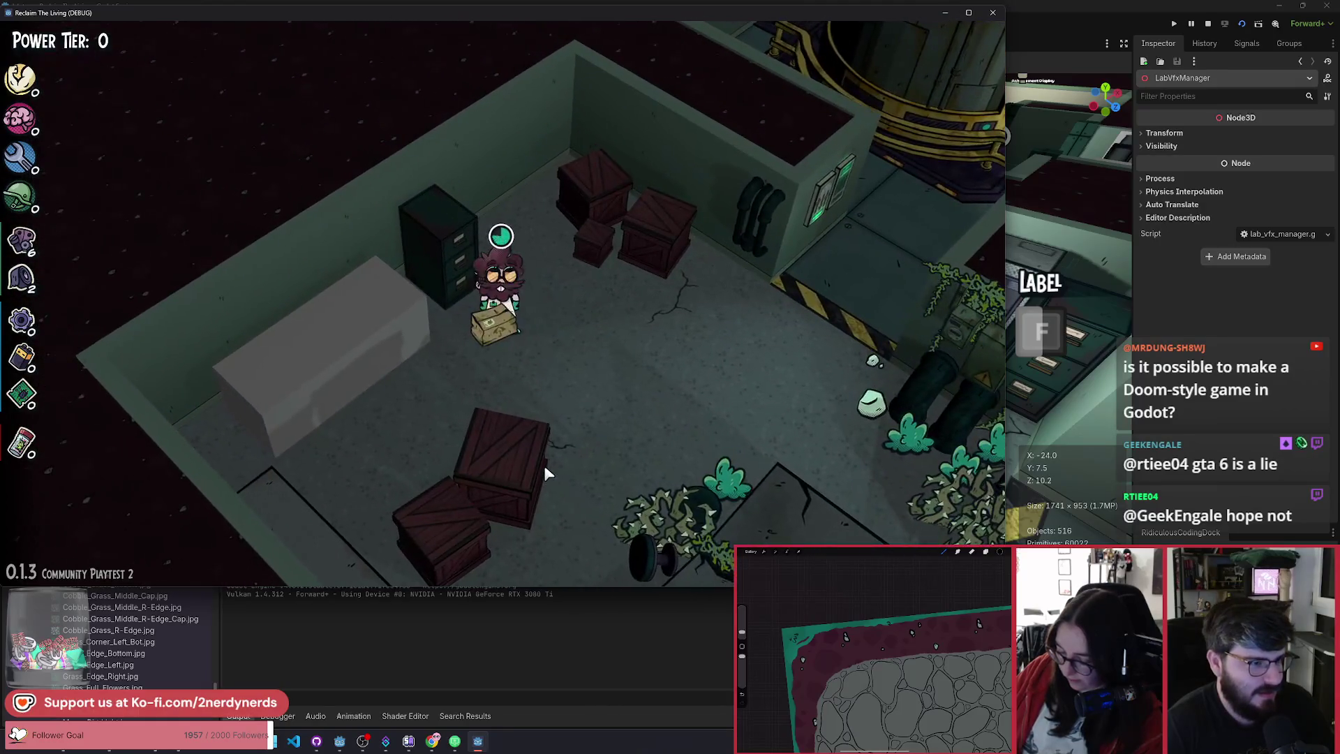
{"action": "key", "text": "f"}
{"action": "key", "text": "d"}
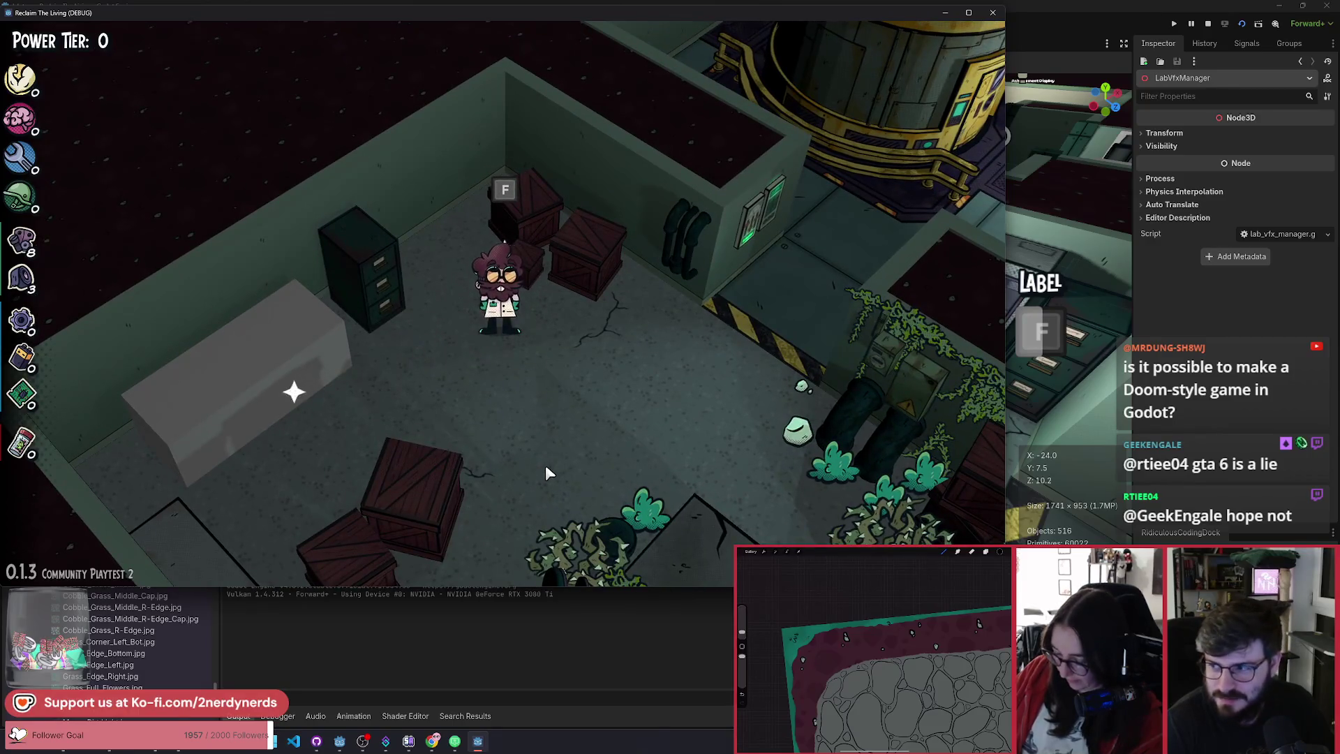
Step: Roam the room toward the bushes, then bring up the game's F1 debug panel
{"action": "key", "text": "s"}
{"action": "key", "text": "s"}
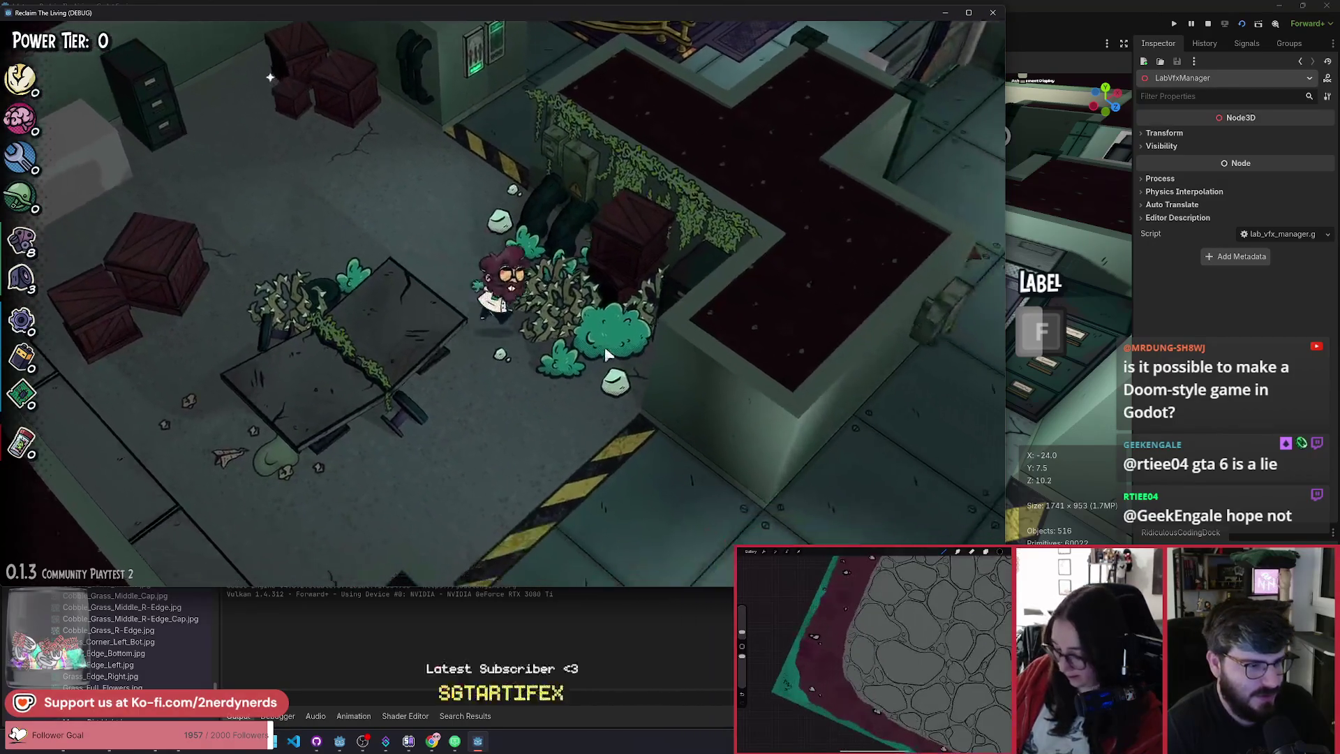
{"action": "key", "text": "w"}
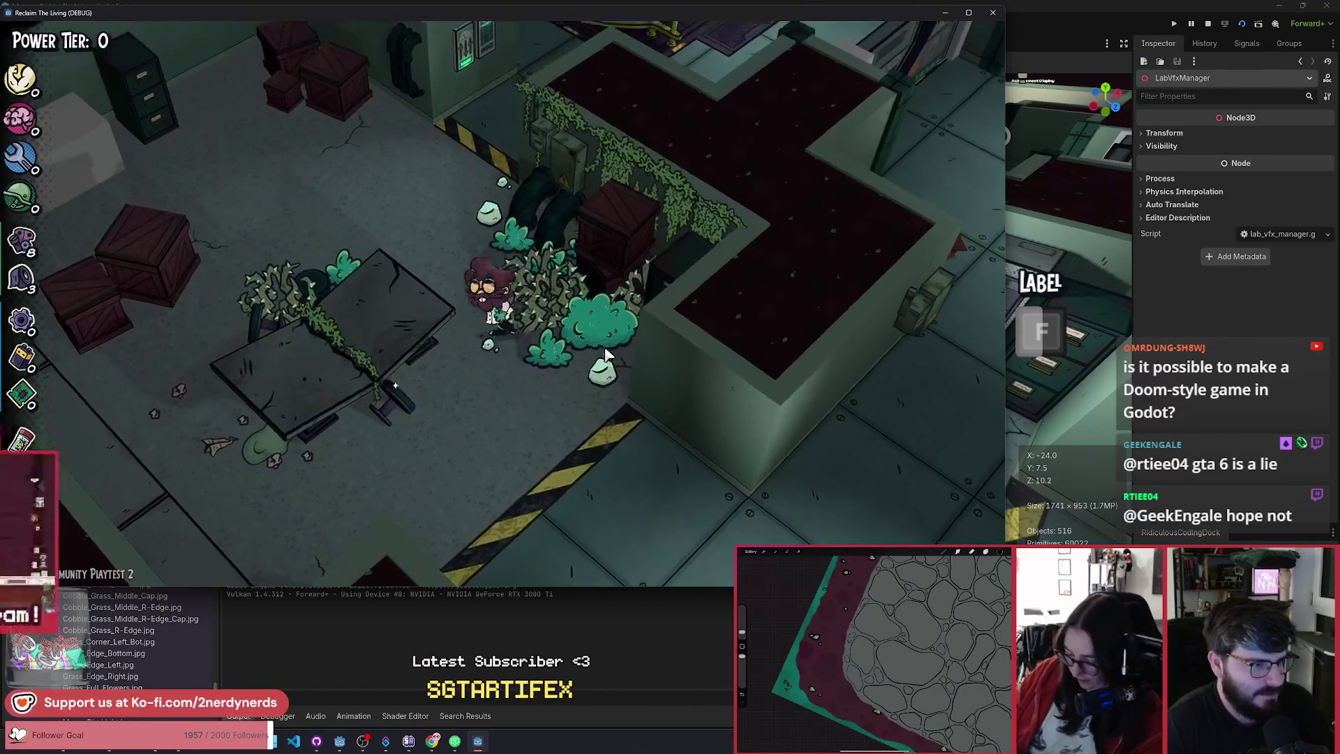
{"action": "key", "text": "w"}
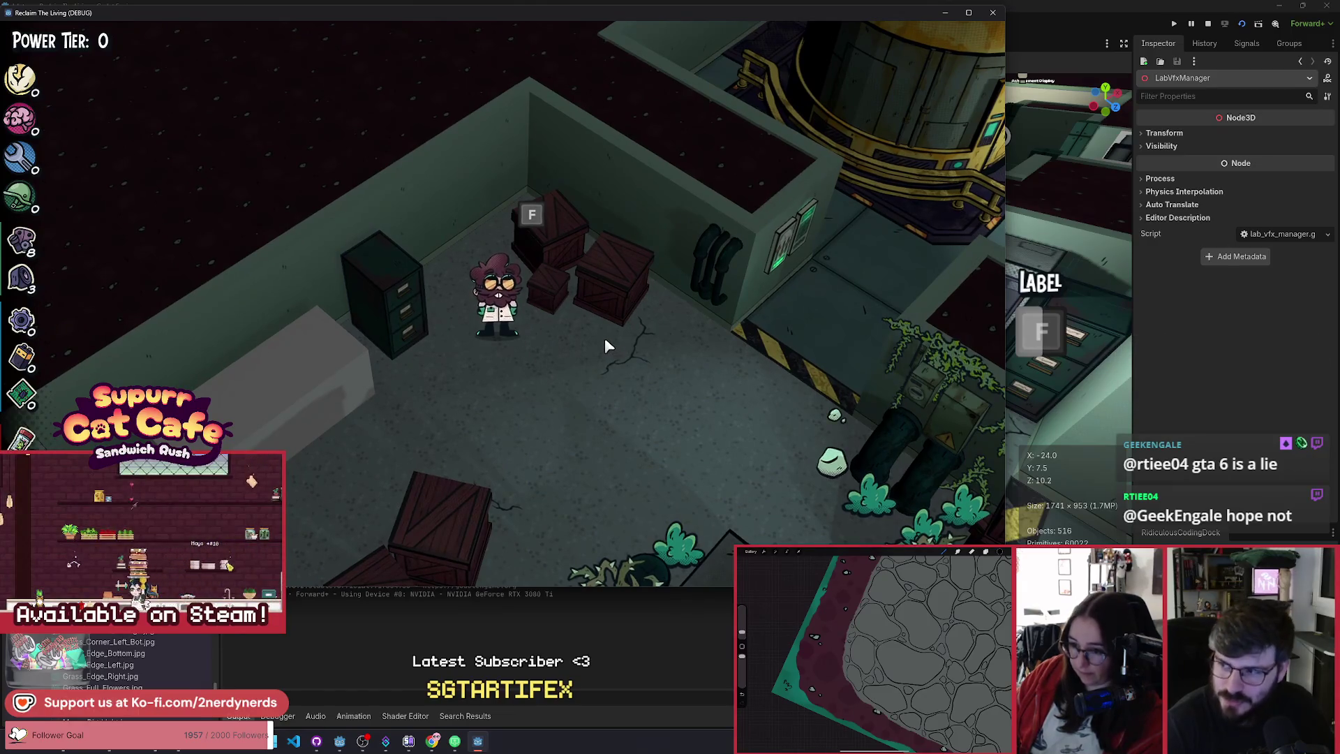
{"action": "key", "text": "s"}
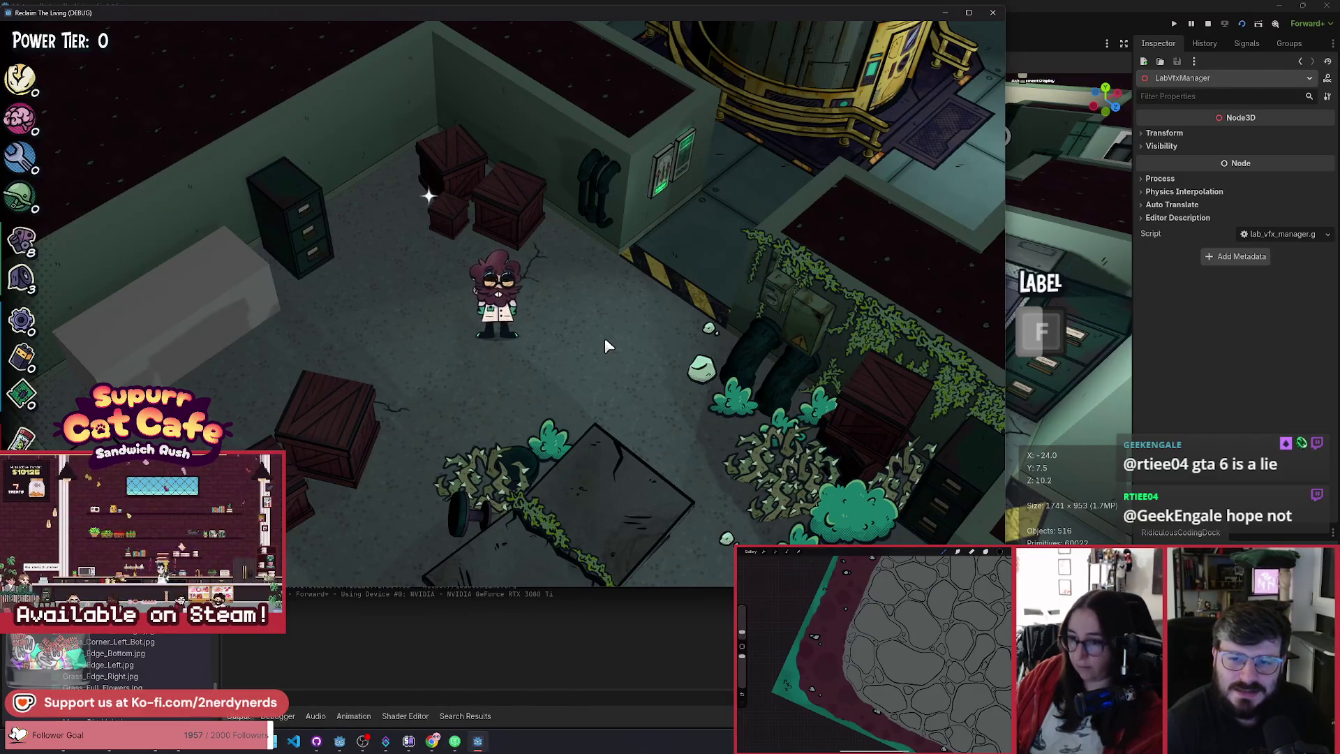
{"action": "key", "text": "d"}
{"action": "key", "text": "s"}
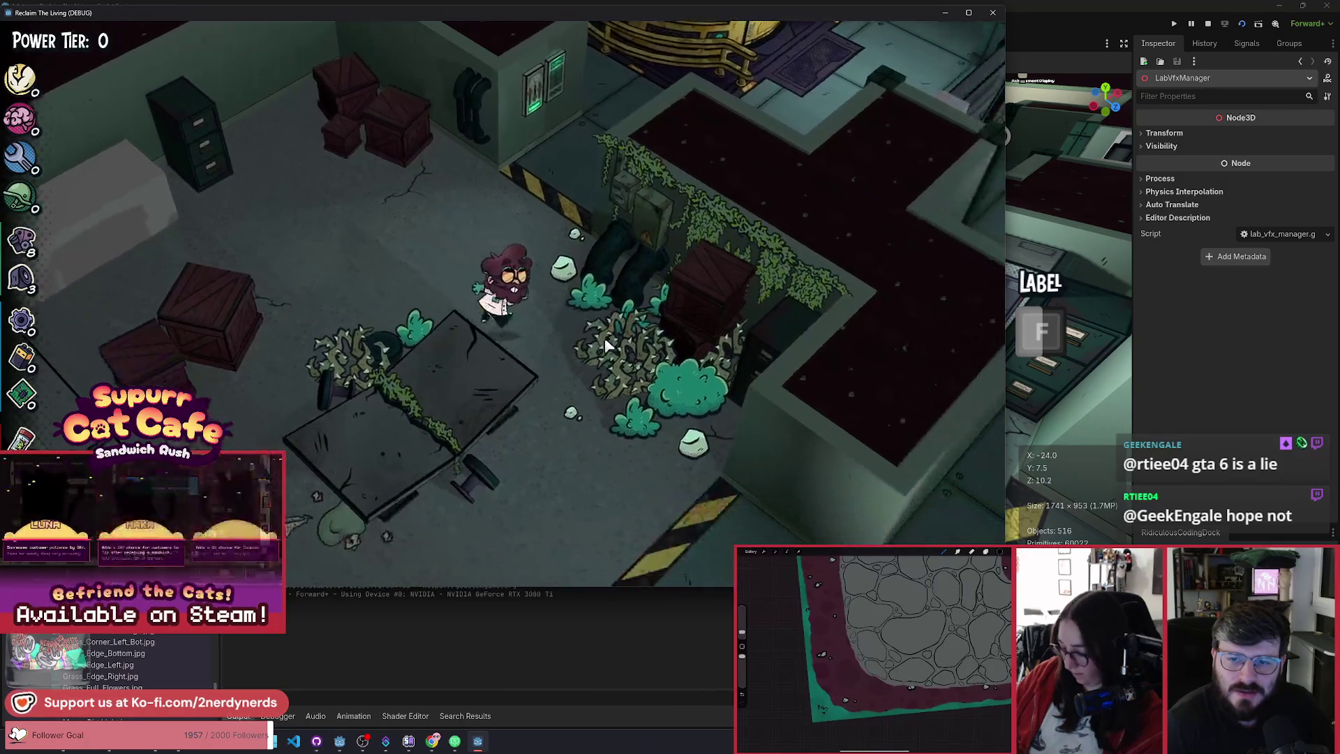
{"action": "key", "text": "w"}
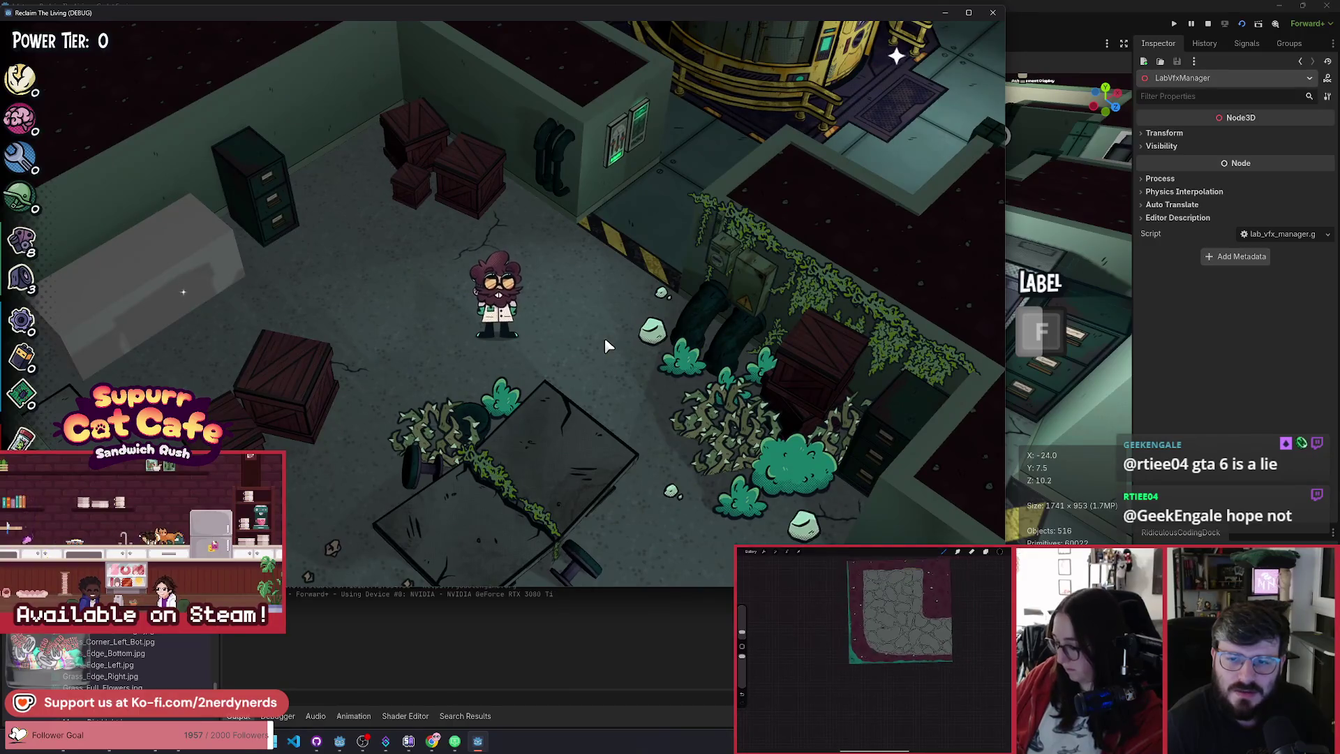
{"action": "key", "text": "s"}
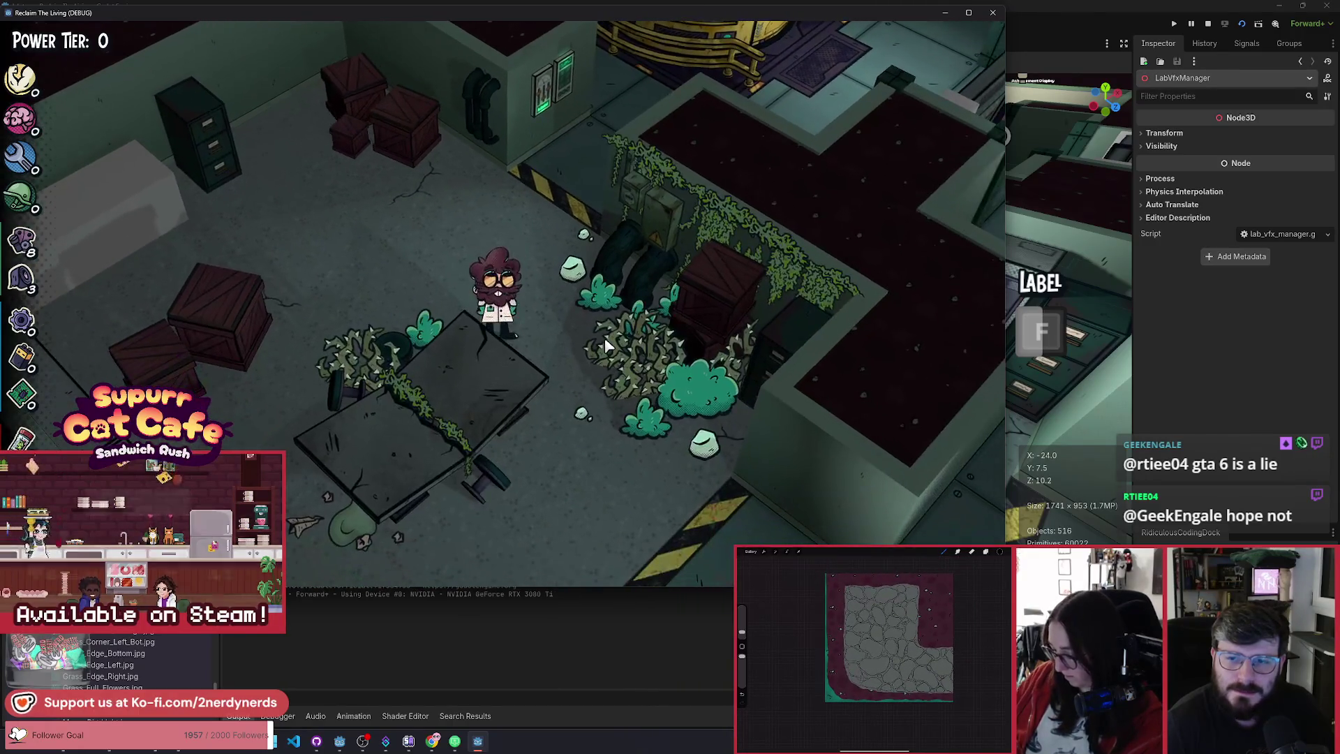
{"action": "key", "text": "w"}
{"action": "key", "text": "s"}
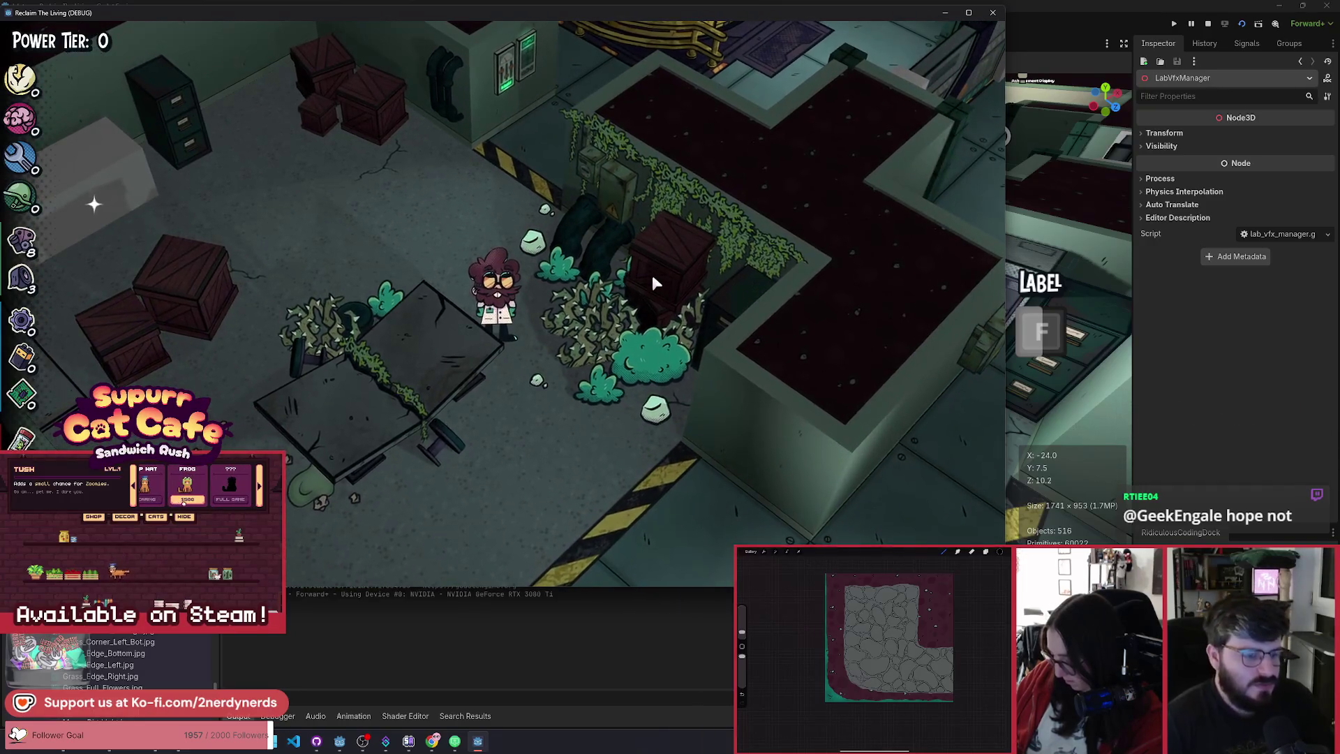
{"action": "key", "text": "F1"}
Step: Upgrade the generator to Power Tier 1 and add ten of every item twice
{"action": "left_click", "coordinate": [940, 335]}
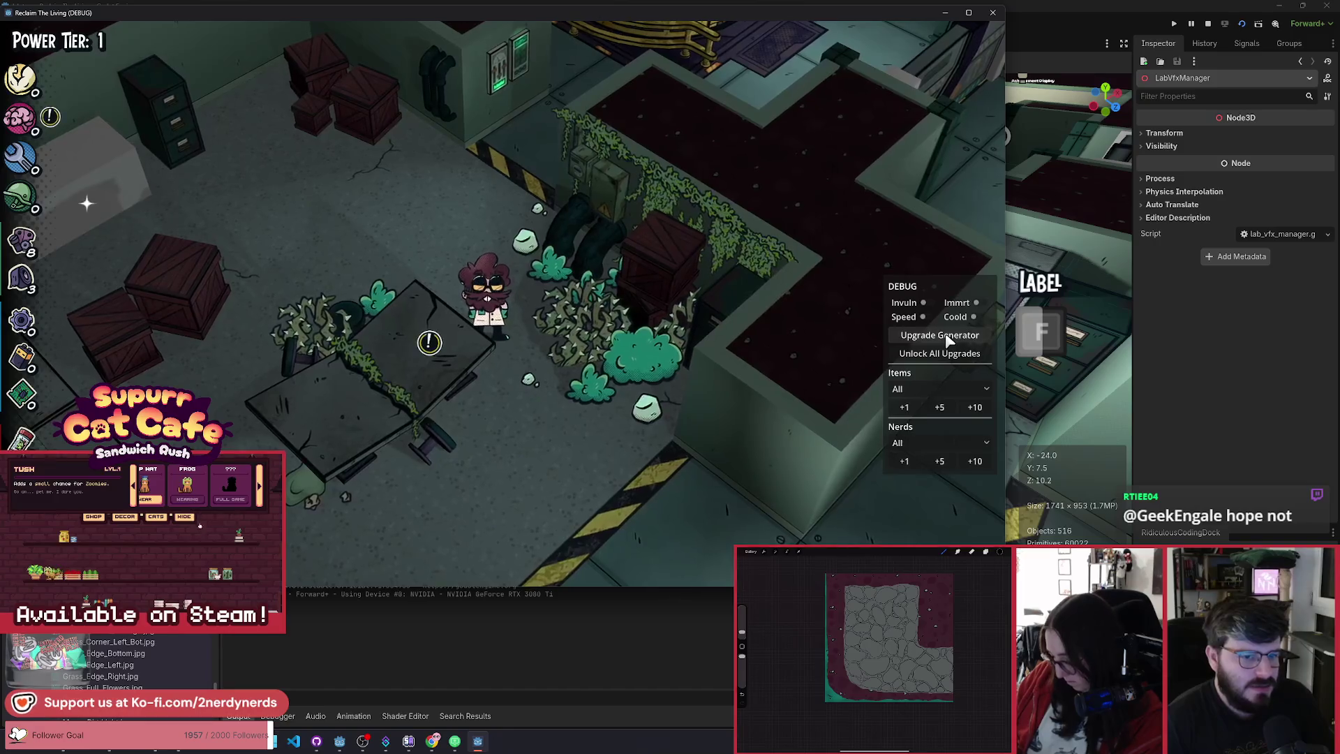
{"action": "left_click", "coordinate": [975, 407]}
{"action": "left_click", "coordinate": [975, 407]}
{"action": "left_click", "coordinate": [974, 461]}
{"action": "left_click", "coordinate": [975, 461]}
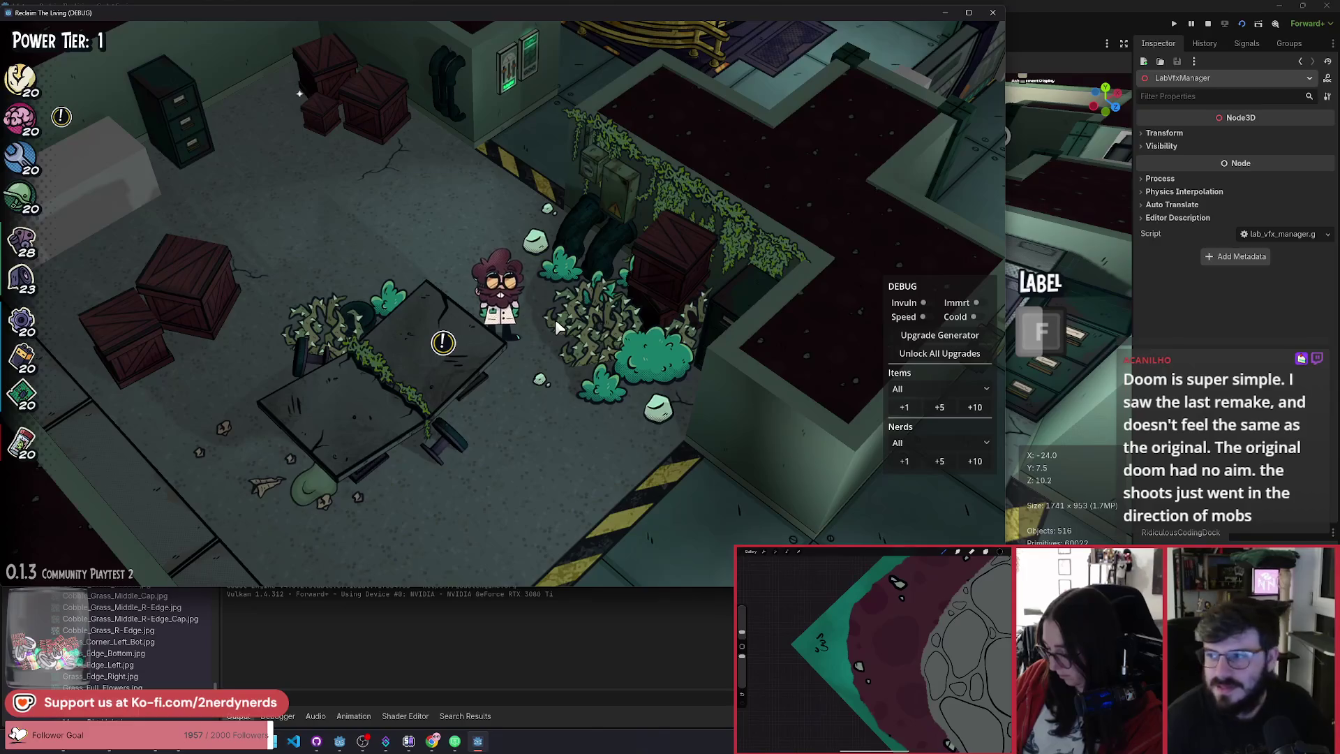
Step: Walk the scientist up-right into the bushes, then pause the game
{"action": "key", "text": "w"}
{"action": "key", "text": "d"}
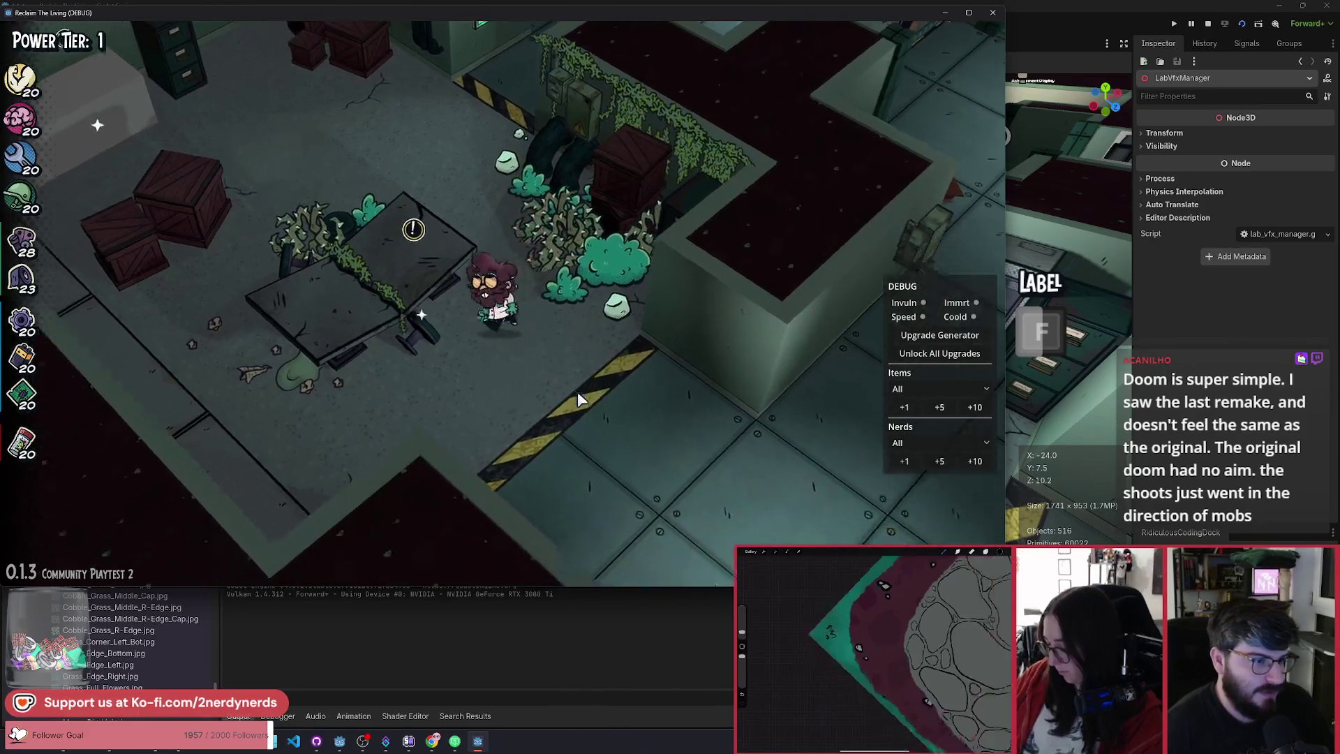
{"action": "key", "text": "Escape"}
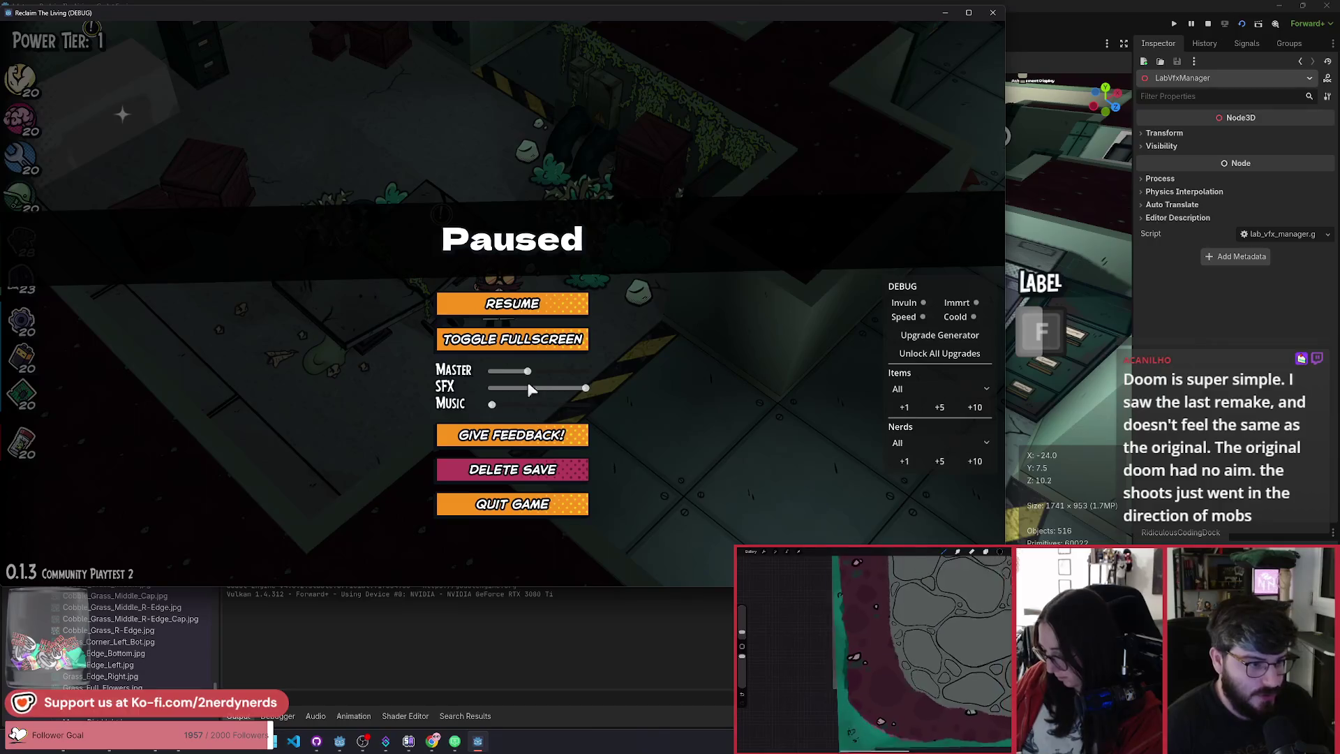
Step: Raise the master volume, resume, and walk the scientist around the room
{"action": "left_click_drag", "start_coordinate": [528, 370], "coordinate": [562, 370]}
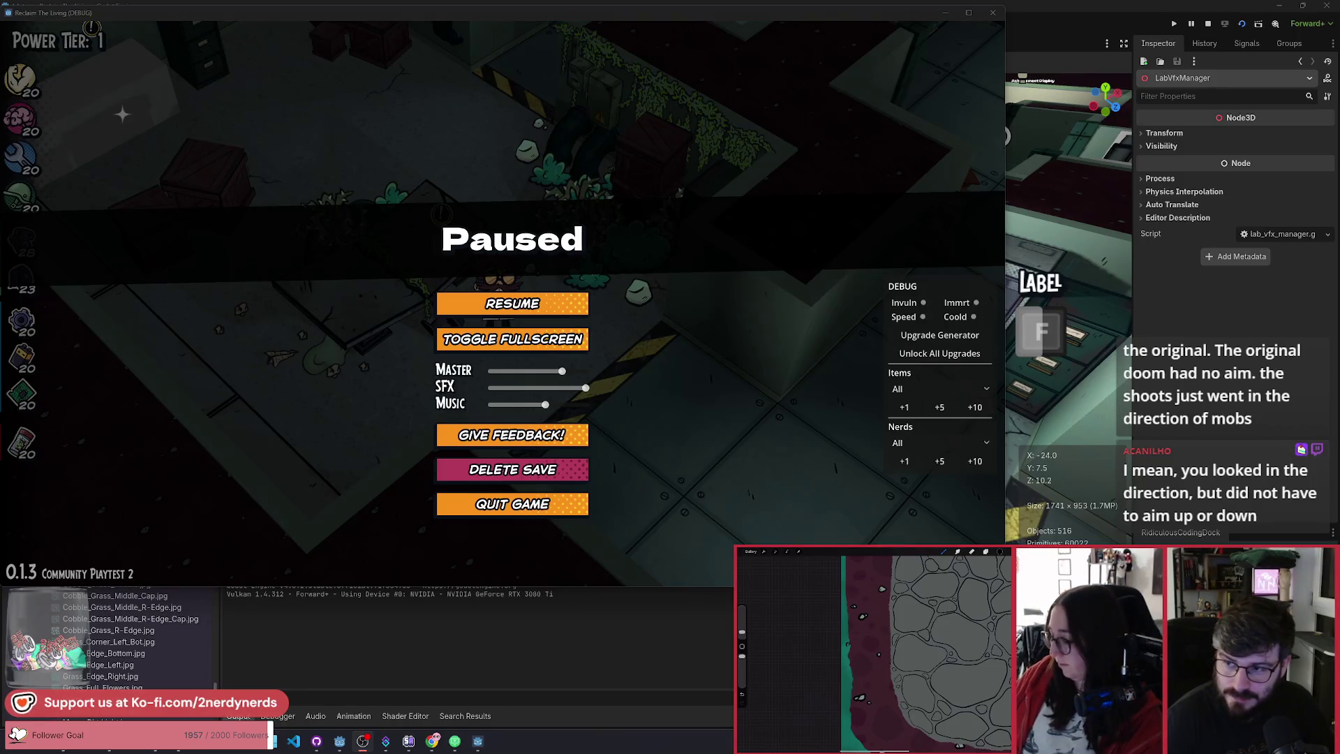
{"action": "left_click", "coordinate": [570, 307]}
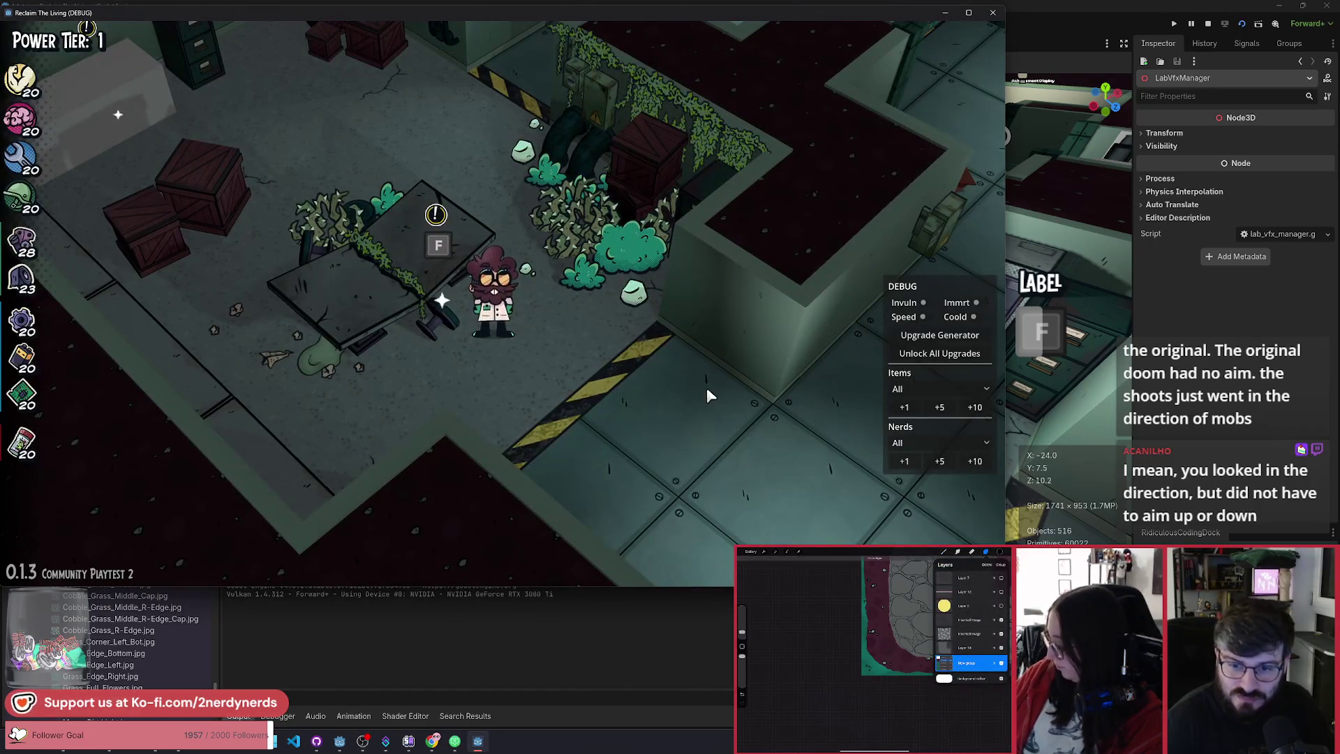
{"action": "key", "text": "d"}
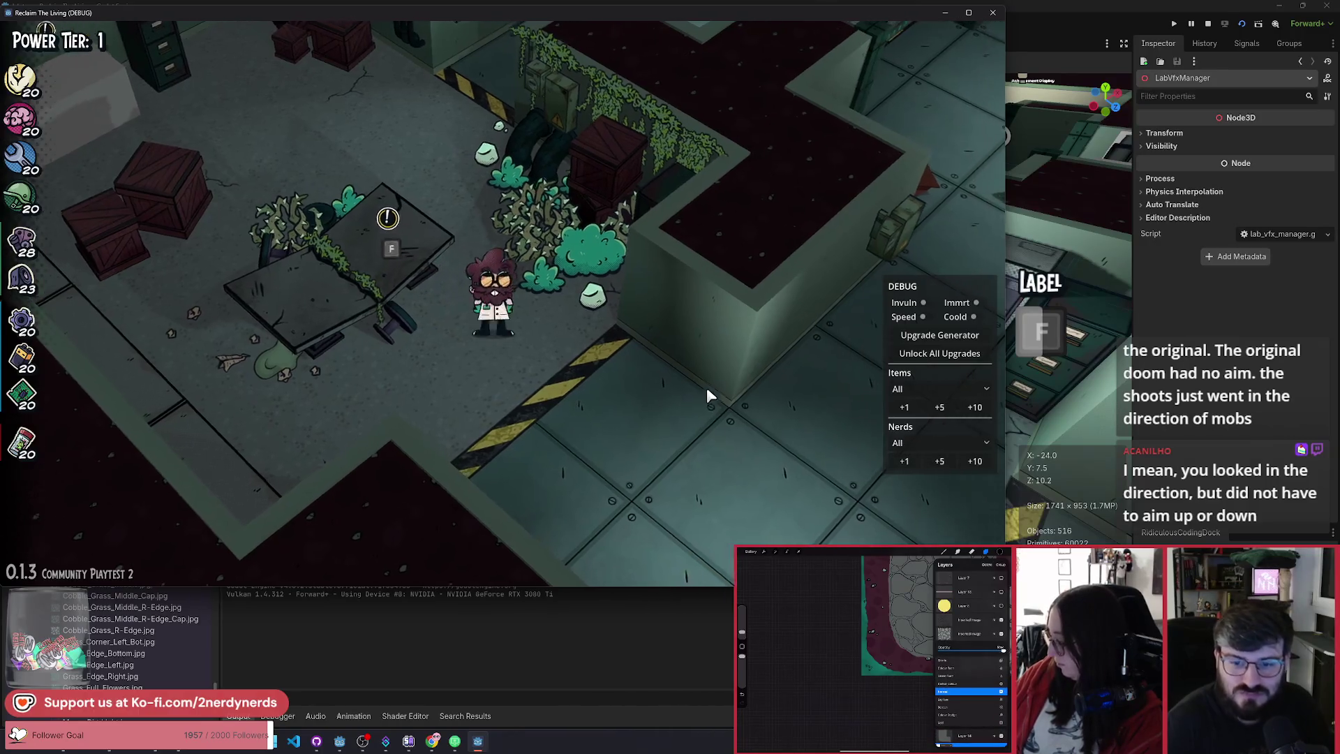
{"action": "key", "text": "a"}
{"action": "key", "text": "d"}
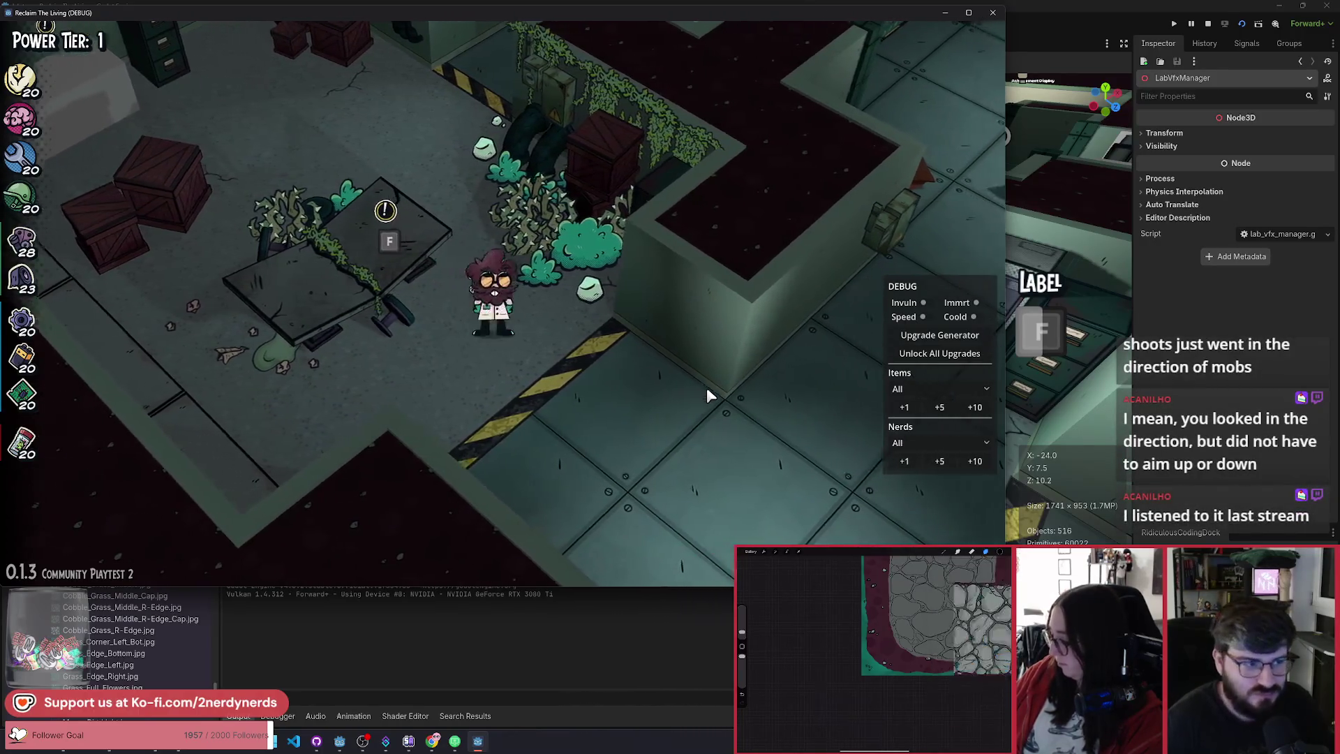
{"action": "key", "text": "w"}
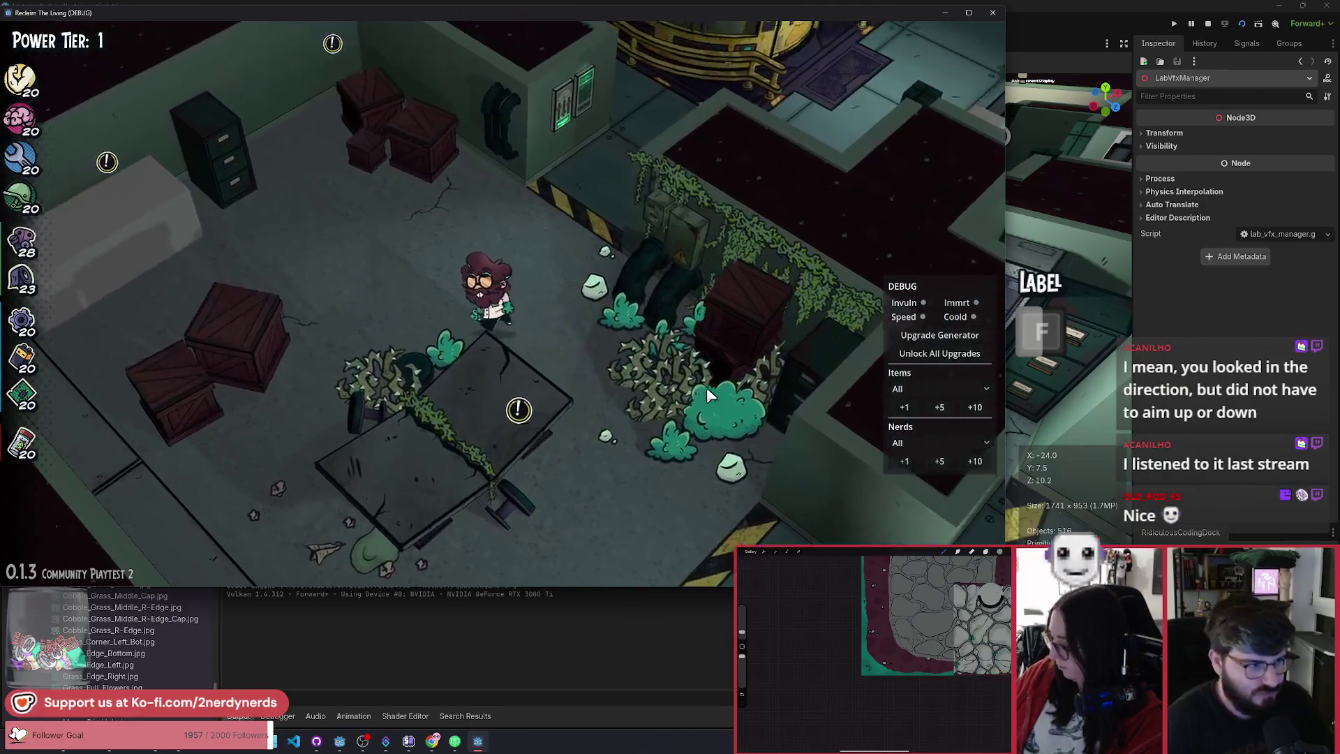
{"action": "key", "text": "w"}
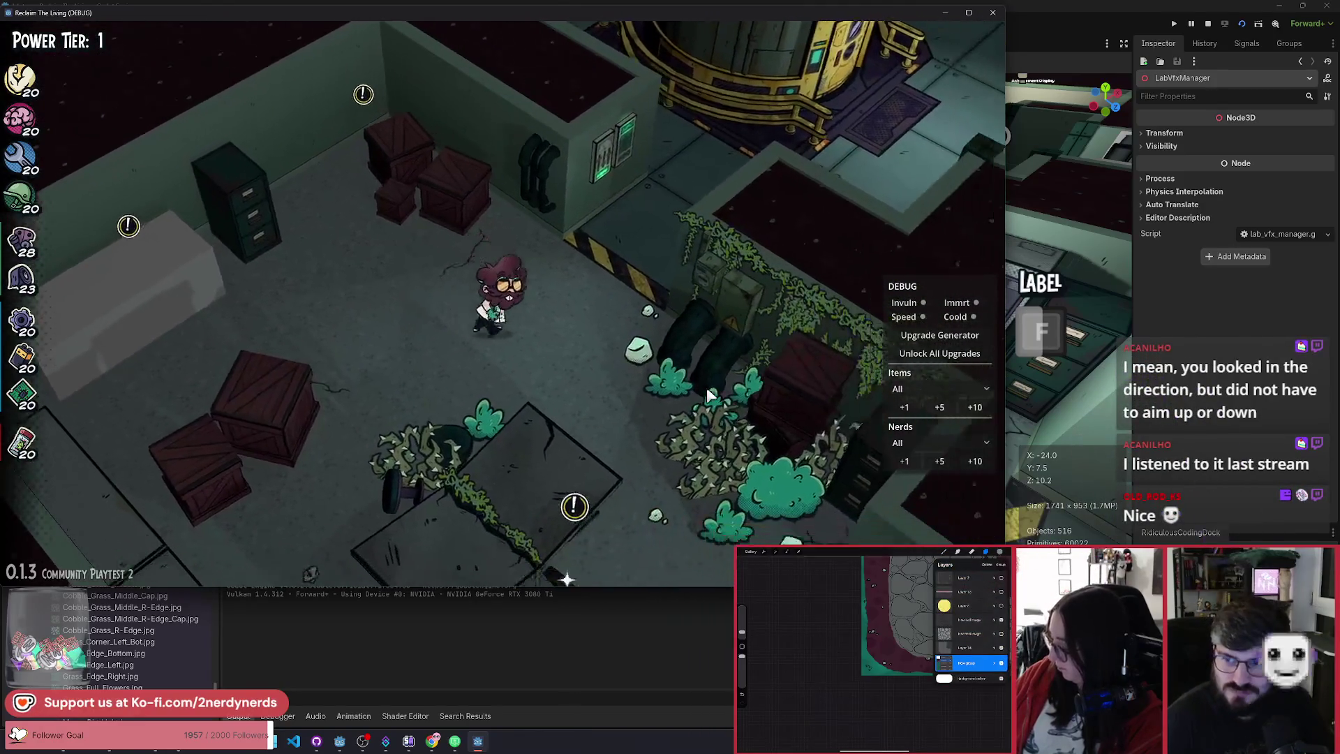
{"action": "key", "text": "s"}
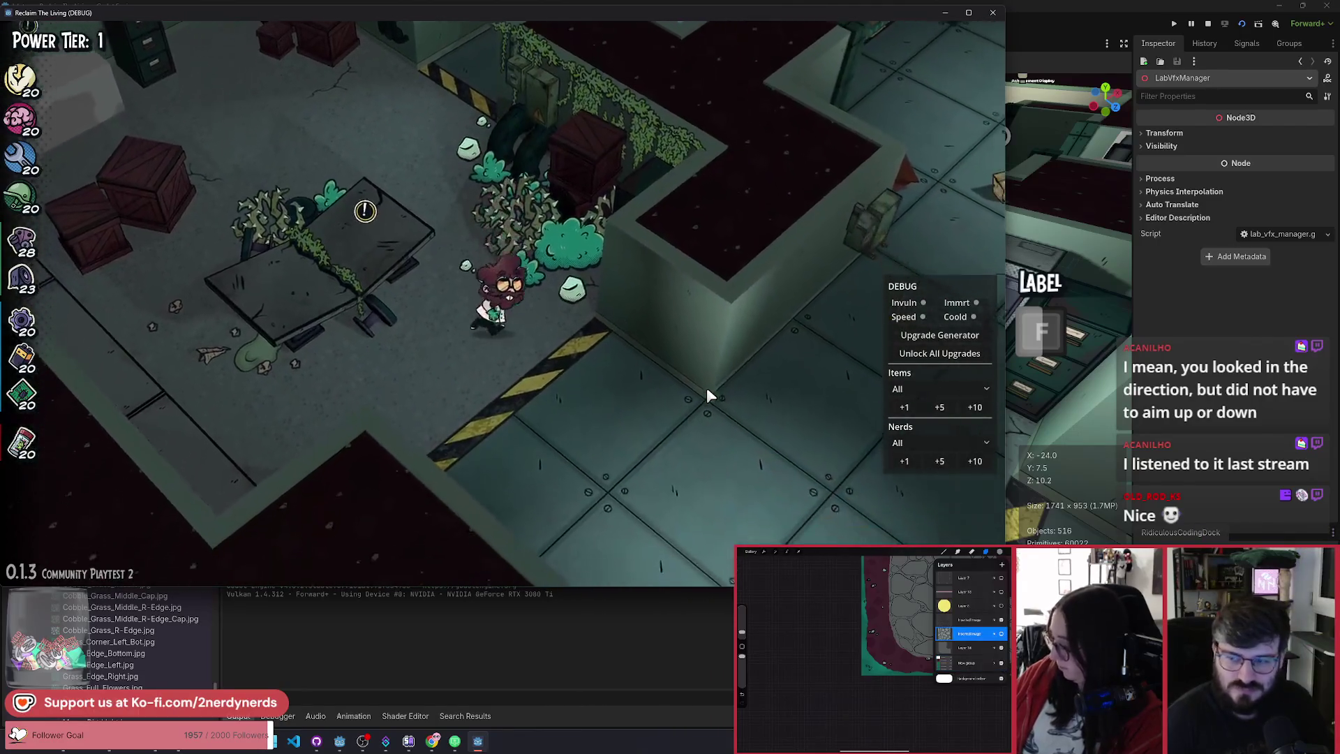
Step: Walk past the Armory to the Generator and back, then pause the game
{"action": "key", "text": "s"}
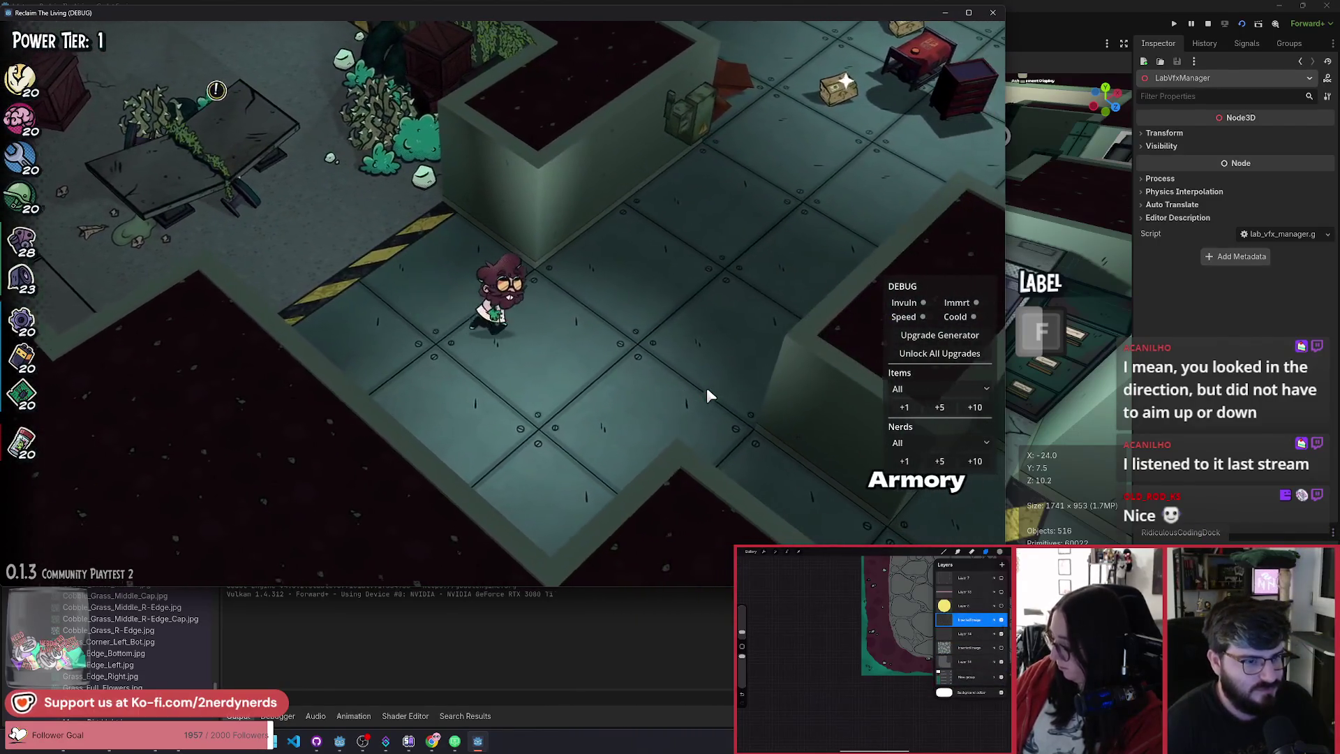
{"action": "key", "text": "d"}
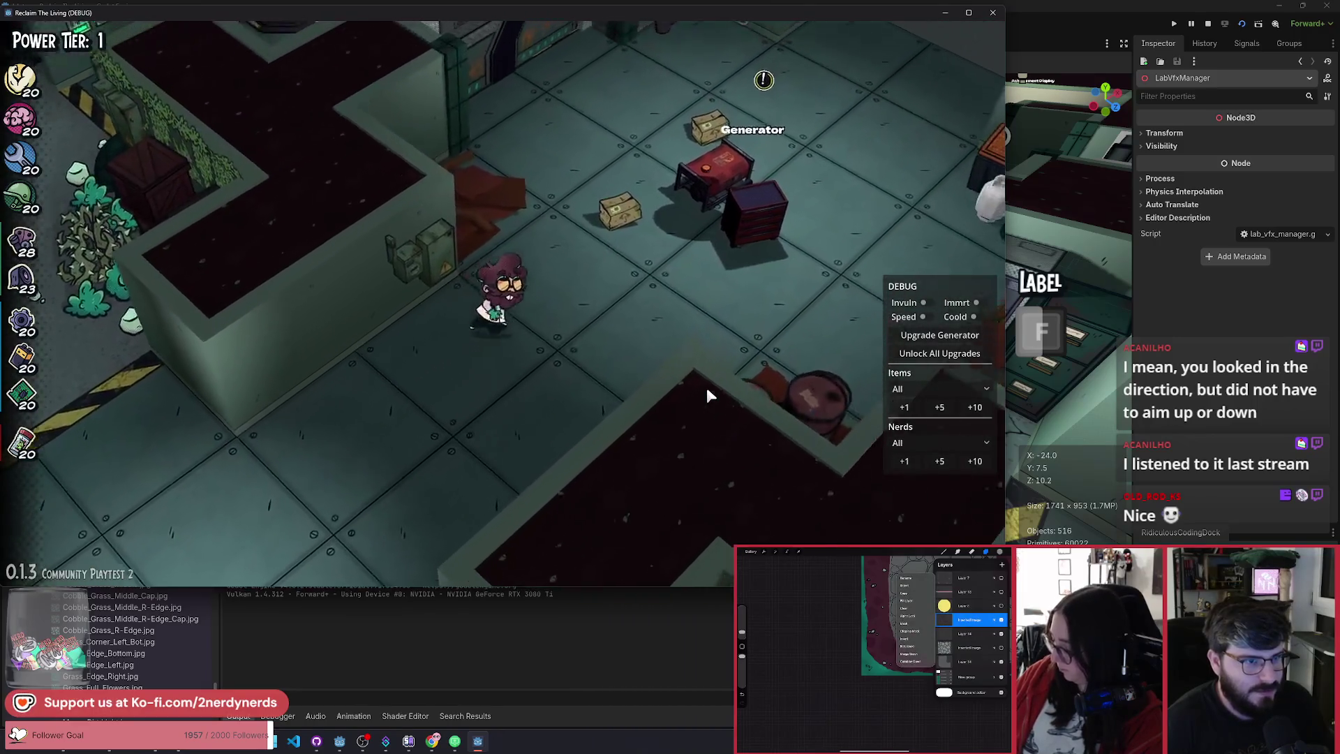
{"action": "key", "text": "d"}
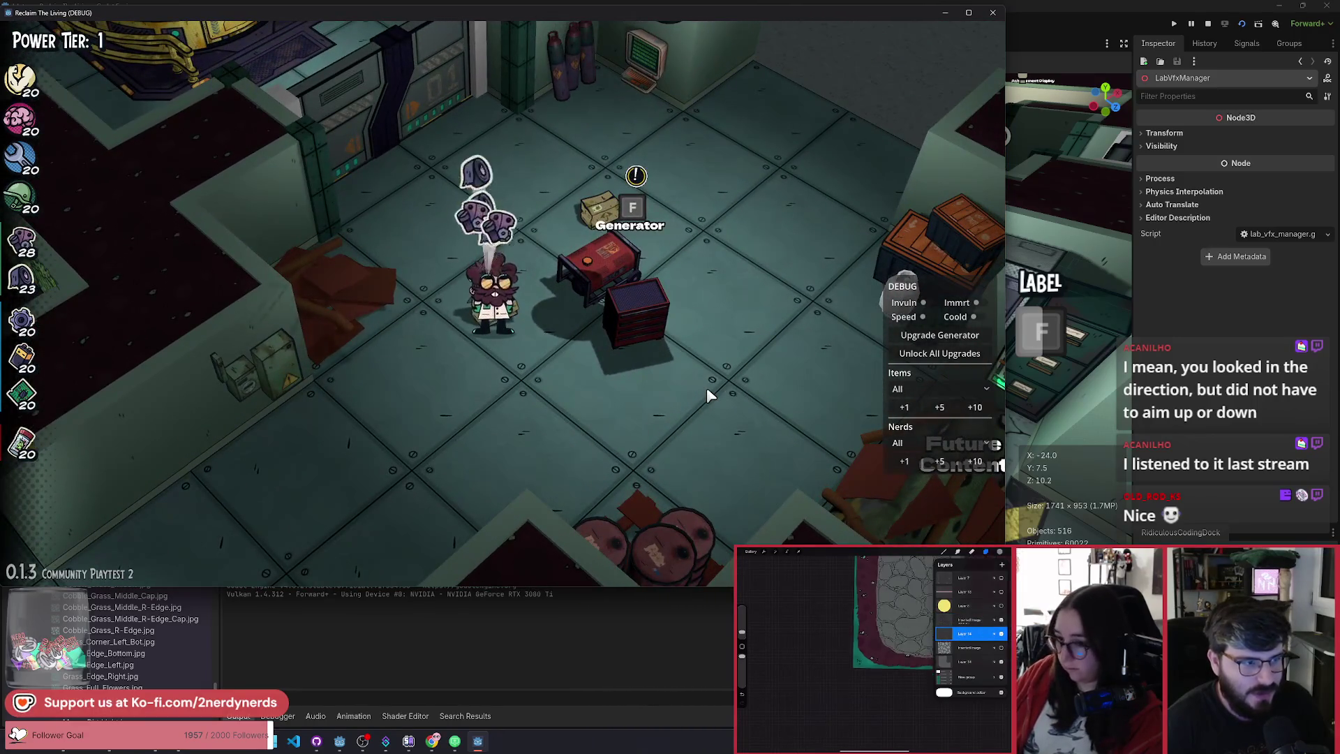
{"action": "key", "text": "a"}
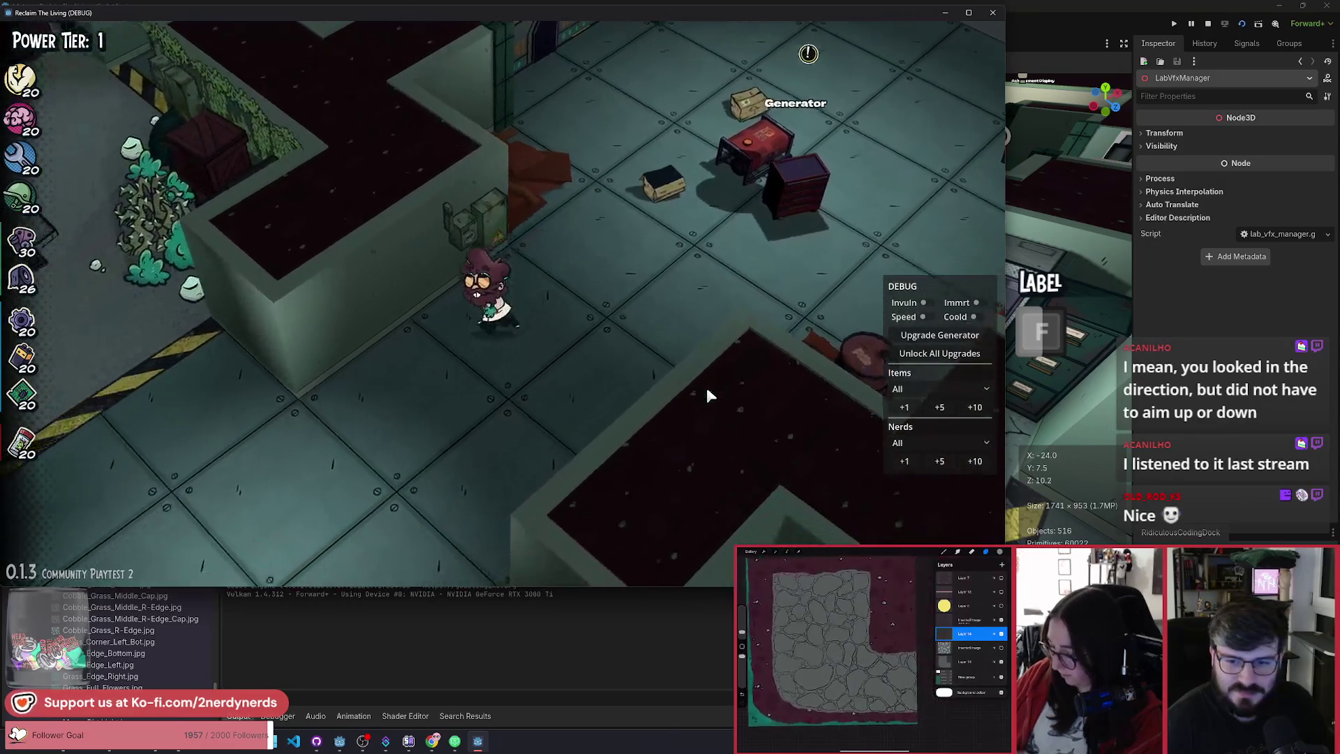
{"action": "key", "text": "a"}
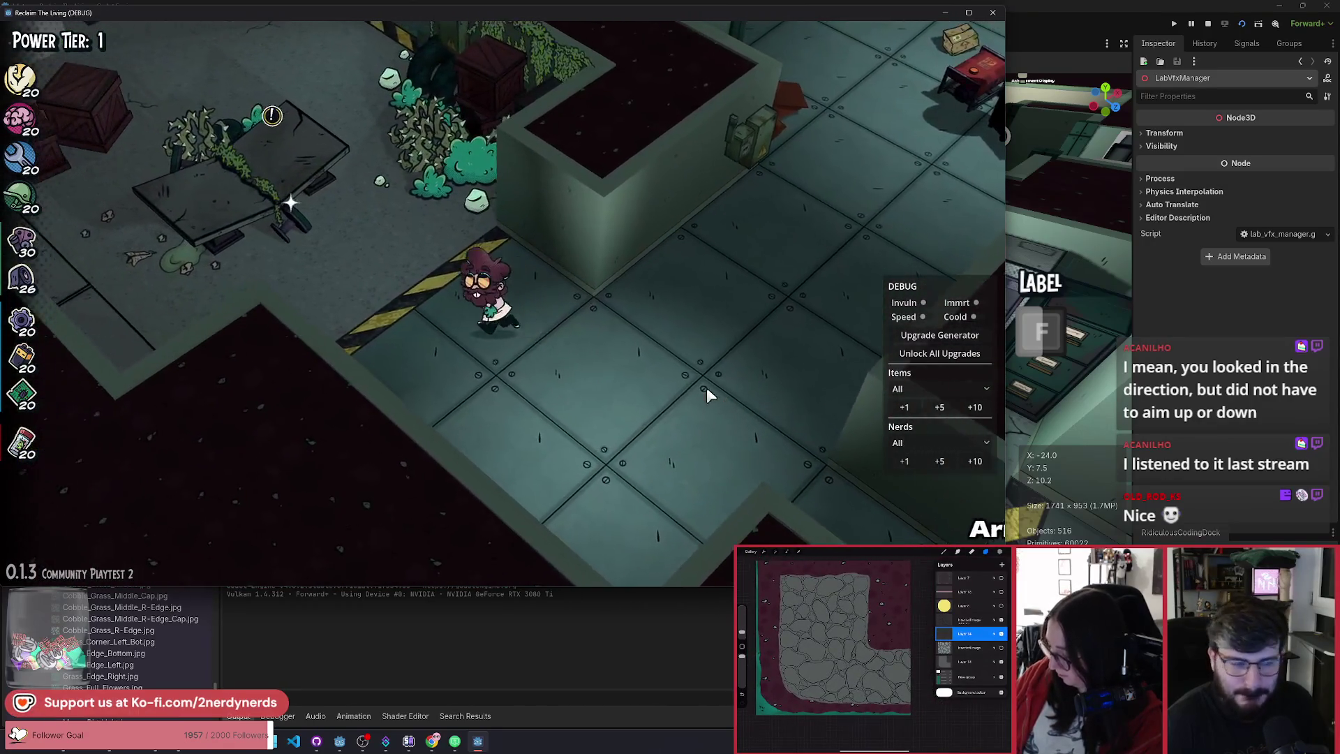
{"action": "key", "text": "Escape"}
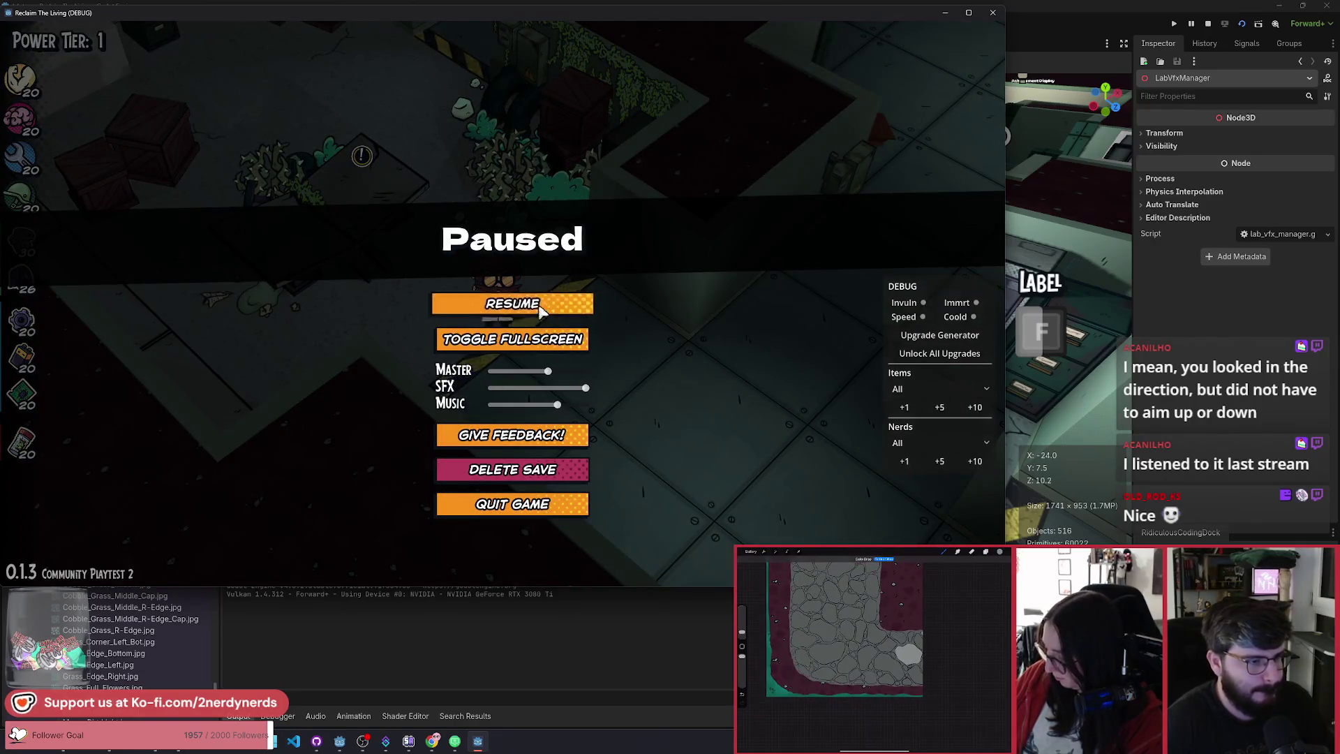
Step: Resume the game and walk the scientist back and forth across the lab
{"action": "left_click", "coordinate": [512, 303]}
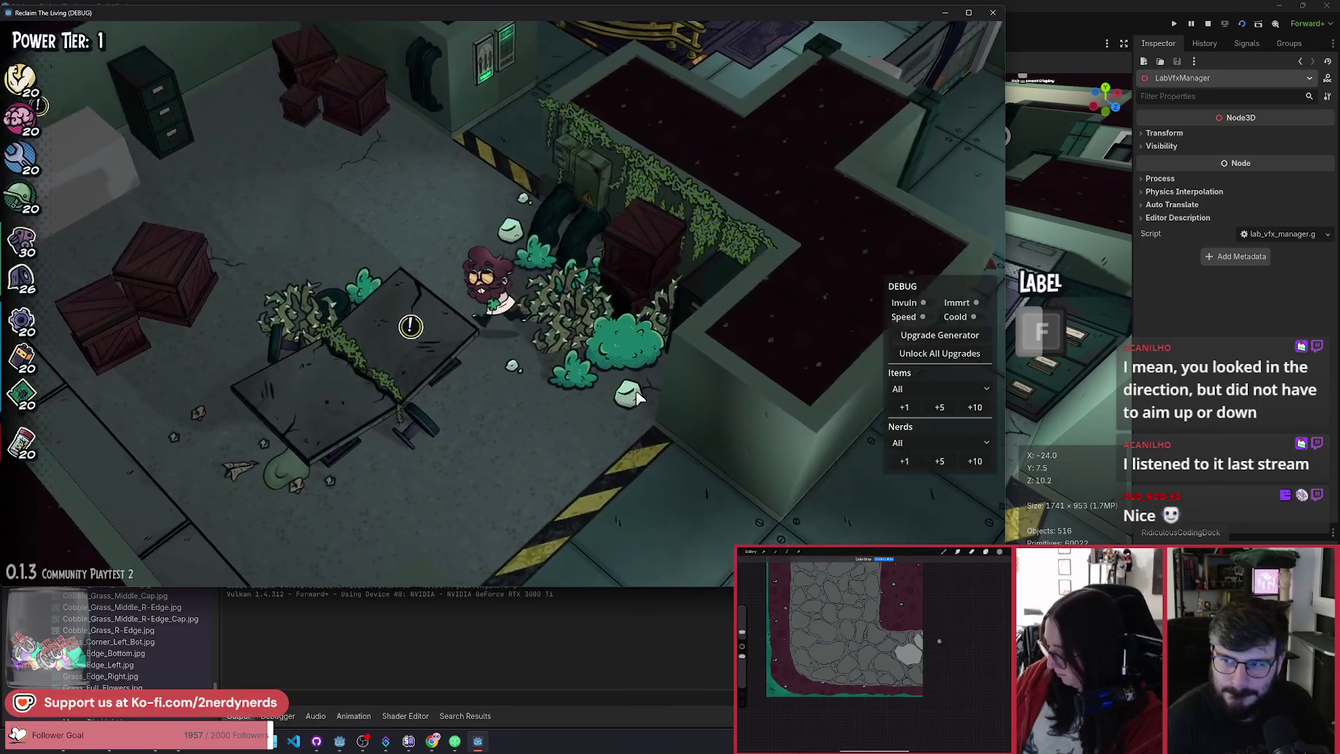
{"action": "key", "text": "w"}
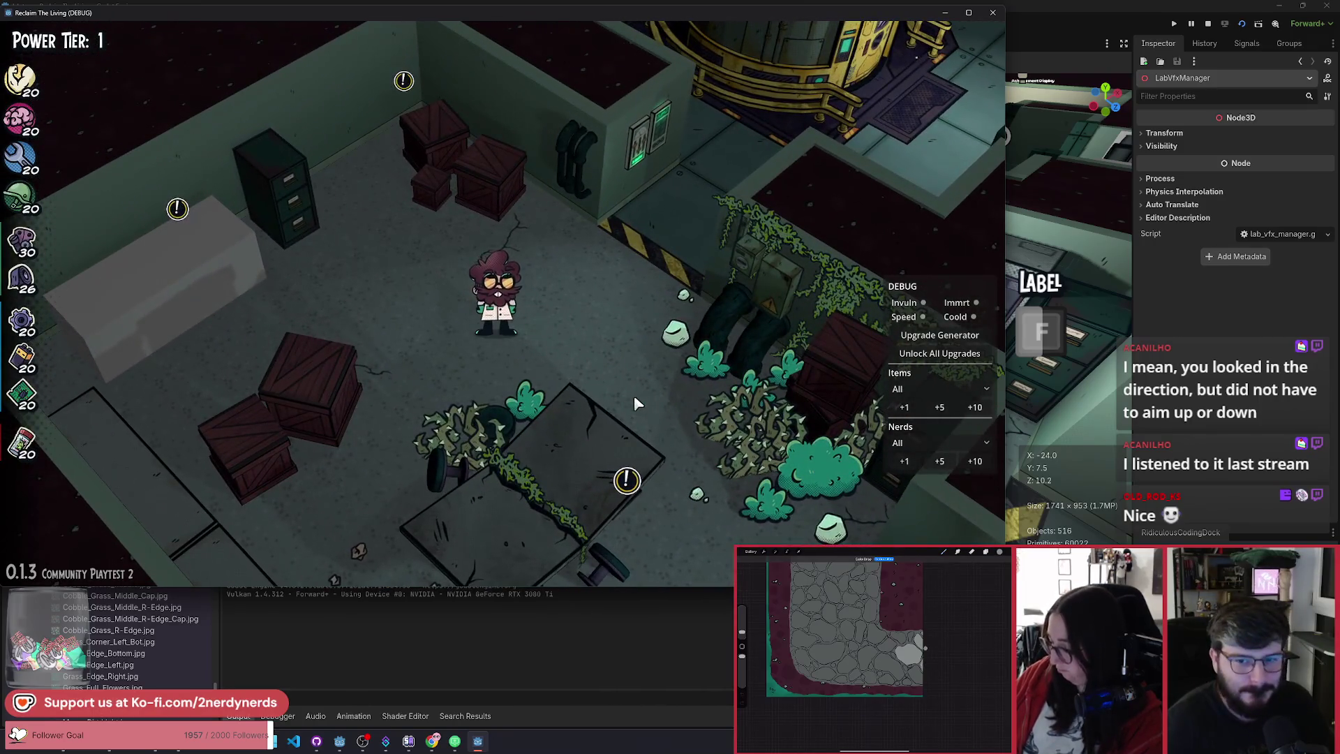
{"action": "key", "text": "d"}
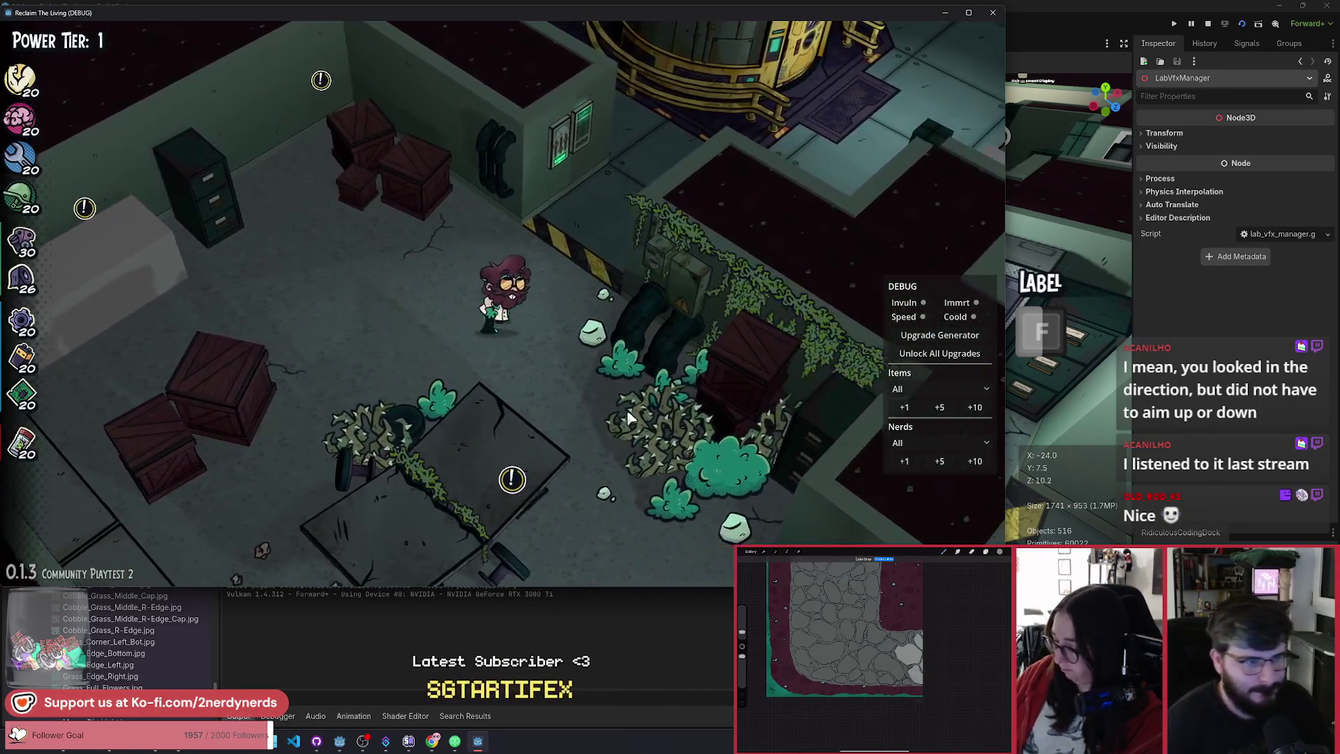
{"action": "key", "text": "a"}
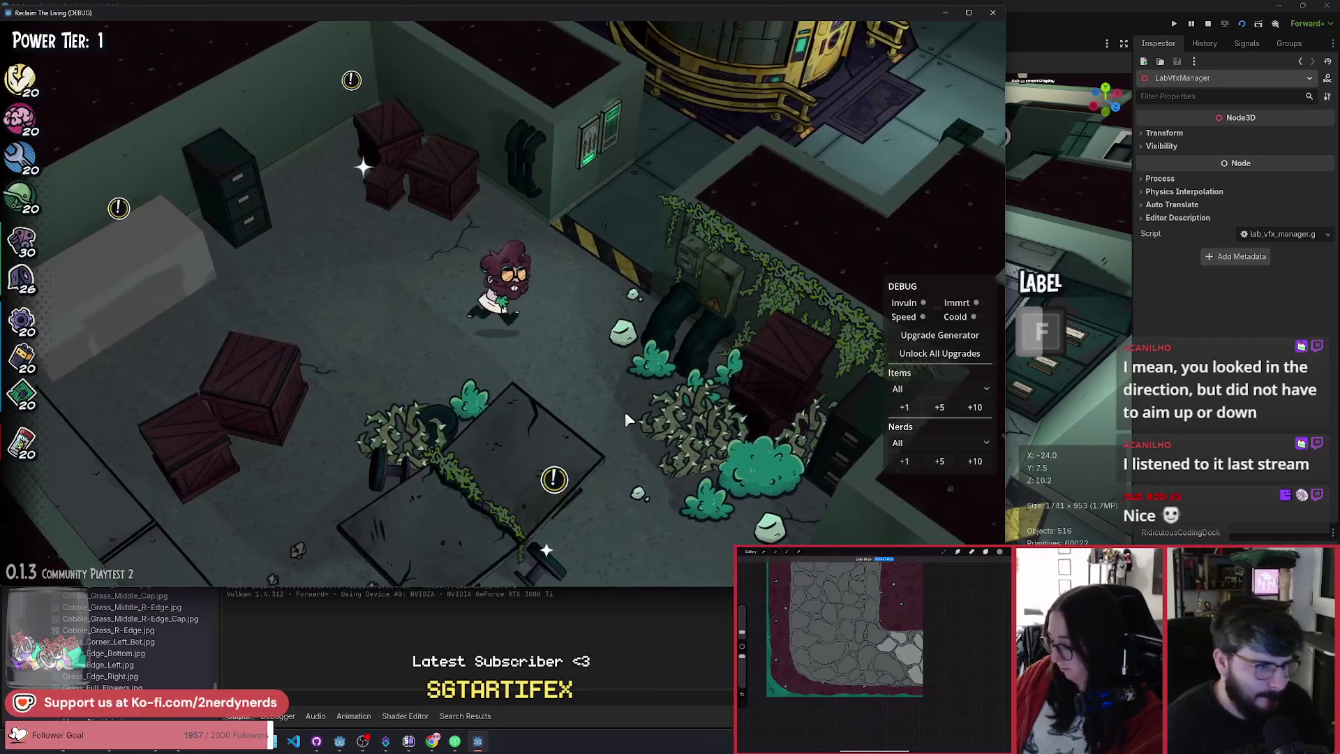
{"action": "key", "text": "d"}
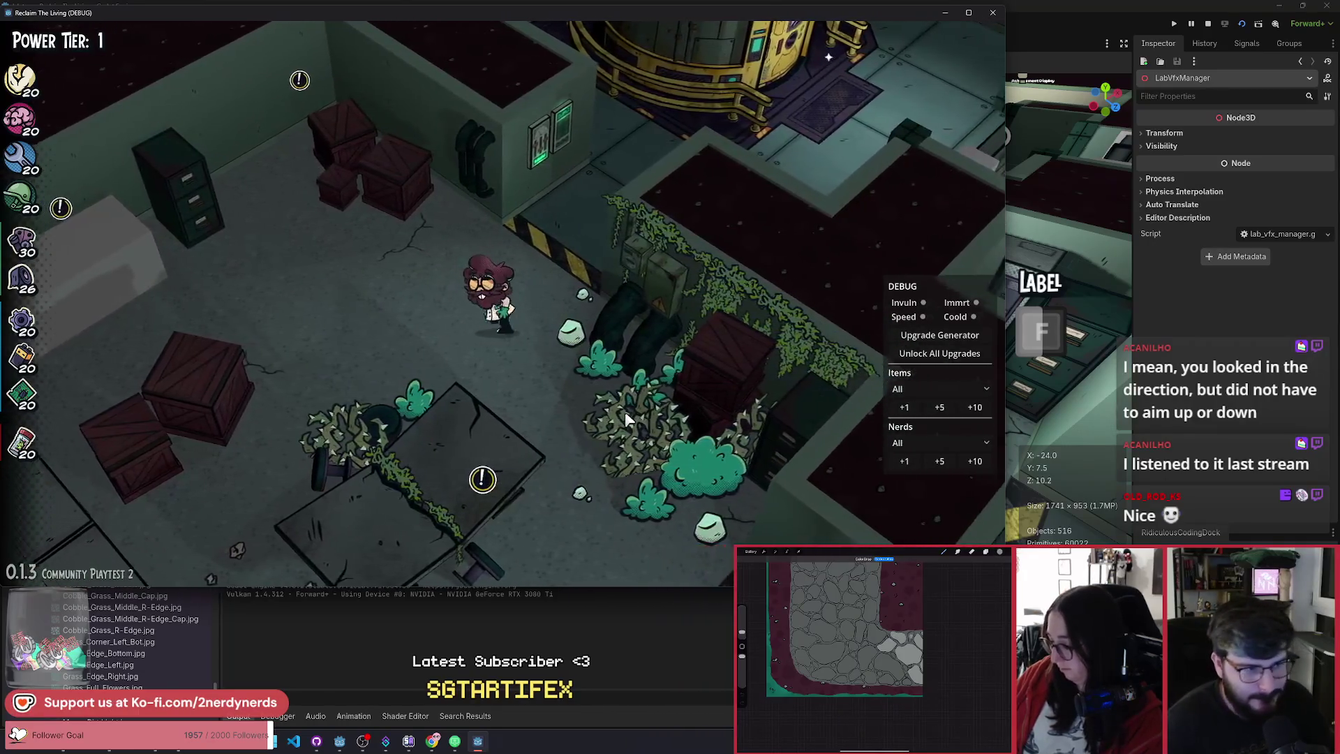
{"action": "key", "text": "a"}
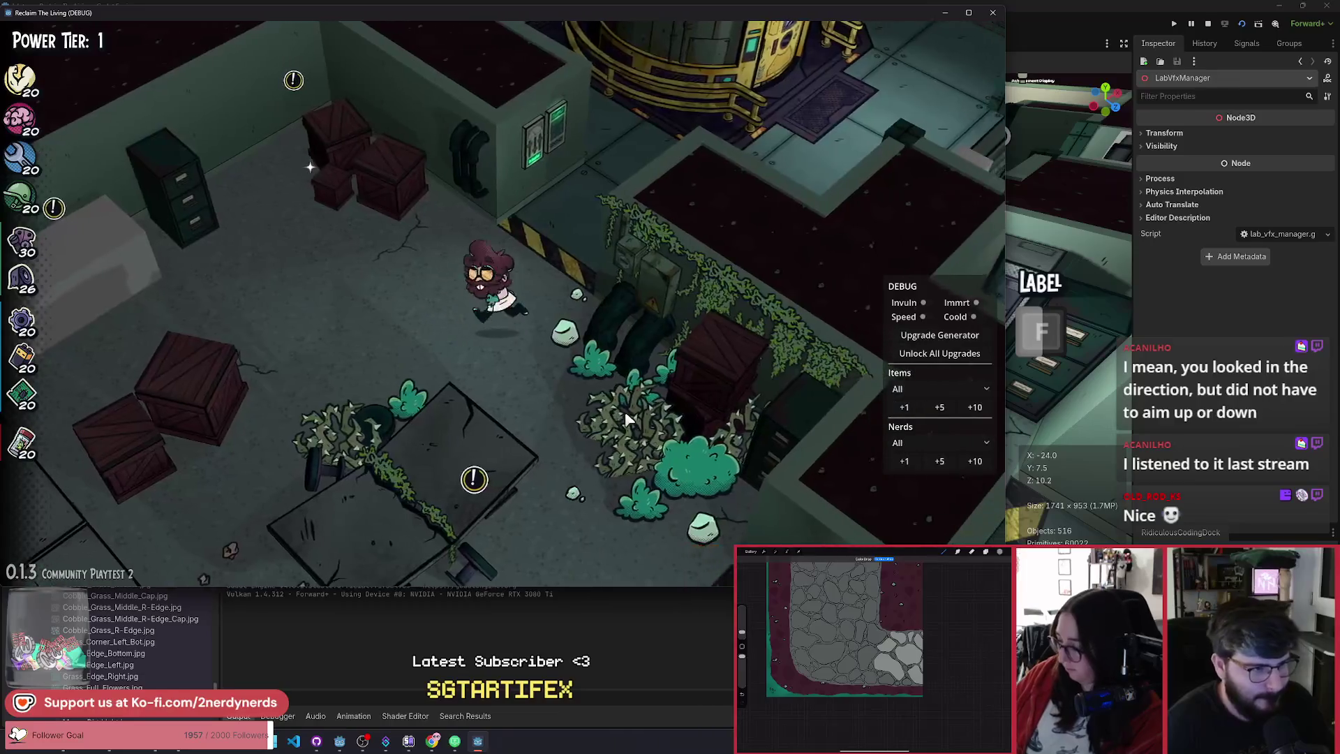
{"action": "key", "text": "d"}
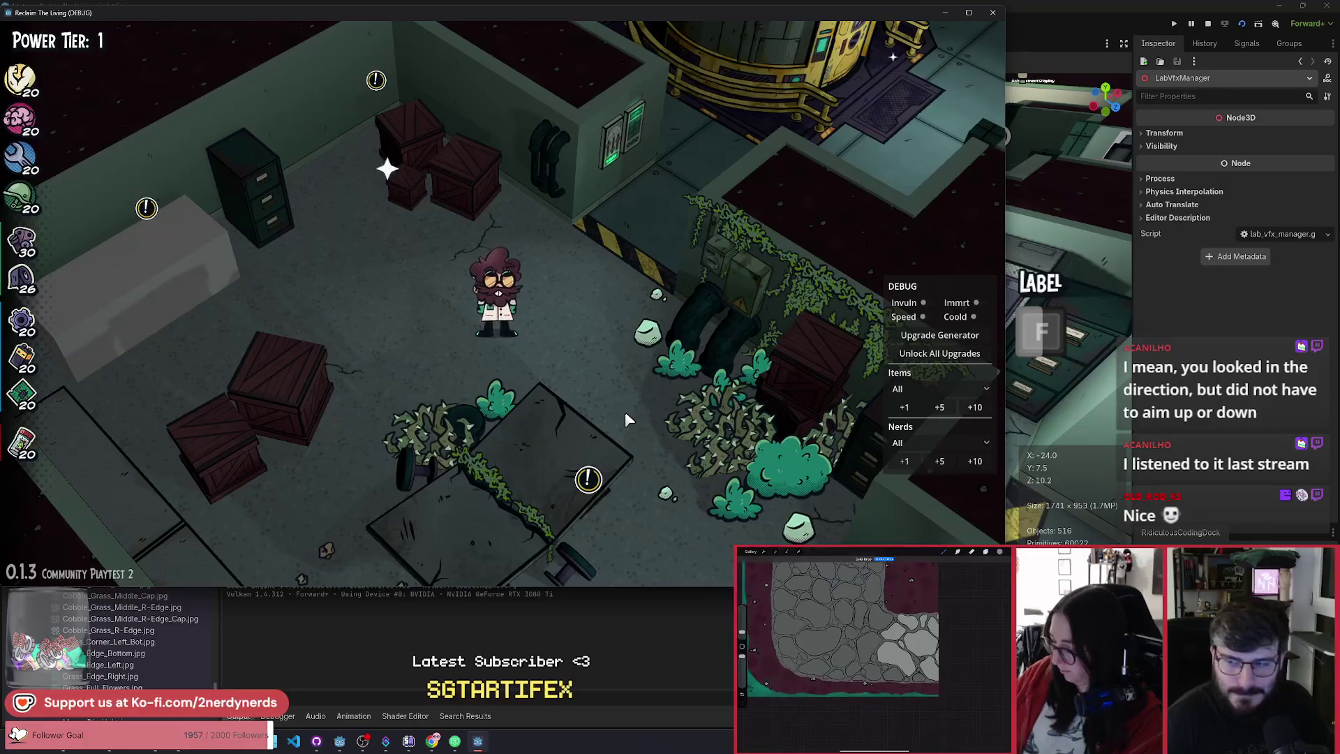
Step: Walk to the overgrown table and bring up the Chemistry Station build panel
{"action": "key", "text": "d"}
{"action": "key", "text": "s"}
{"action": "key", "text": "s"}
{"action": "key", "text": "d"}
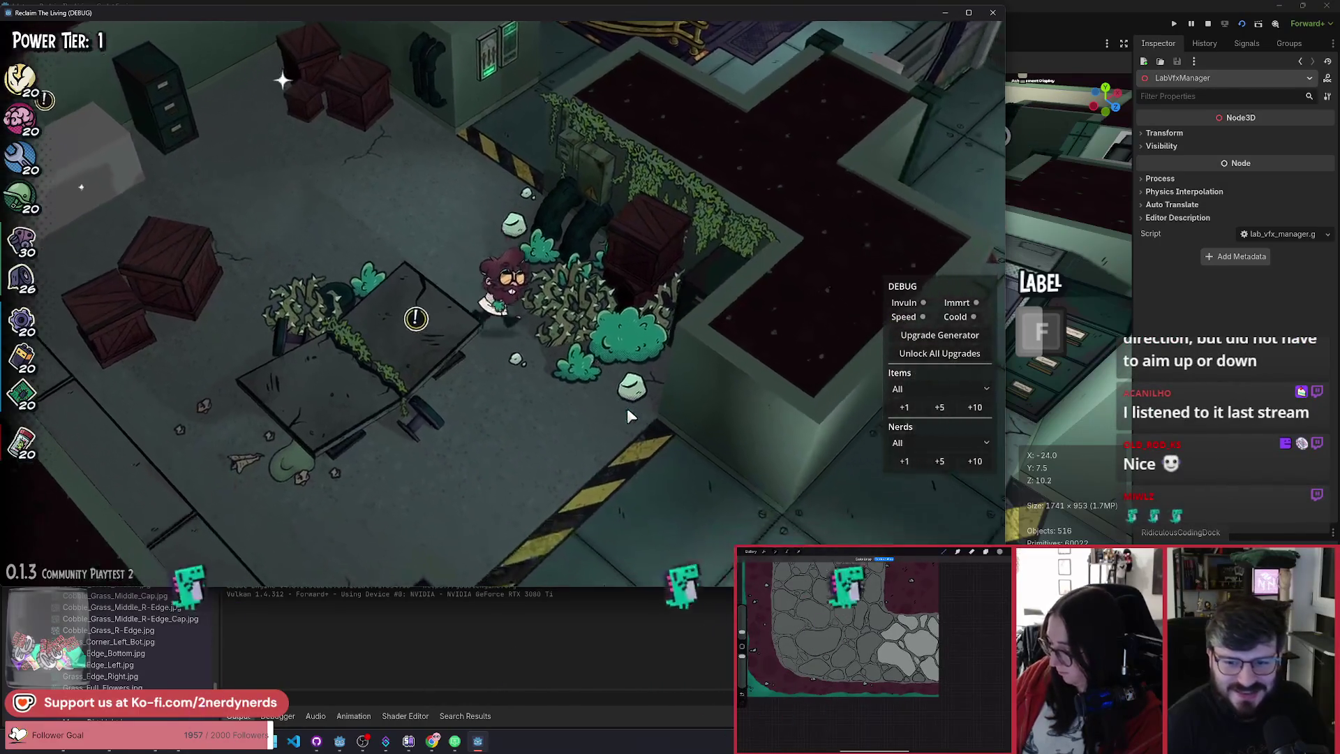
{"action": "key", "text": "a"}
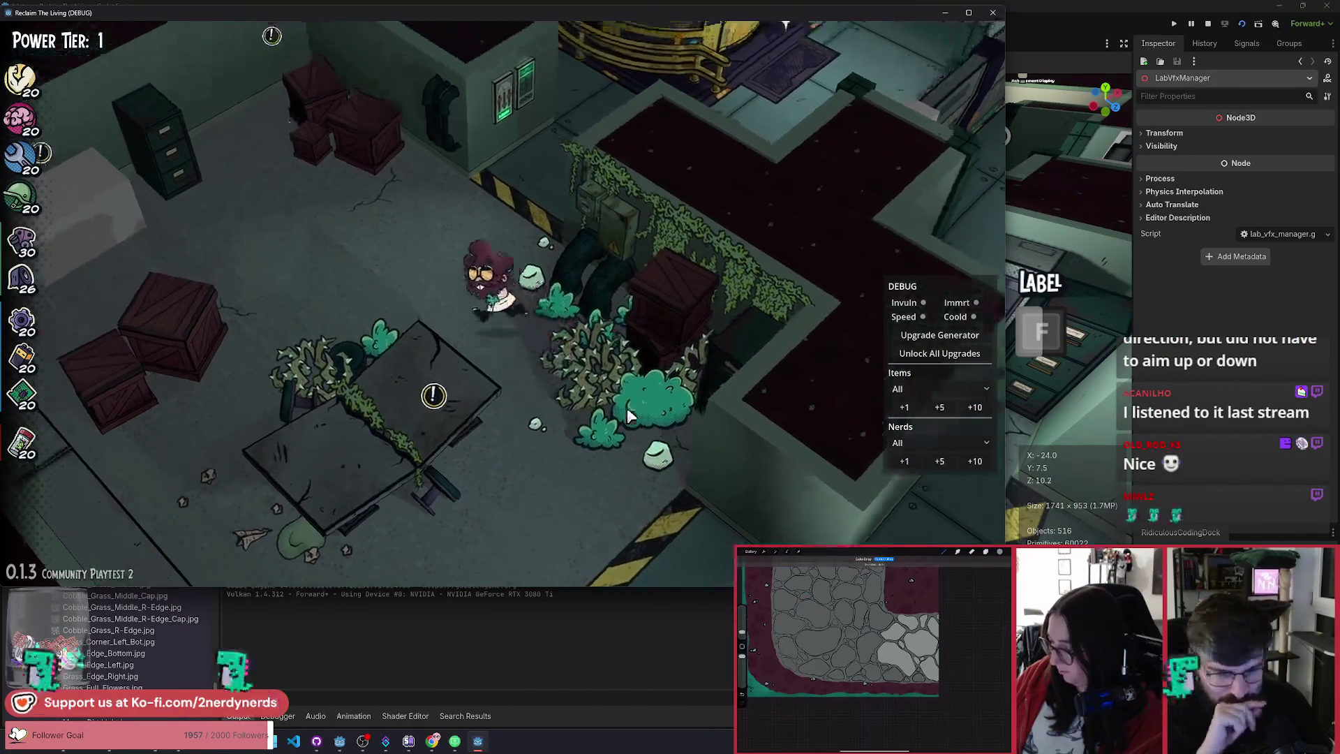
{"action": "key", "text": "a"}
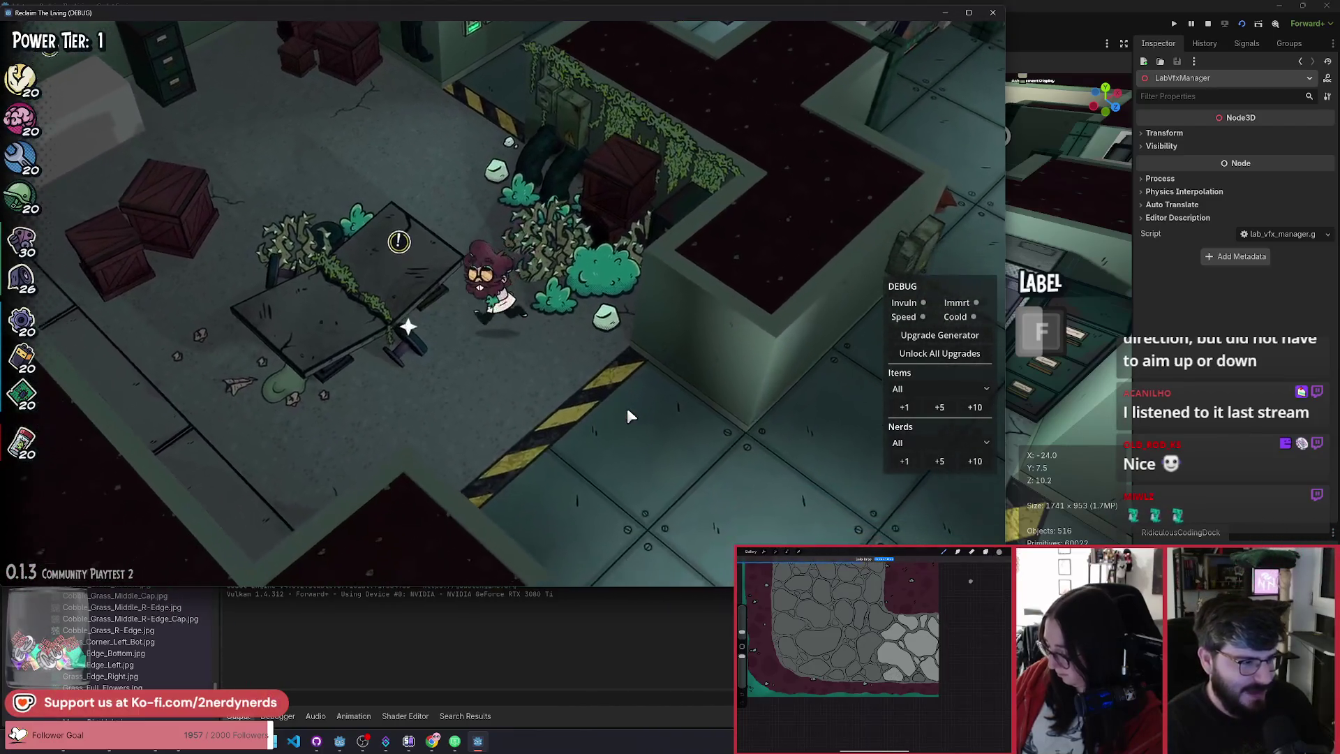
{"action": "key", "text": "f"}
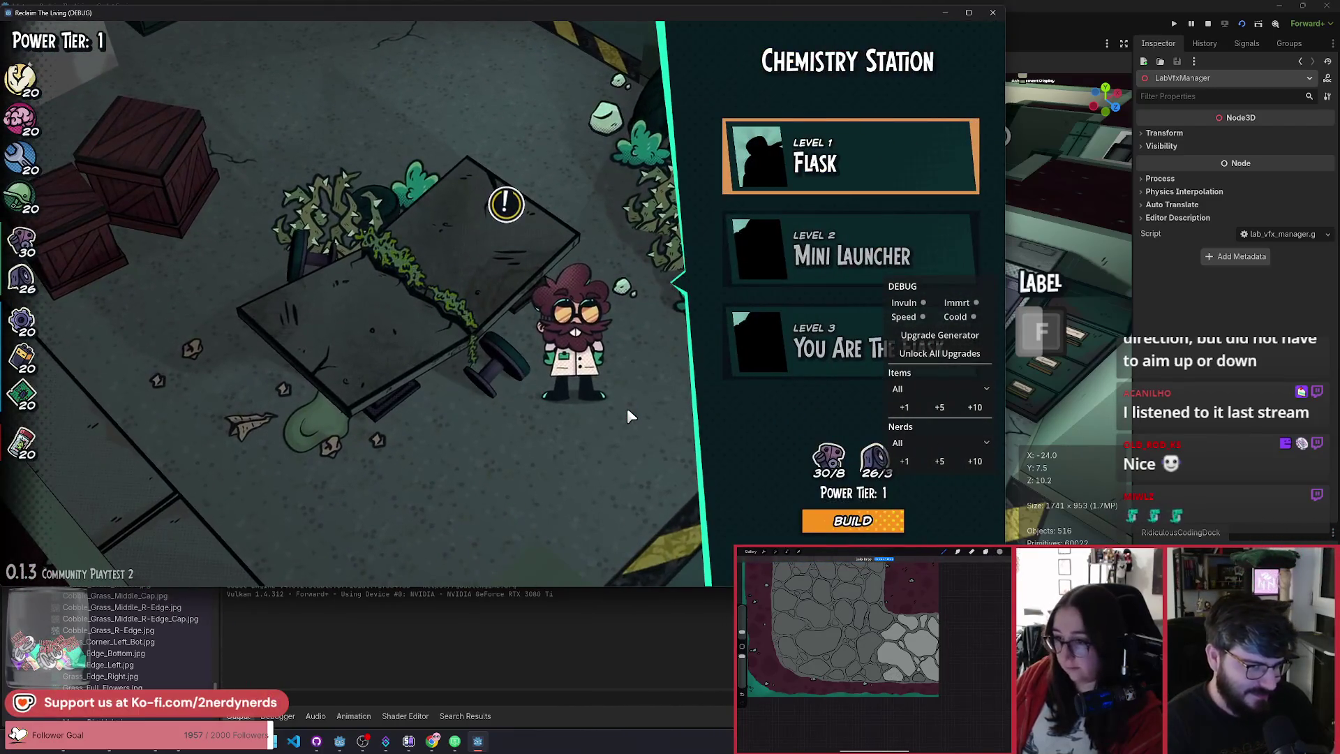
Step: Hide the debug overlay and build the Level 1 Flask, speeding the build up
{"action": "key", "text": "F1"}
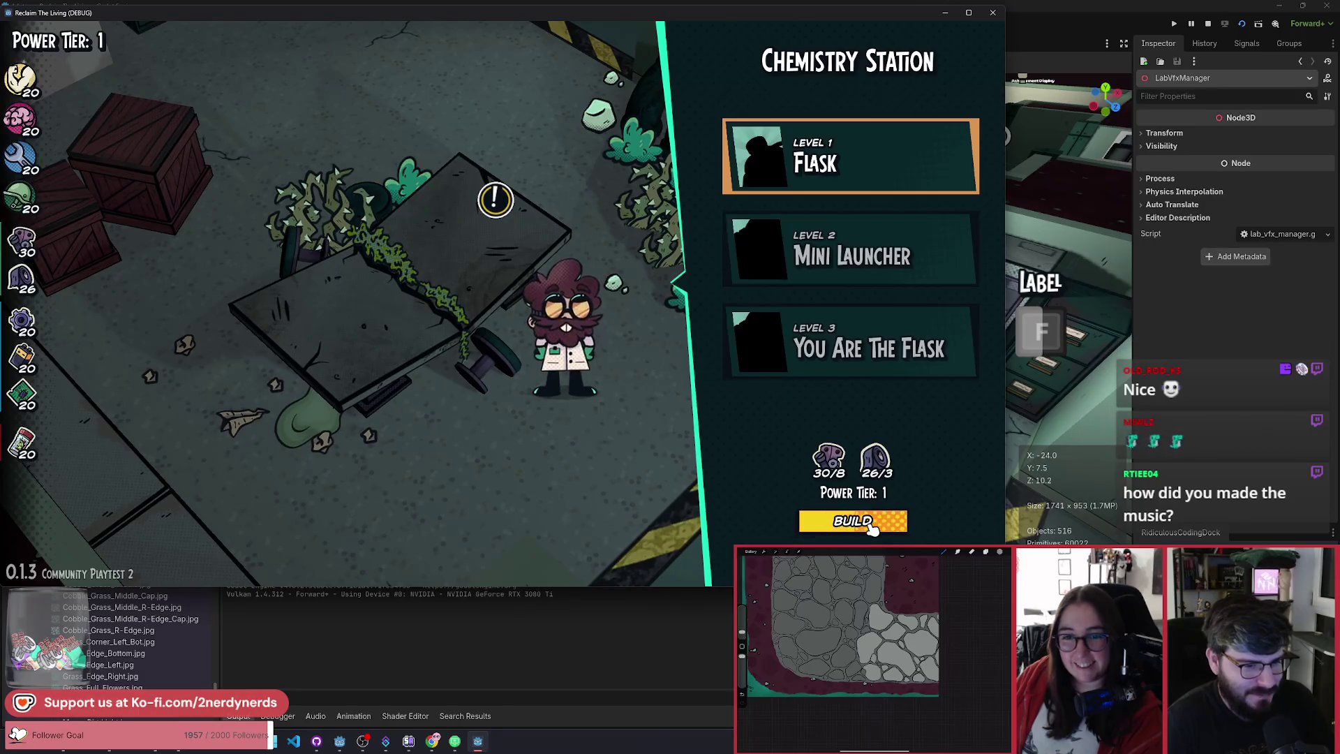
{"action": "left_click", "coordinate": [872, 528]}
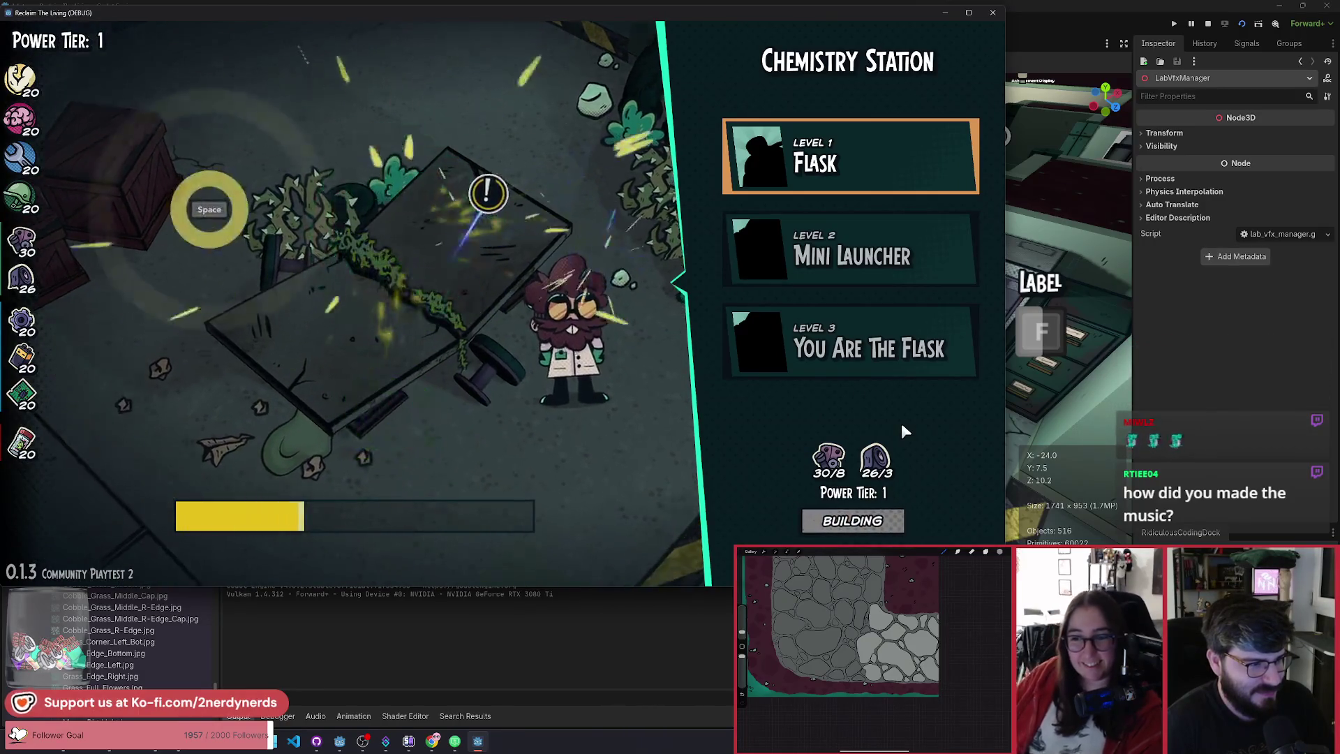
{"action": "key", "text": "space"}
{"action": "key", "text": "space"}
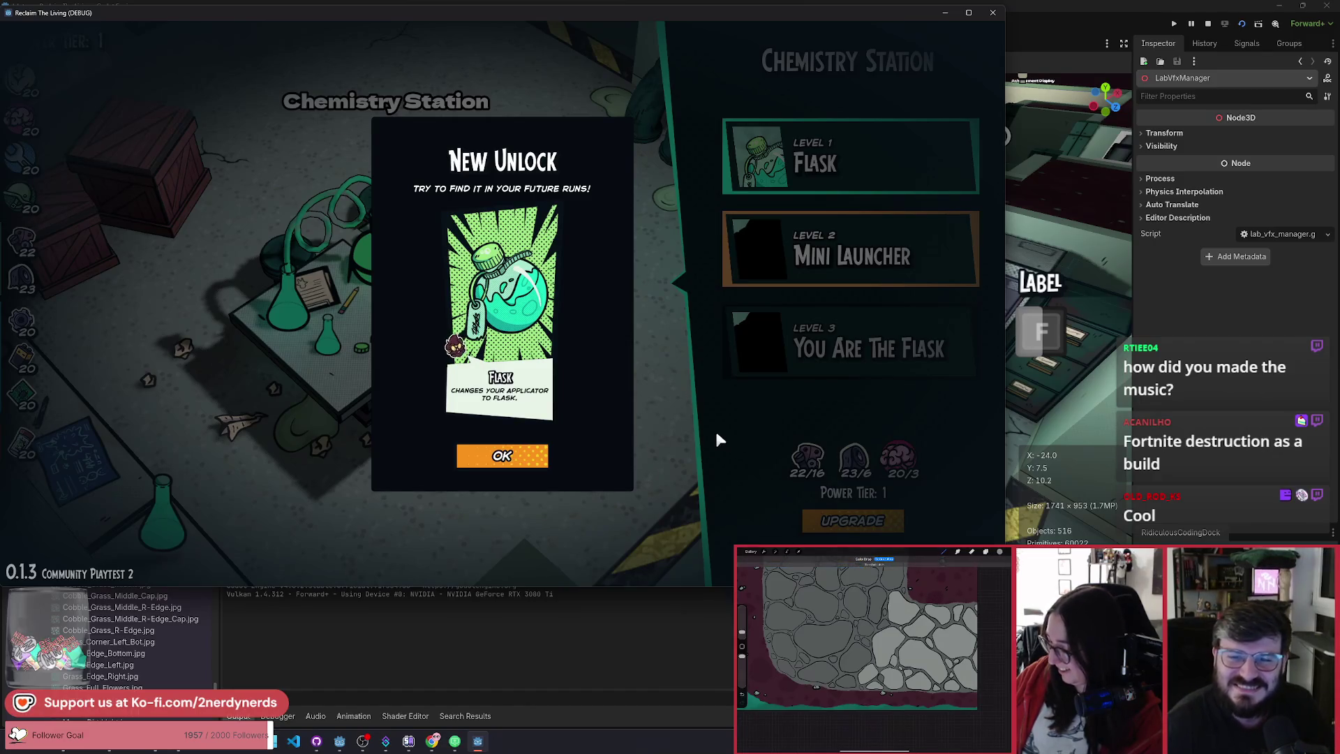
Step: Dismiss the Flask unlock notice and close the Chemistry Station panel
{"action": "left_click", "coordinate": [544, 466]}
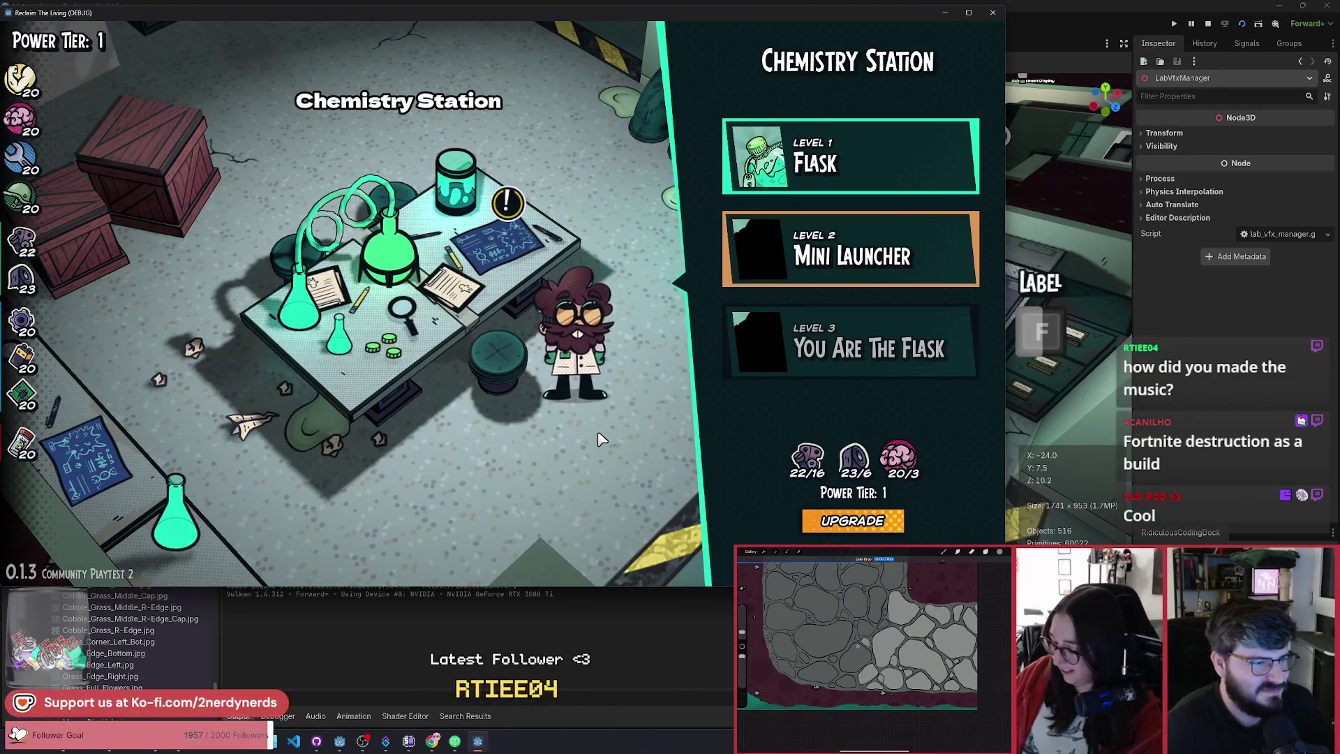
{"action": "key", "text": "Escape"}
{"action": "key", "text": "w"}
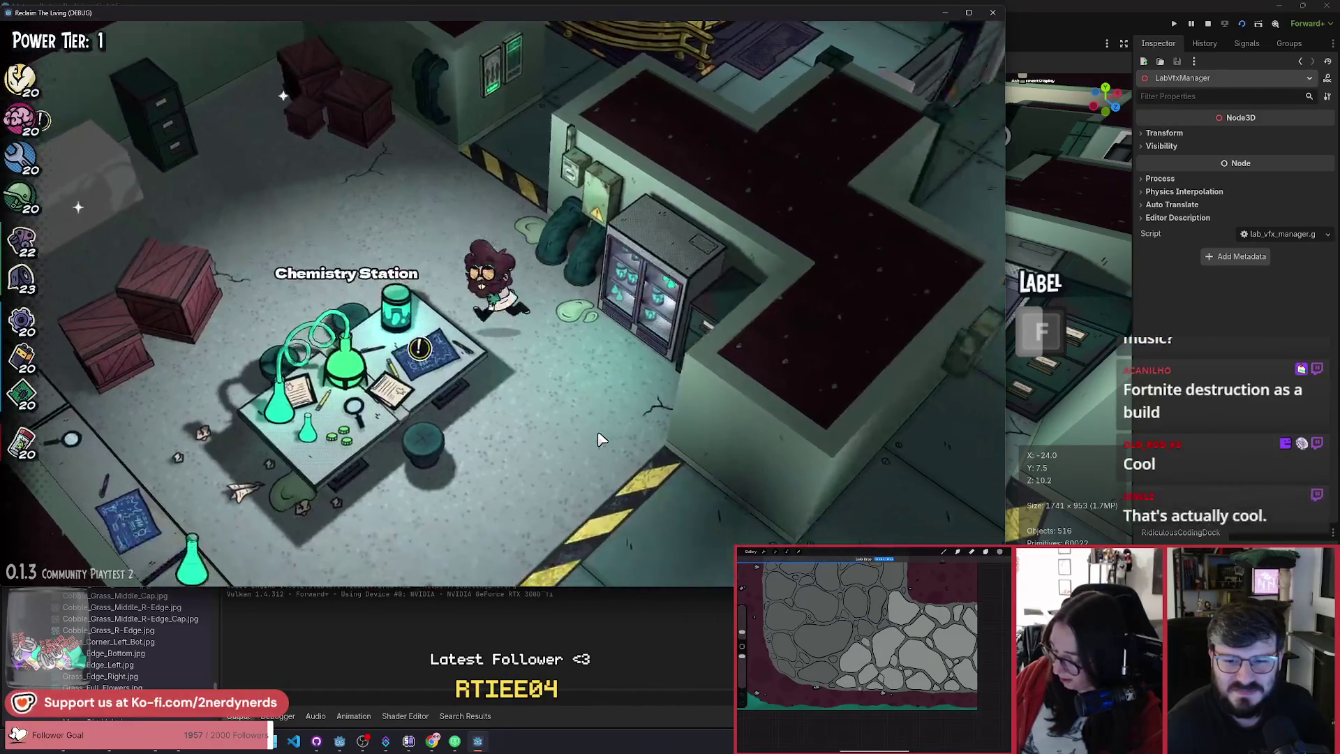
Step: Walk the scientist beside the rebuilt Chemistry Station and pause the game
{"action": "key", "text": "d"}
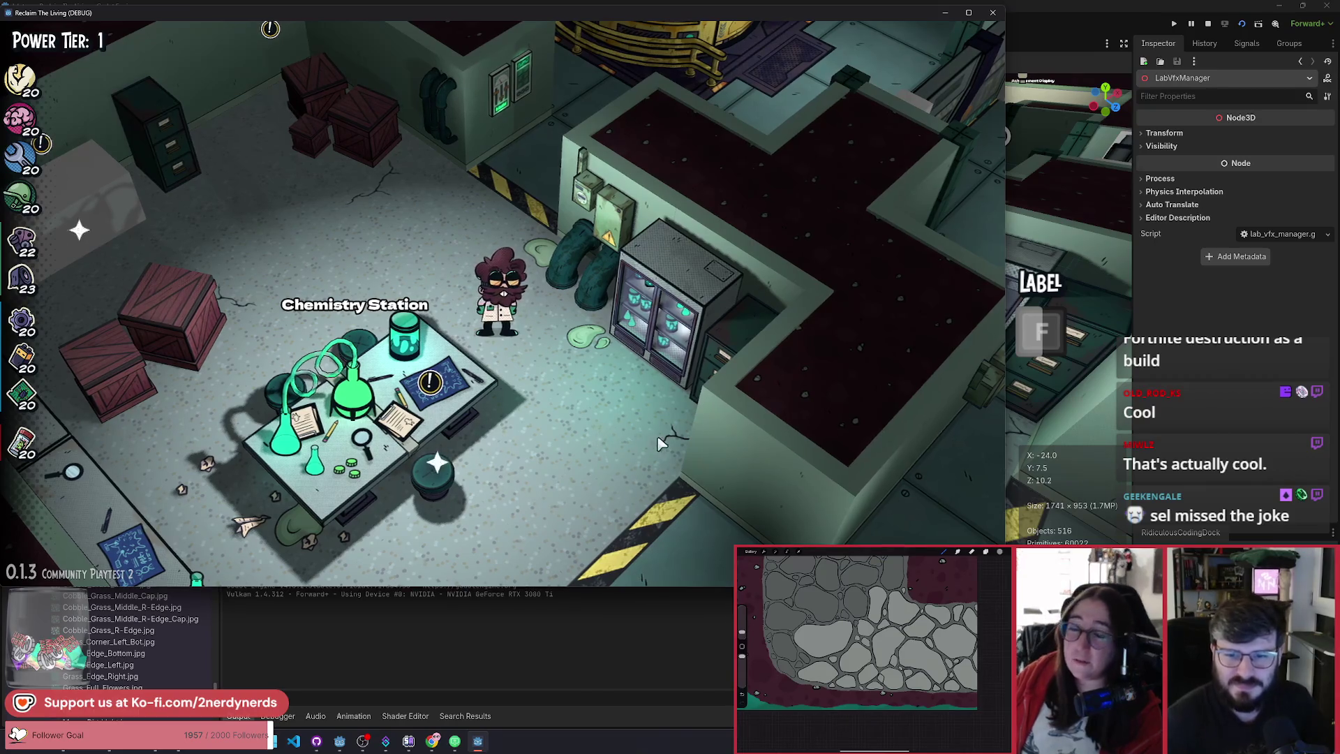
{"action": "scroll", "coordinate": [573, 369], "scroll_direction": "up", "scroll_amount": 3}
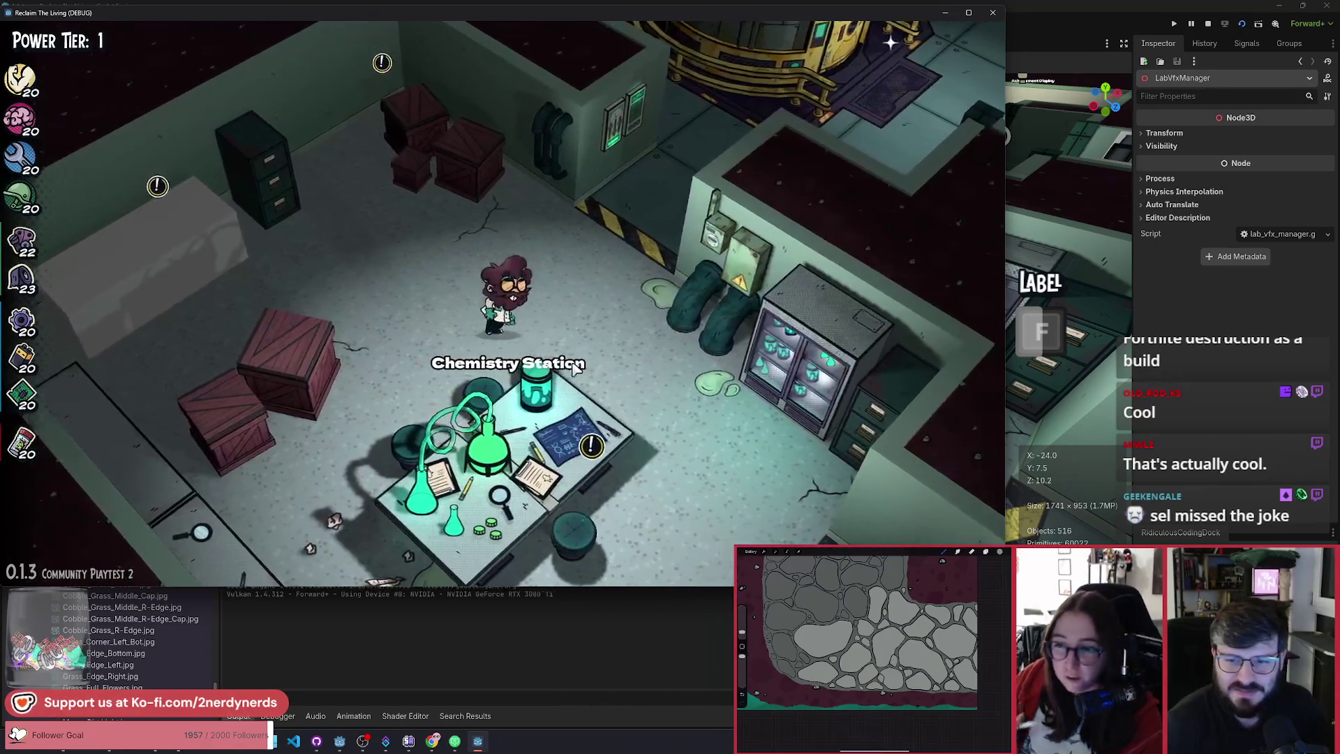
{"action": "key", "text": "Escape"}
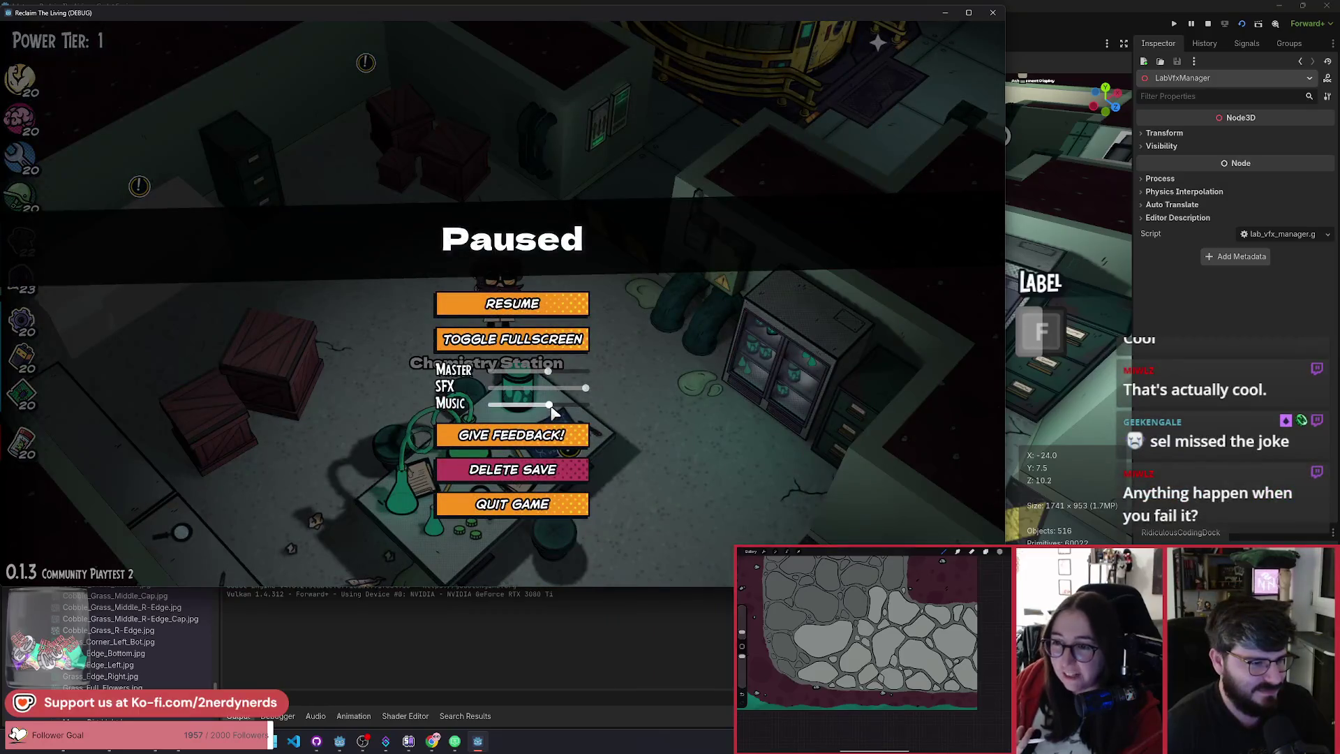
Step: Resume play and walk the scientist up-left to the crates until the F prompt appears
{"action": "left_click", "coordinate": [547, 310]}
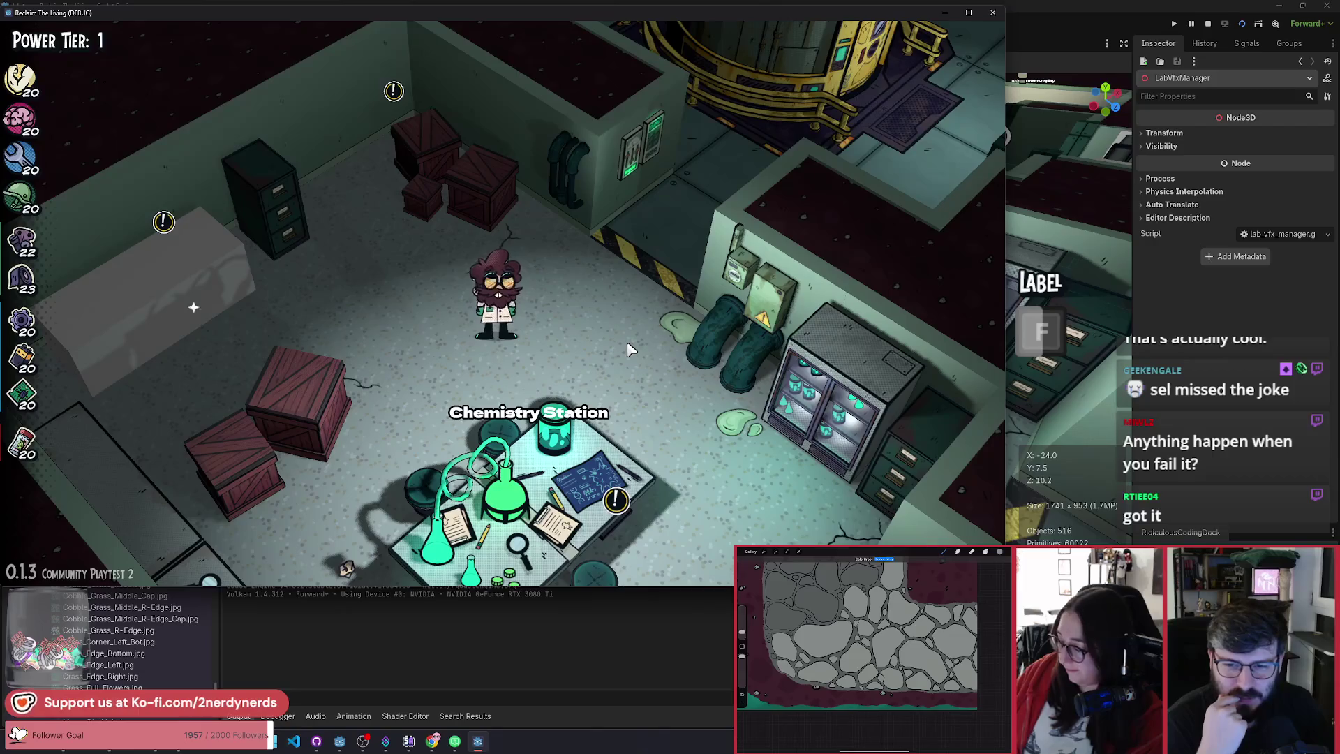
{"action": "key", "text": "a"}
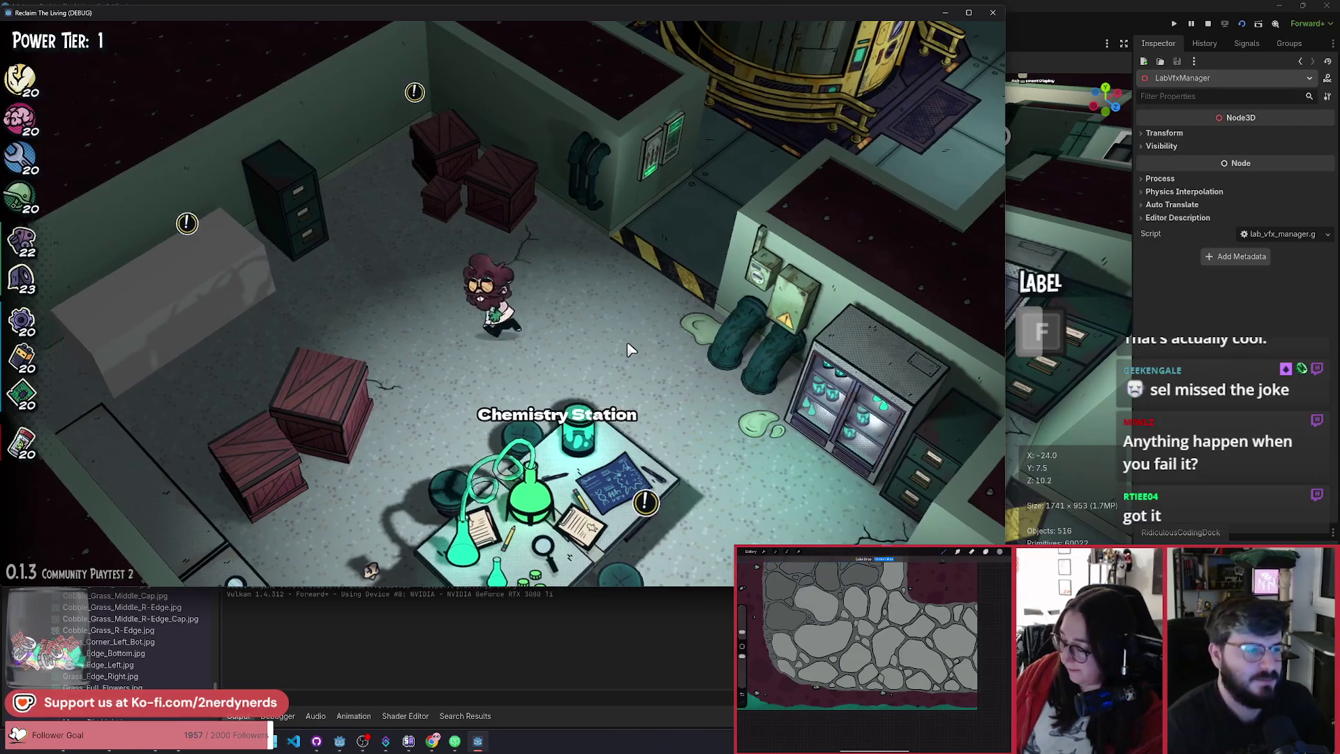
{"action": "key", "text": "w"}
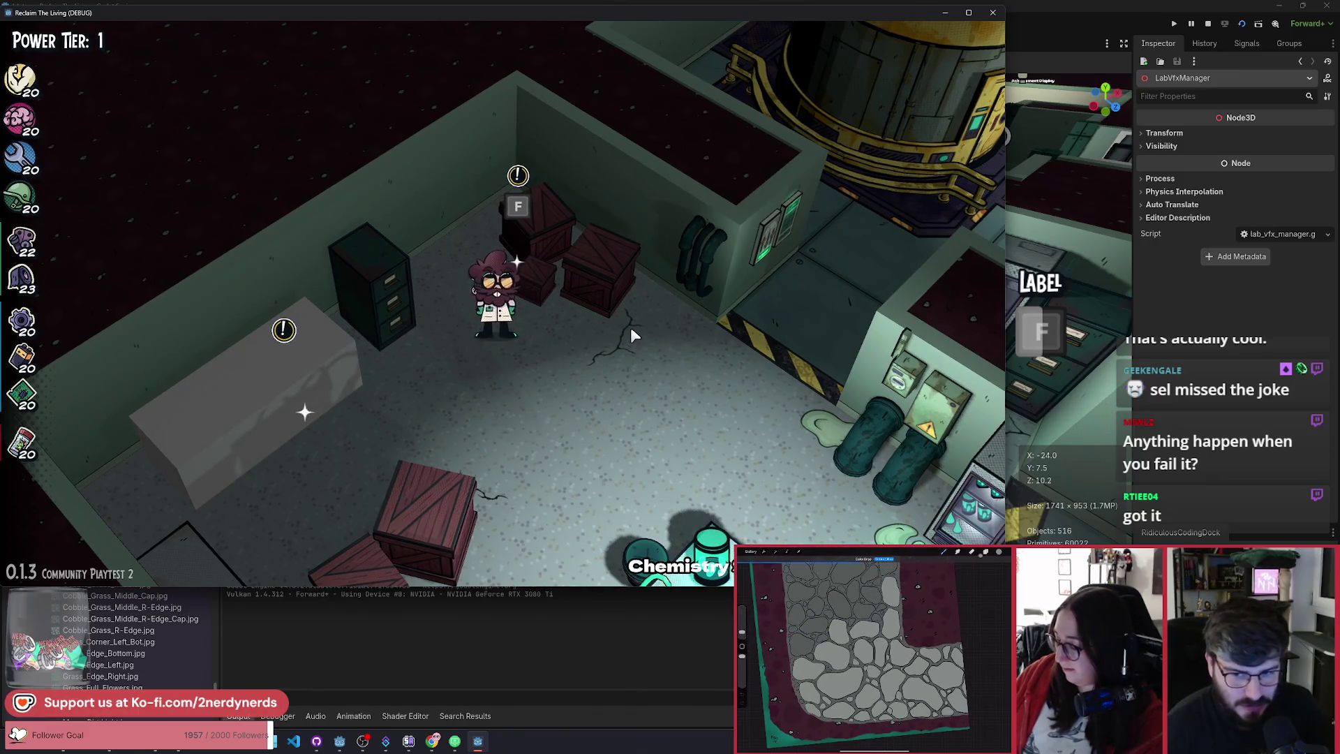
Step: Open the Cure Synthesizer panel and start building it
{"action": "key", "text": "f"}
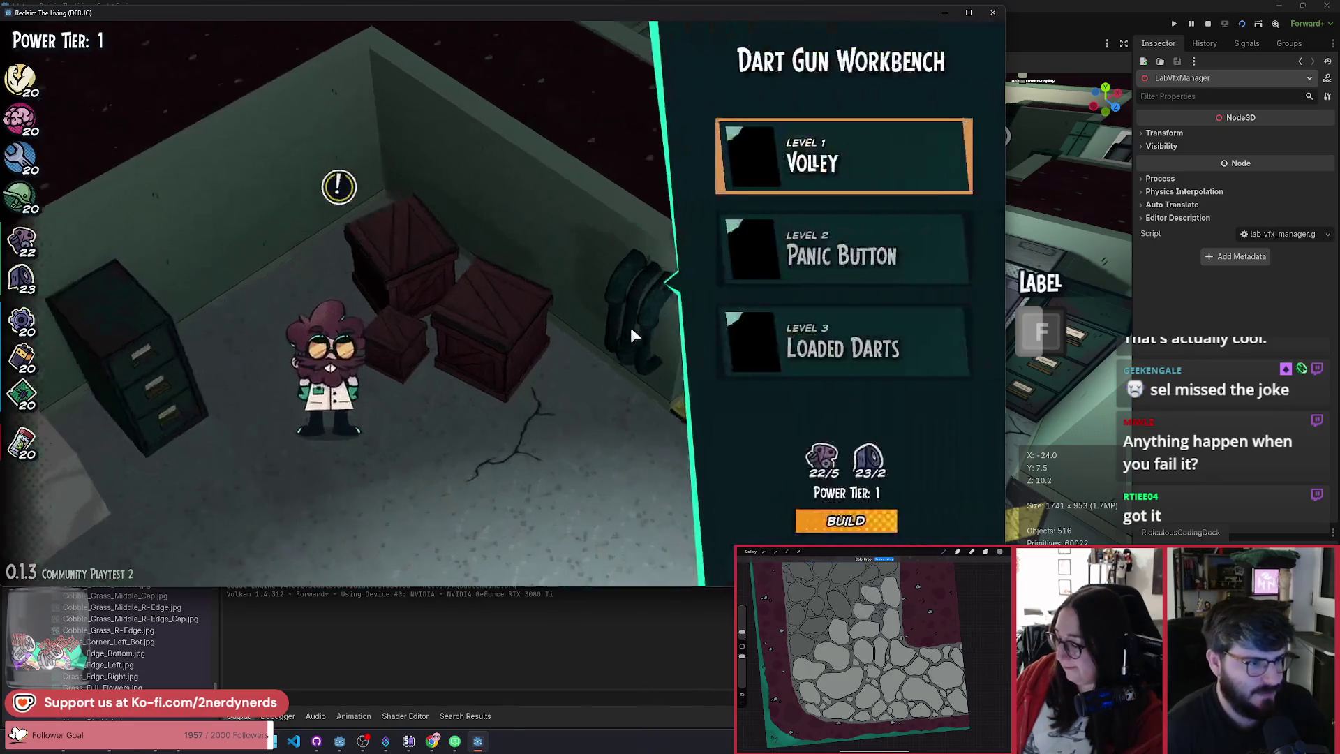
{"action": "key", "text": "Escape"}
{"action": "key", "text": "f"}
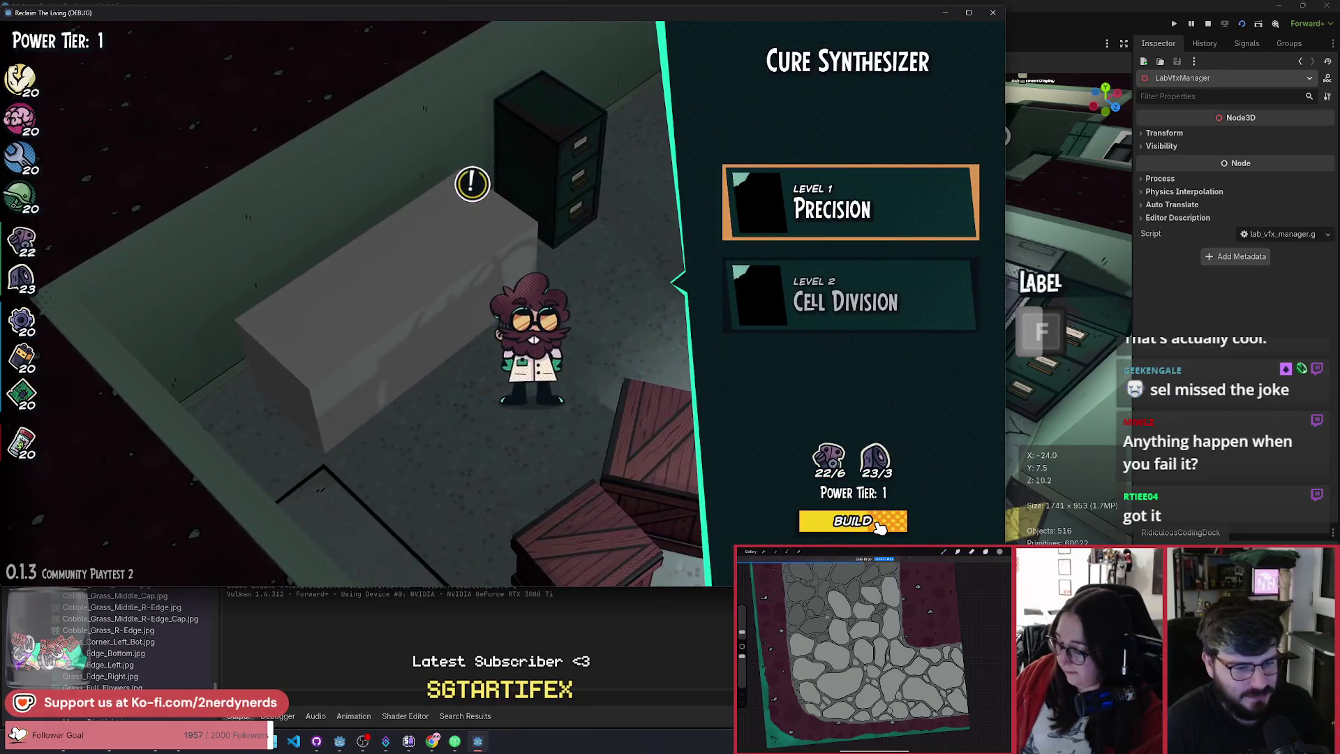
{"action": "left_click", "coordinate": [881, 528]}
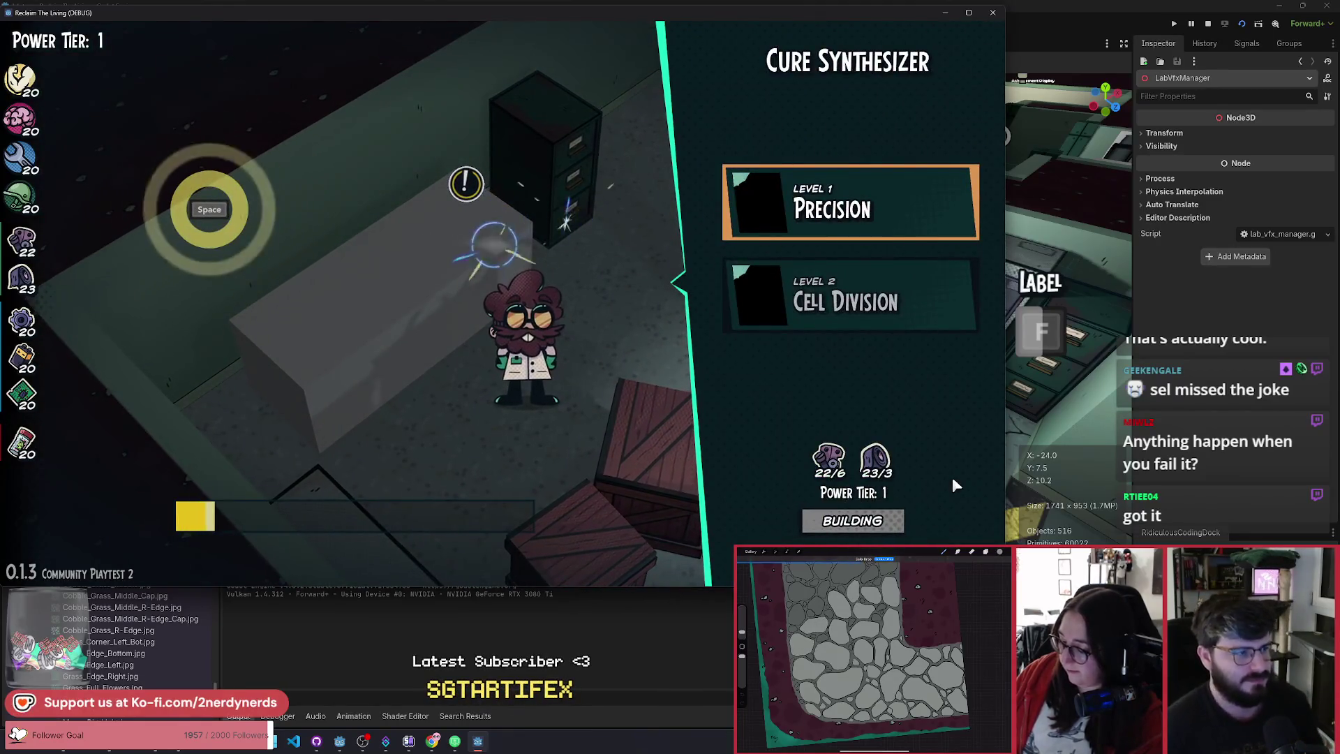
Step: Hit the three timing rings to finish the build, then dismiss the Precision unlock
{"action": "key", "text": "space"}
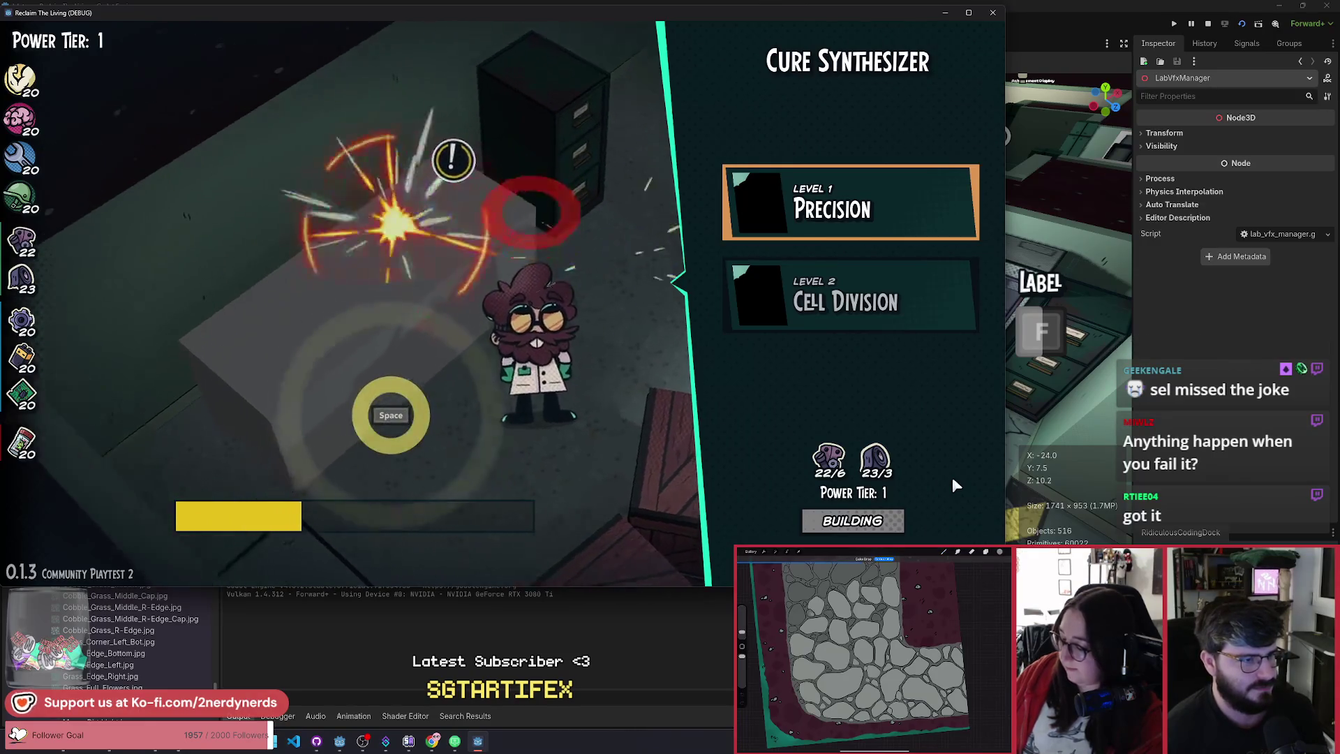
{"action": "key", "text": "space"}
{"action": "key", "text": "space"}
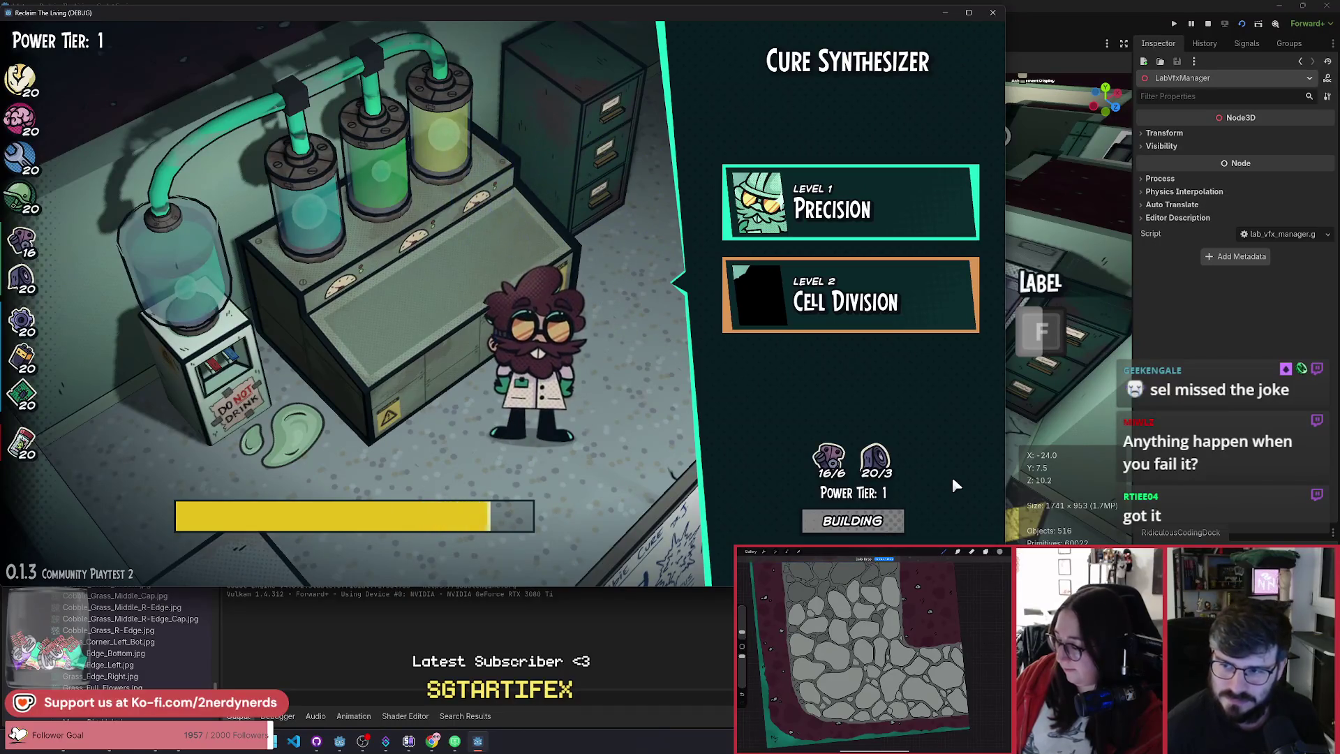
{"action": "key", "text": "space"}
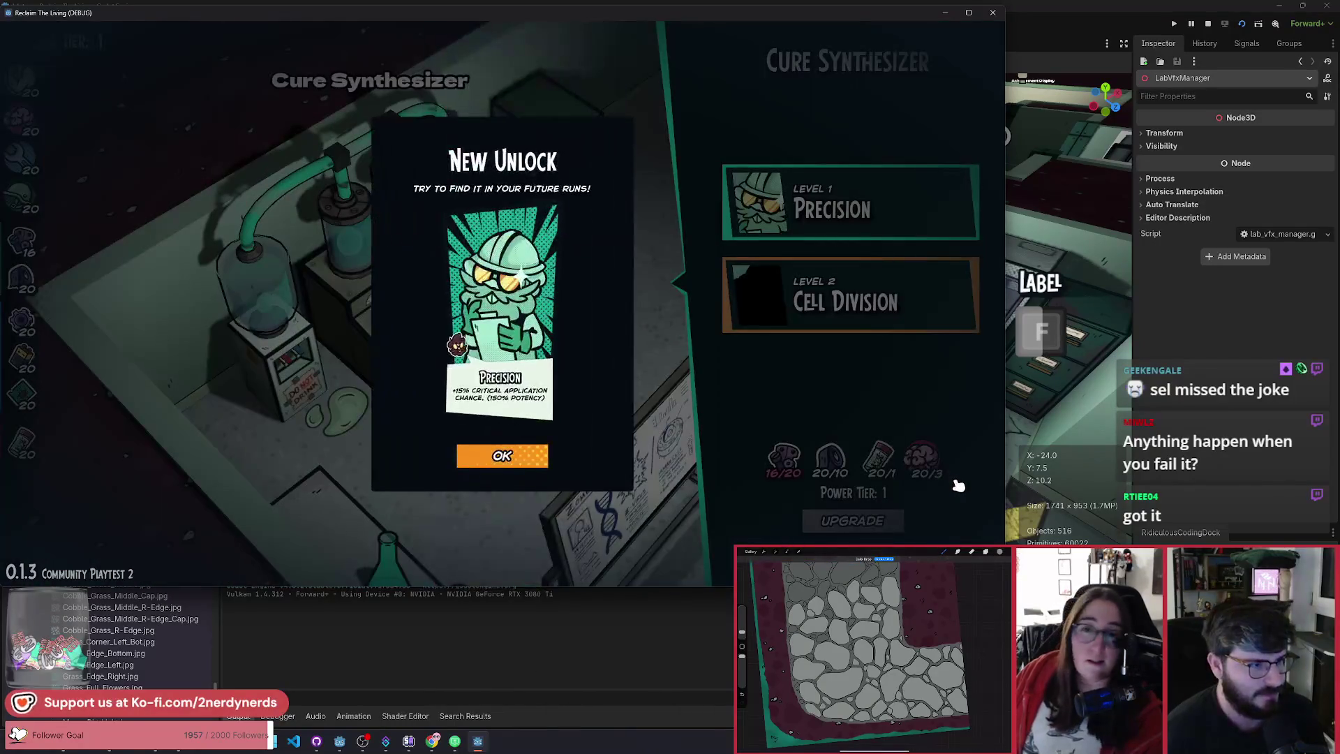
{"action": "left_click", "coordinate": [529, 462]}
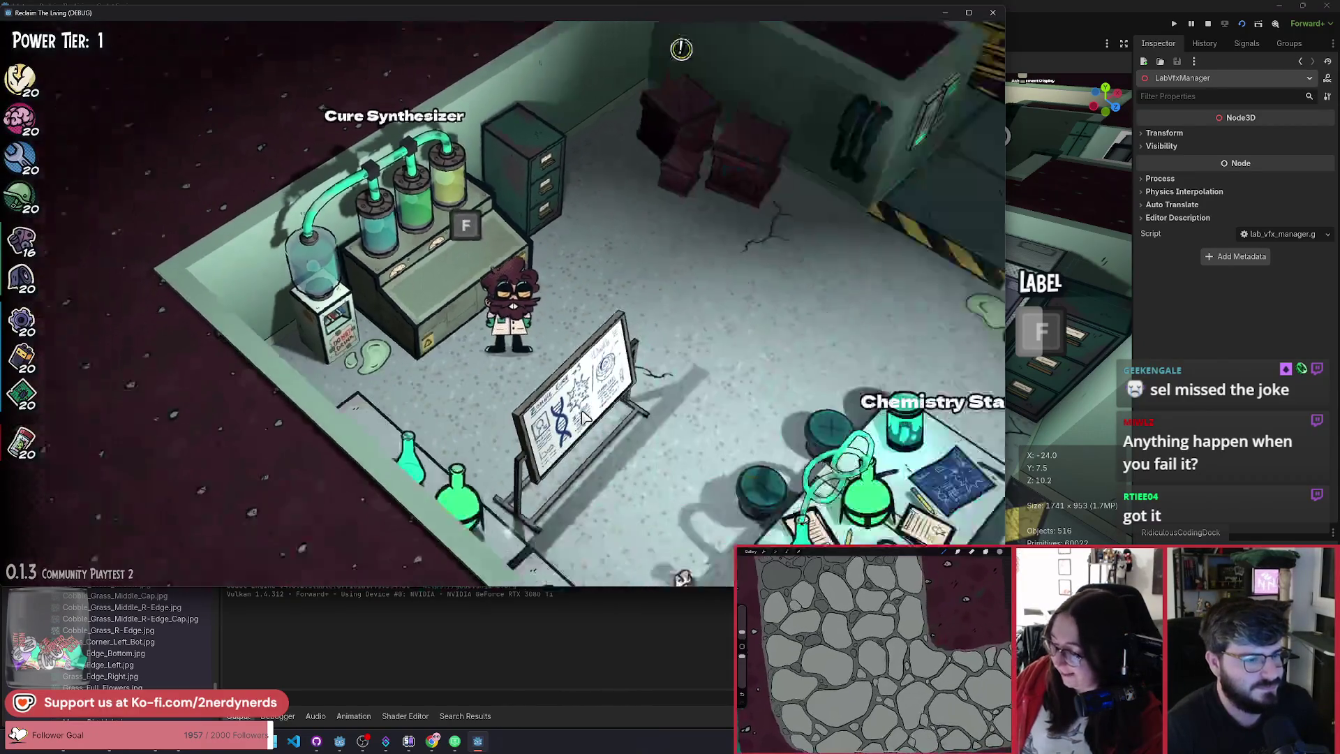
Step: Walk to the Dart Gun Workbench and start building it
{"action": "key", "text": "w"}
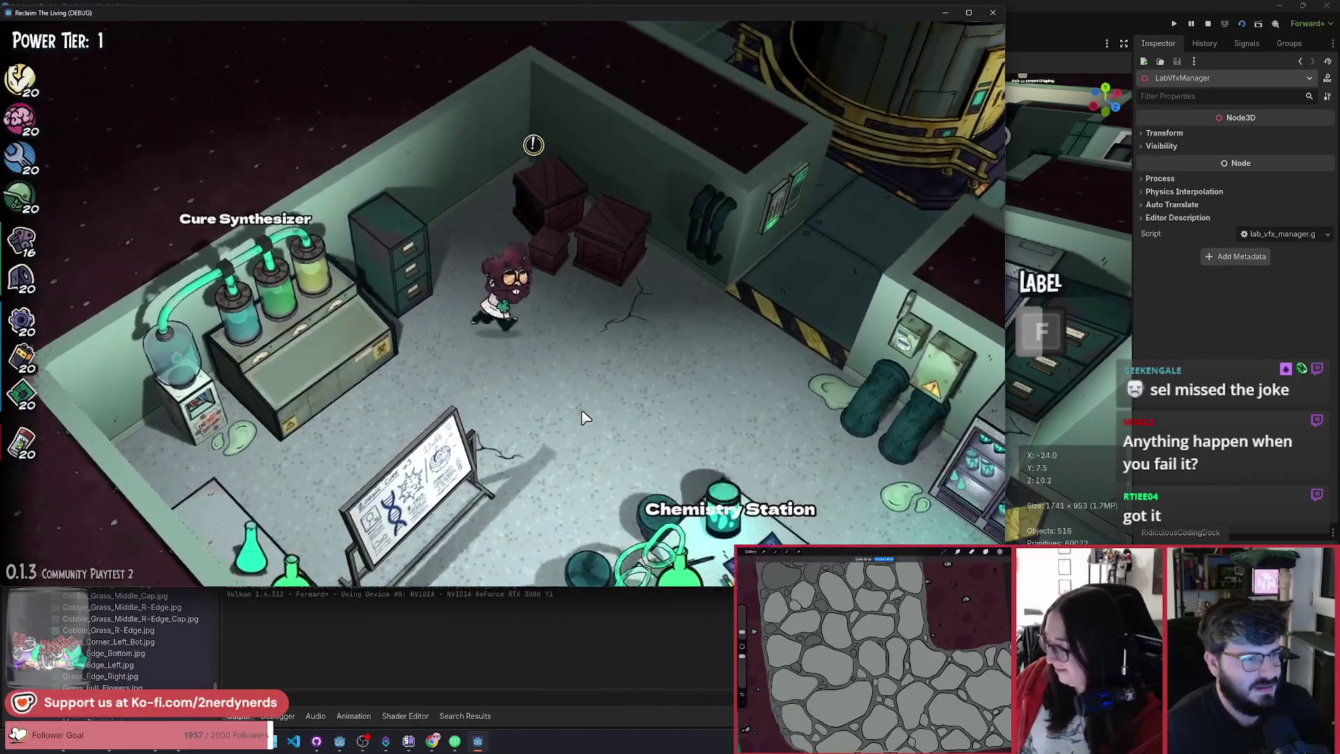
{"action": "key", "text": "f"}
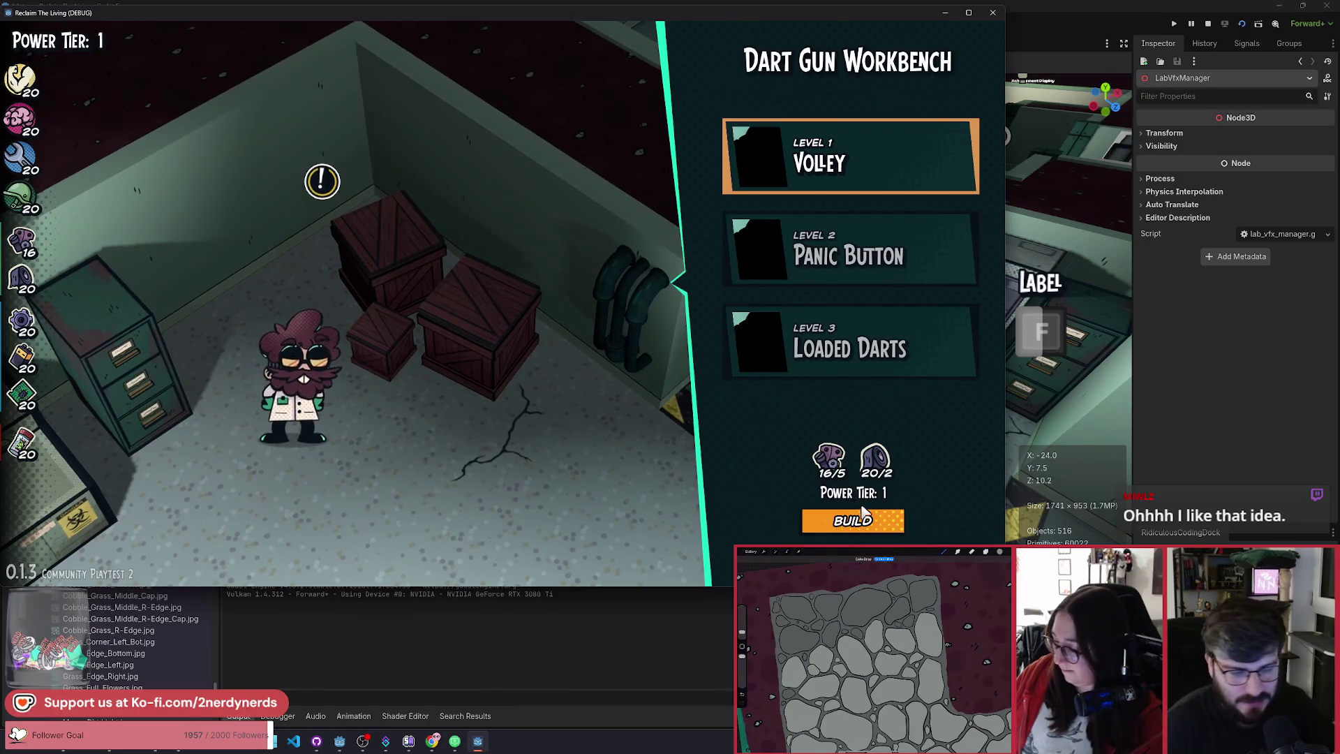
{"action": "left_click", "coordinate": [870, 529]}
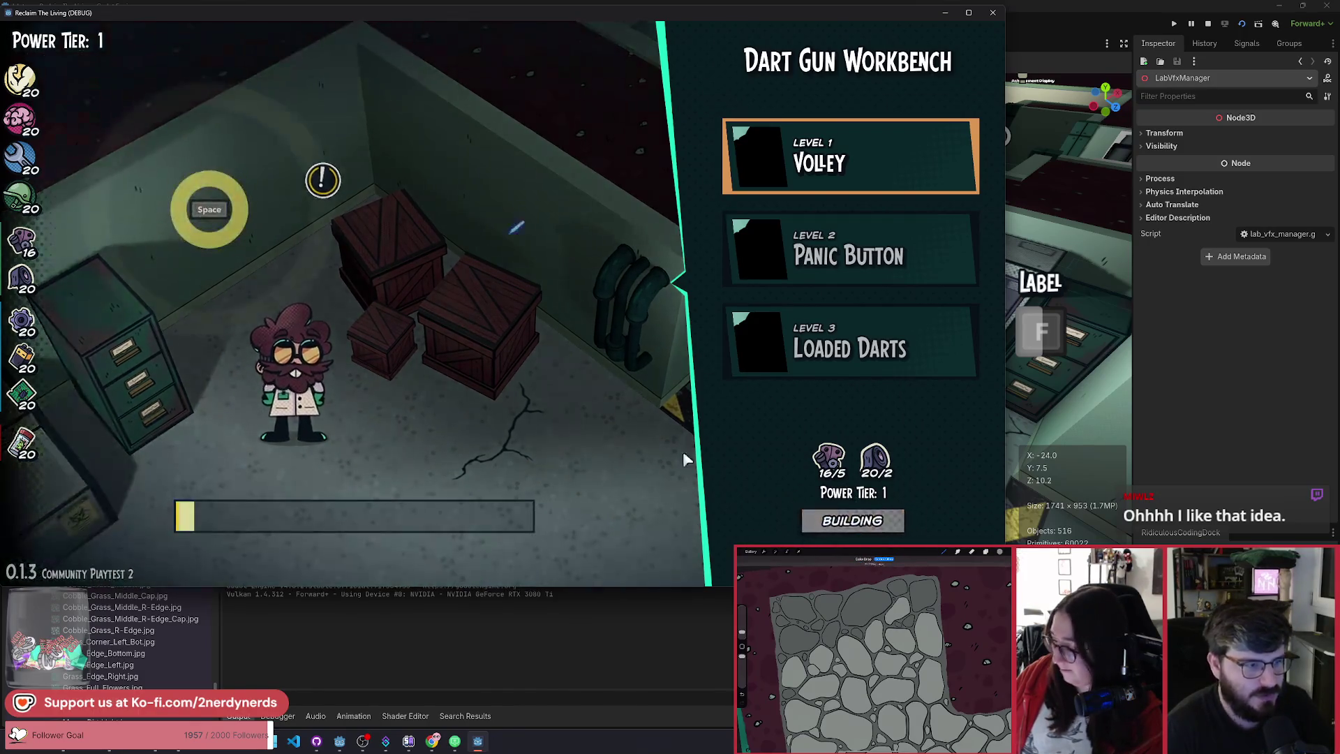
Step: Finish the timing-ring build, dismiss the Volley unlock, and buy the Panic Button upgrade
{"action": "key", "text": "space"}
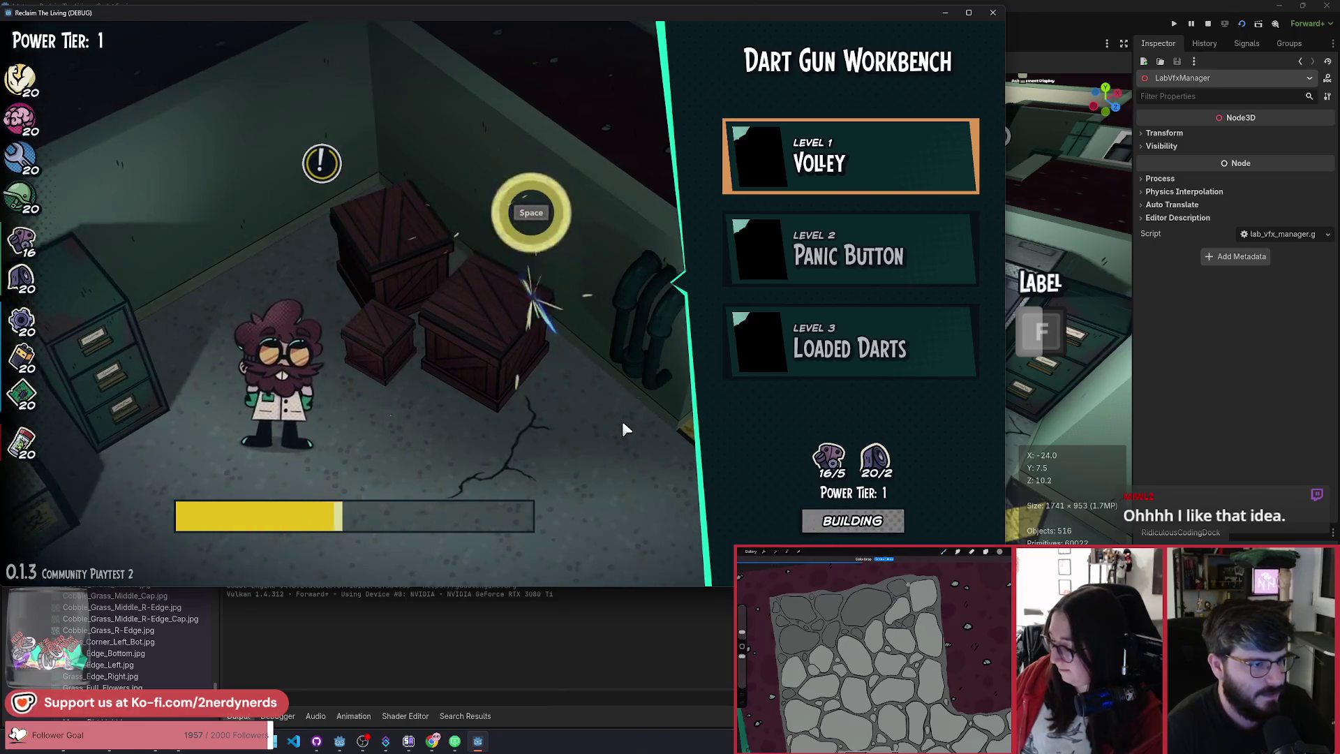
{"action": "key", "text": "space"}
{"action": "key", "text": "space"}
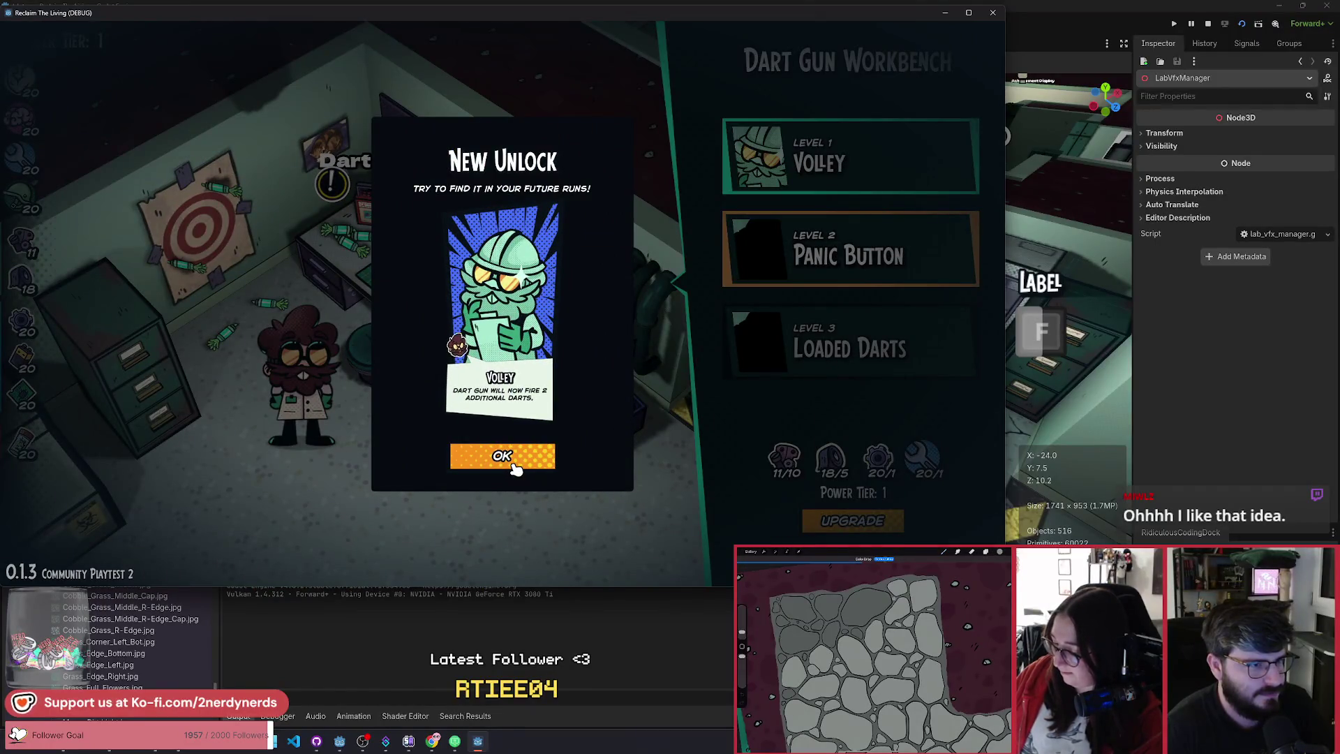
{"action": "left_click", "coordinate": [514, 466]}
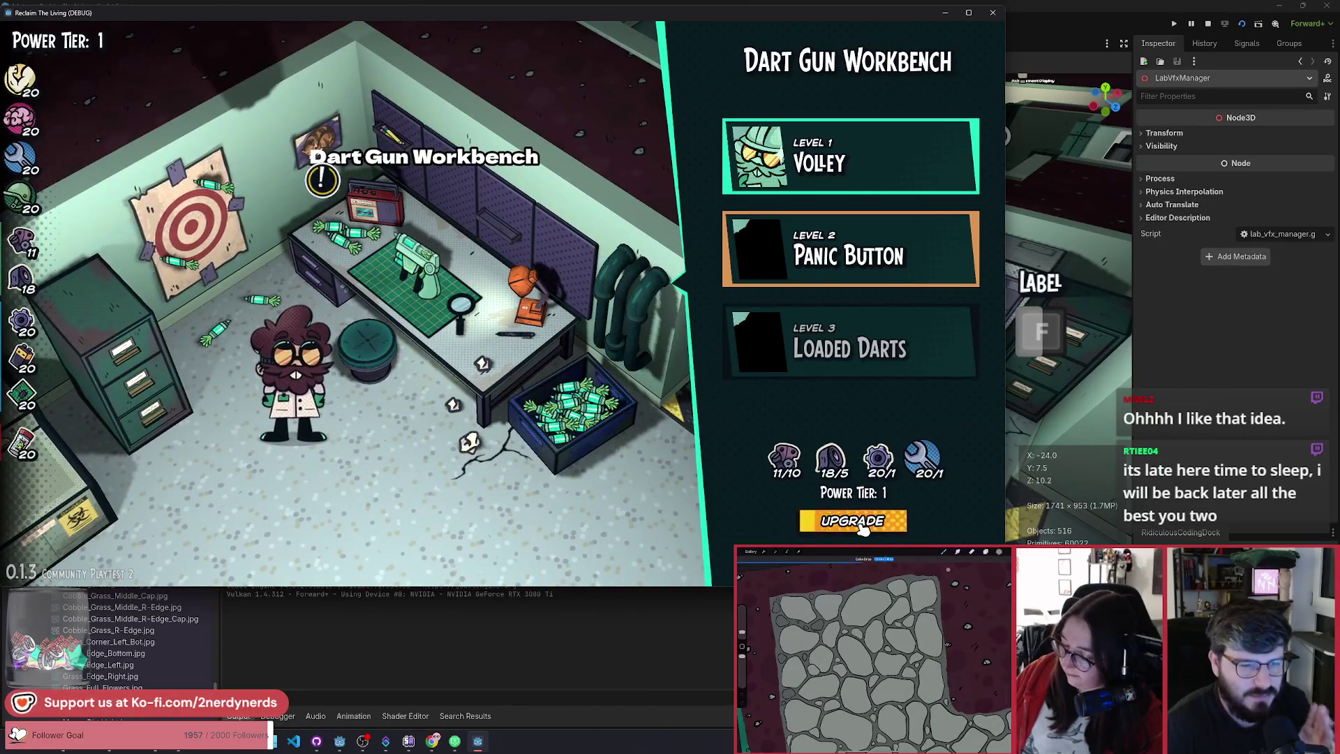
{"action": "left_click", "coordinate": [862, 527]}
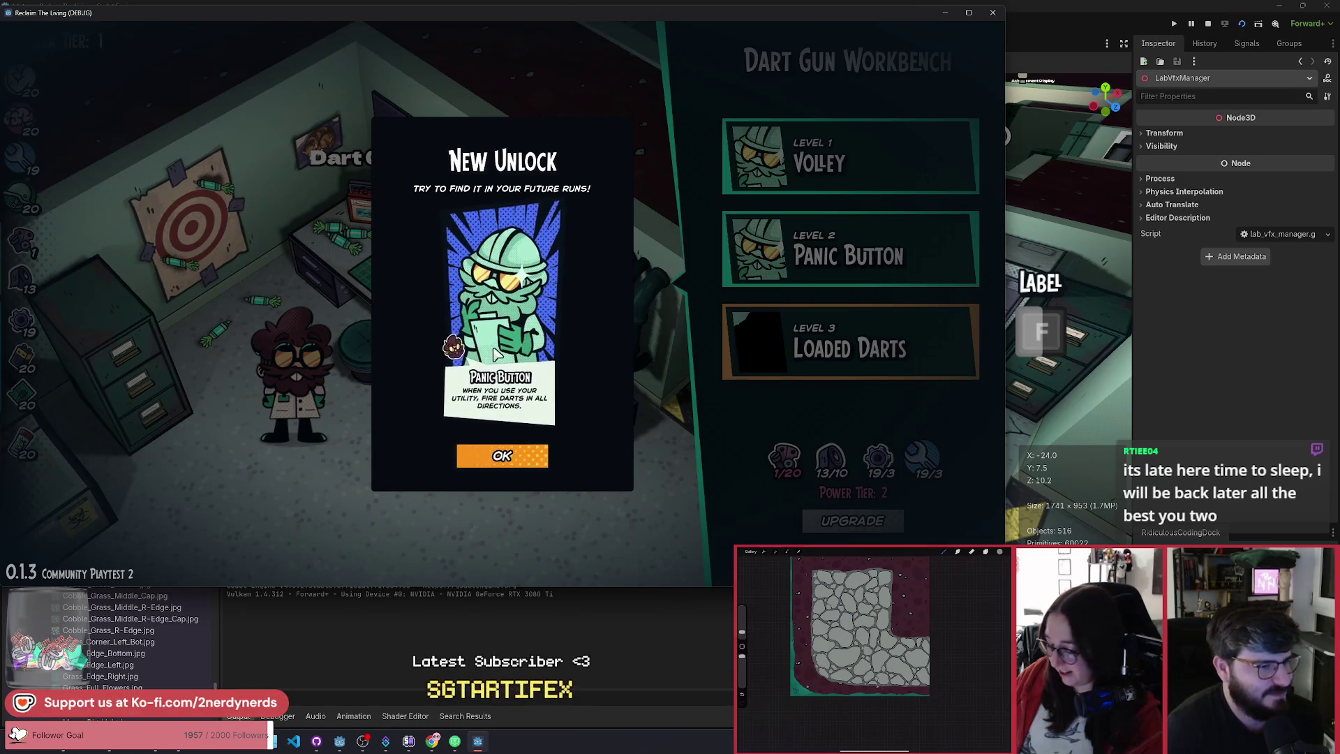
Step: Dismiss the Panic Button unlock, walk around the lab, and pause the game
{"action": "left_click", "coordinate": [535, 461]}
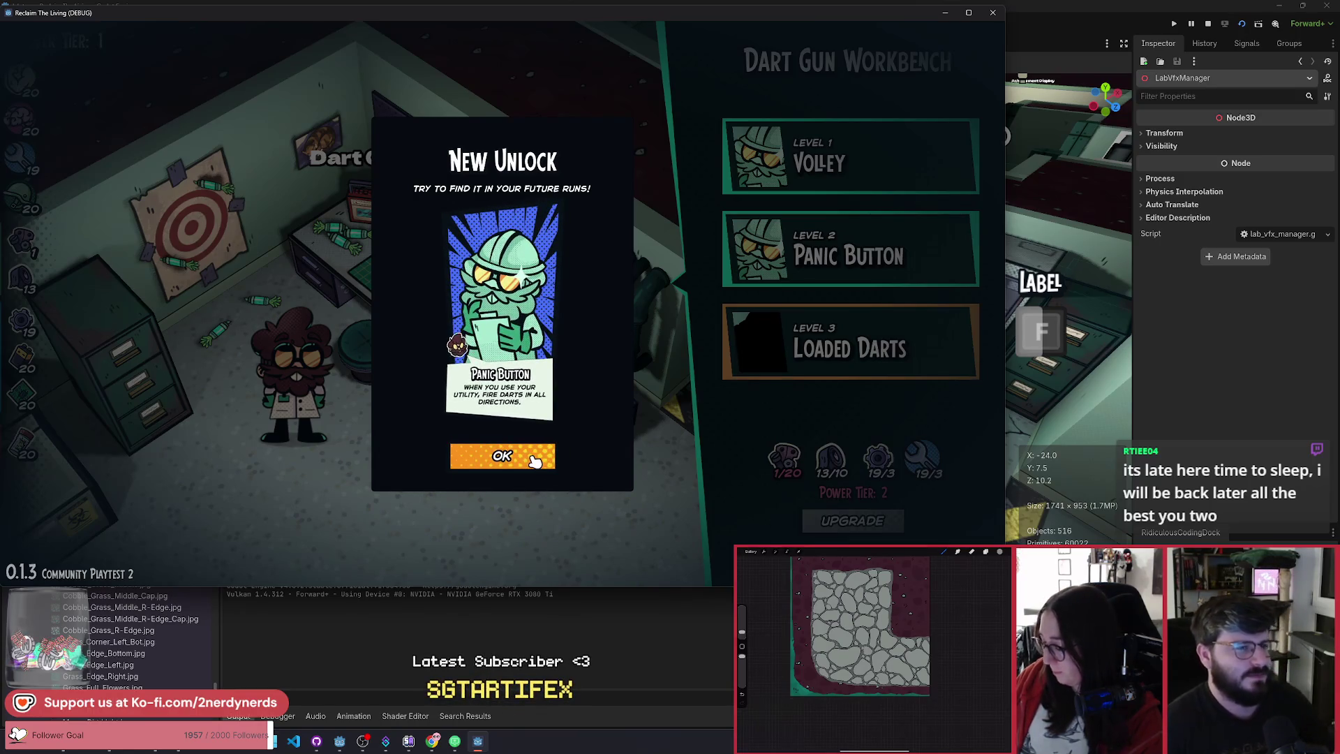
{"action": "left_click", "coordinate": [535, 461]}
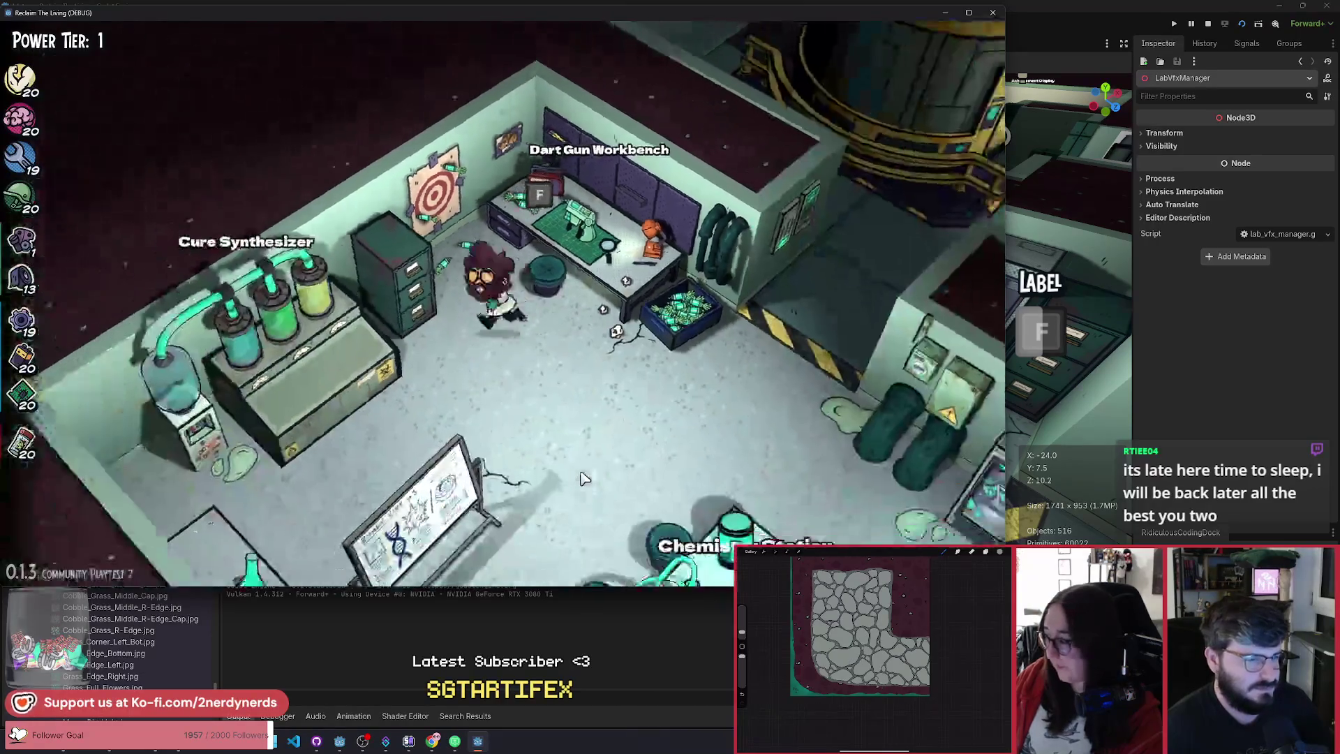
{"action": "key", "text": "s"}
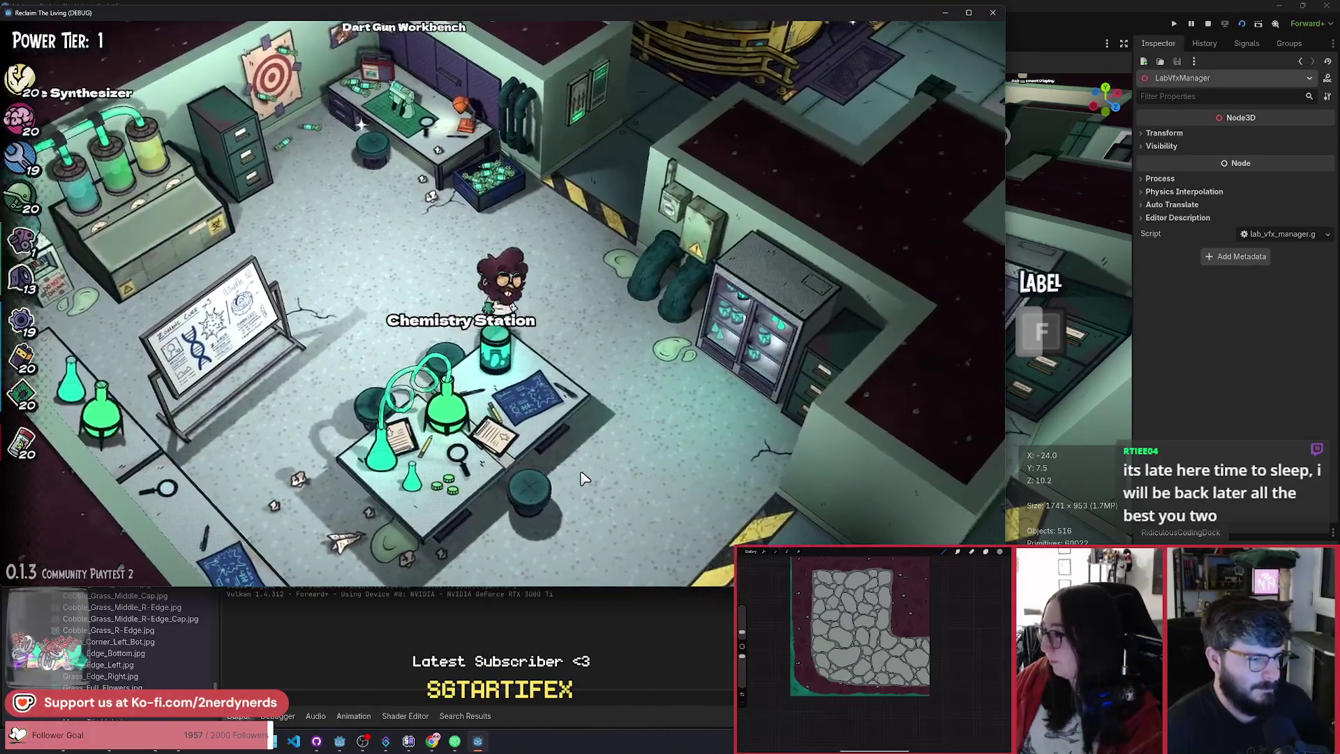
{"action": "key", "text": "a"}
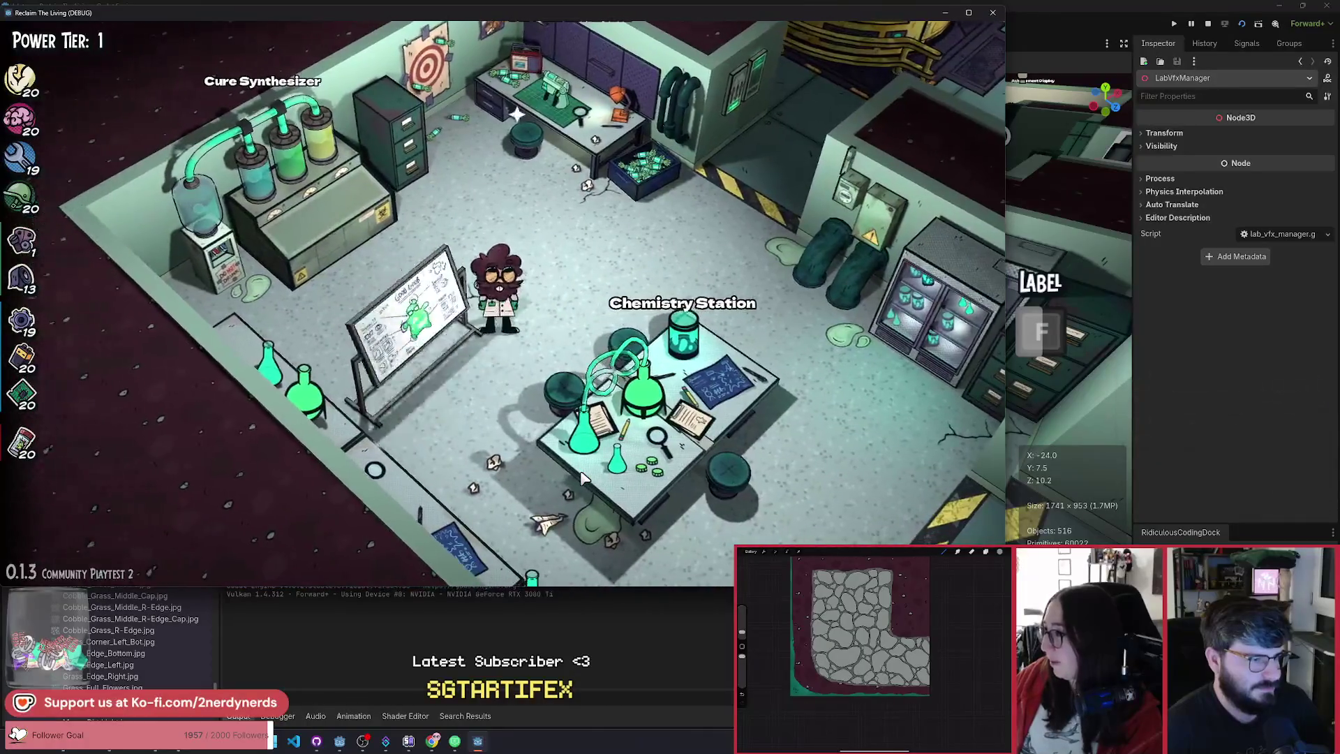
{"action": "key", "text": "d"}
{"action": "key", "text": "Escape"}
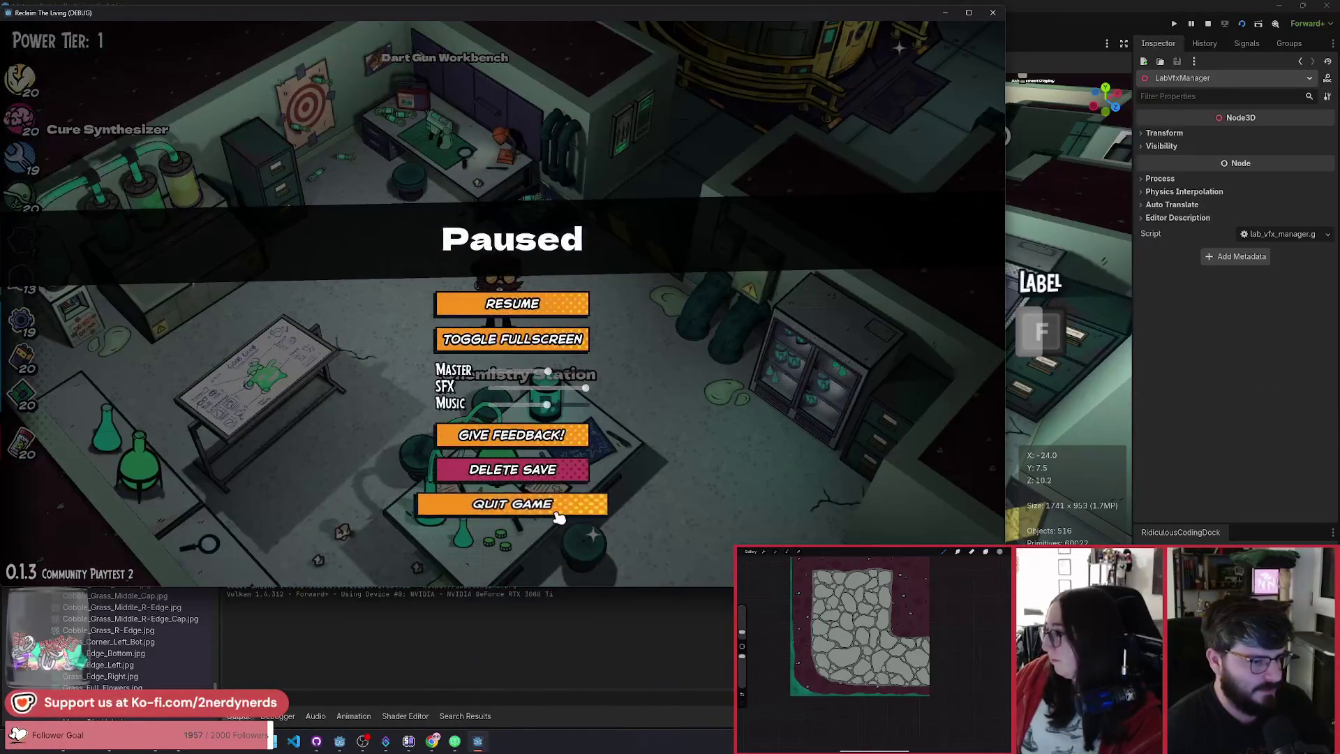
Step: Quit the playtest and begin a commit summary in GitHub Desktop
{"action": "left_click", "coordinate": [557, 514]}
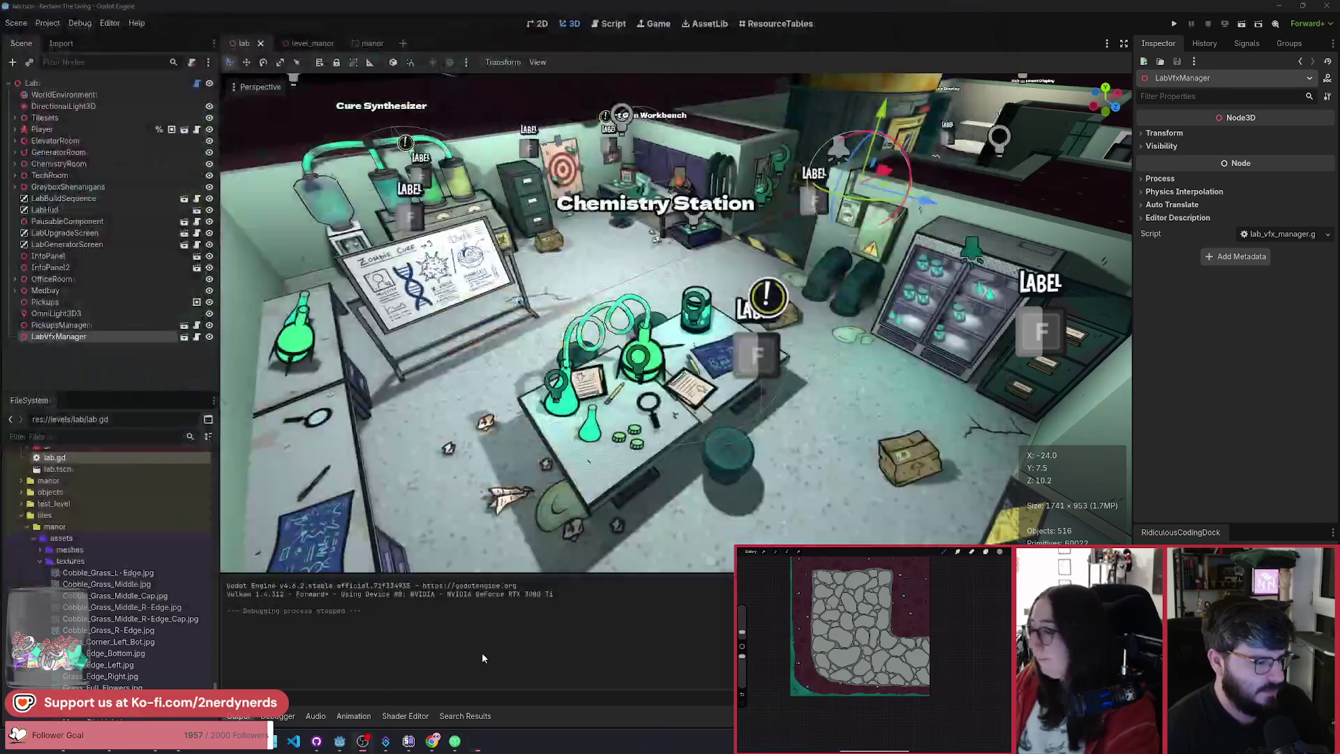
{"action": "key", "text": "alt+Tab"}
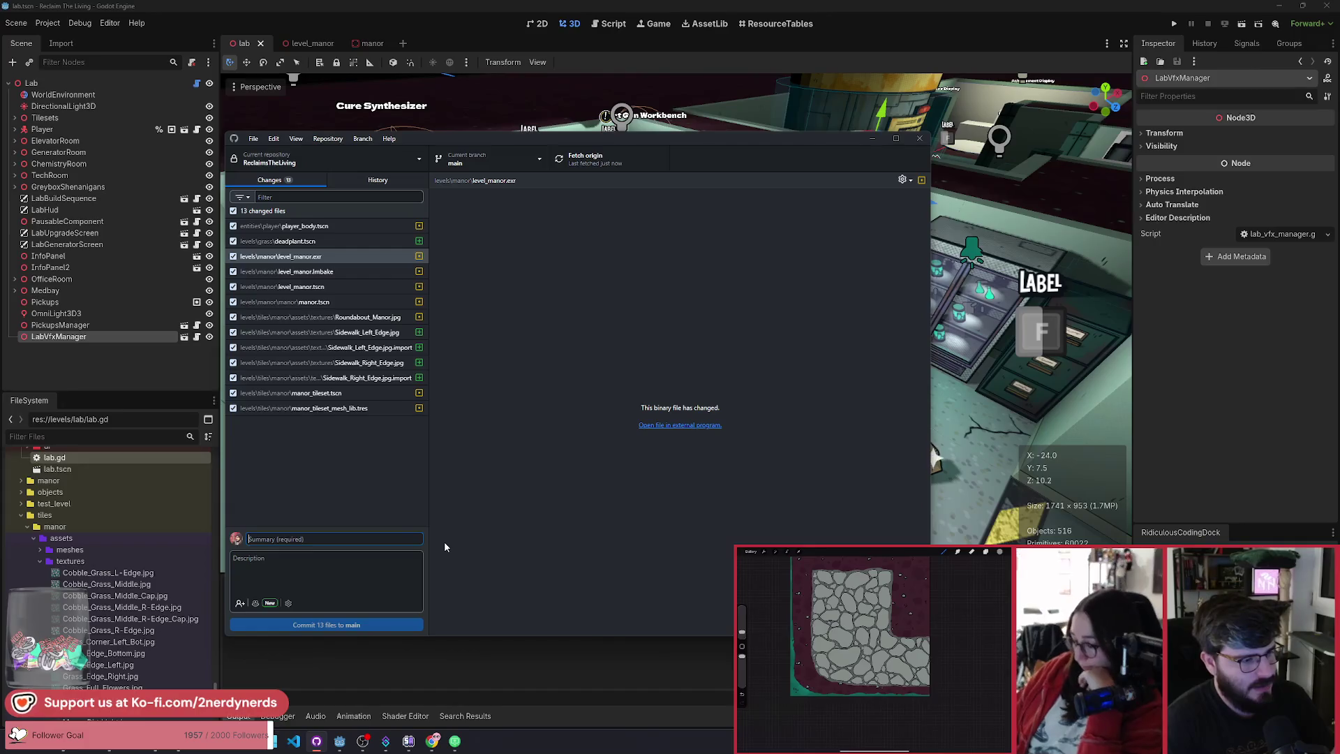
{"action": "type", "text": "manor"}
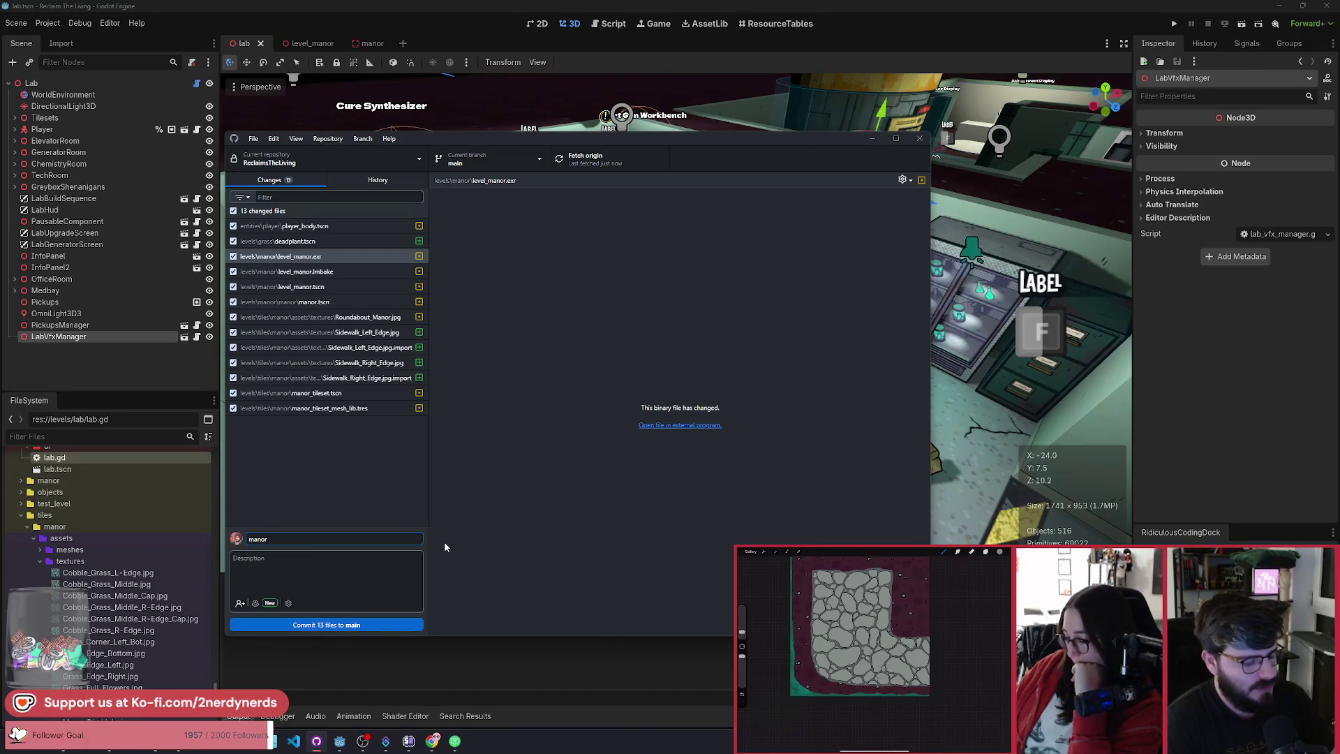
{"action": "type", "text": " front adju"}
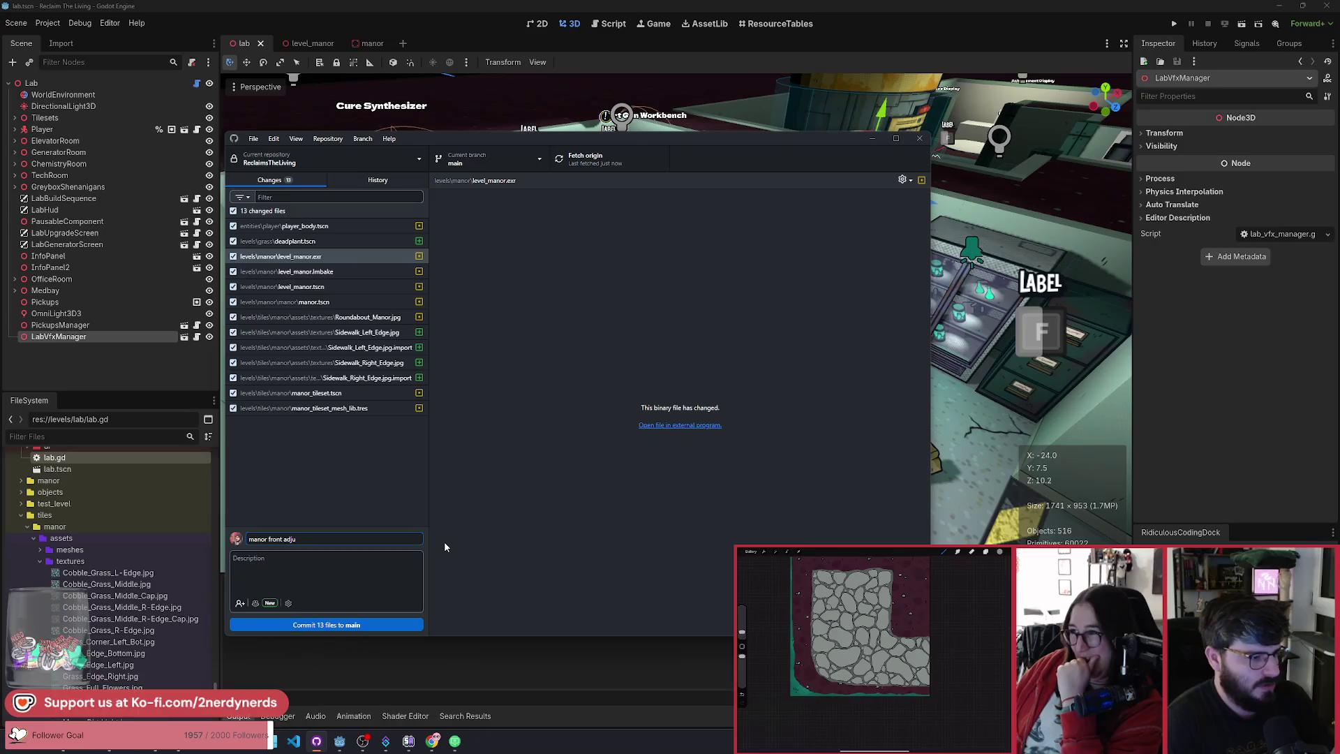
{"action": "key", "text": "BackSpace"}
{"action": "key", "text": "BackSpace"}
{"action": "key", "text": "BackSpace"}
{"action": "key", "text": "BackSpace"}
Step: Commit the 13 changed files to main as 'manor front new tiles and plants', then return to Godot
{"action": "type", "text": "new"}
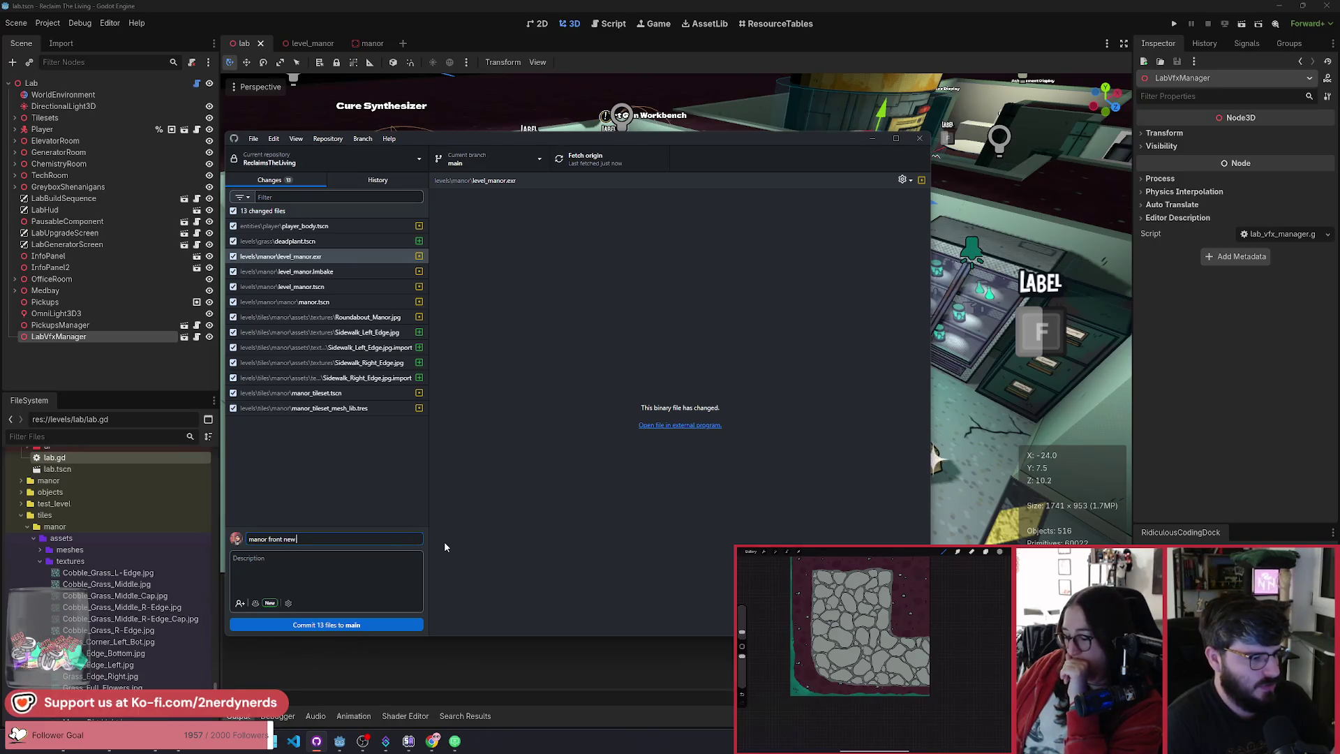
{"action": "type", "text": " tiles and"}
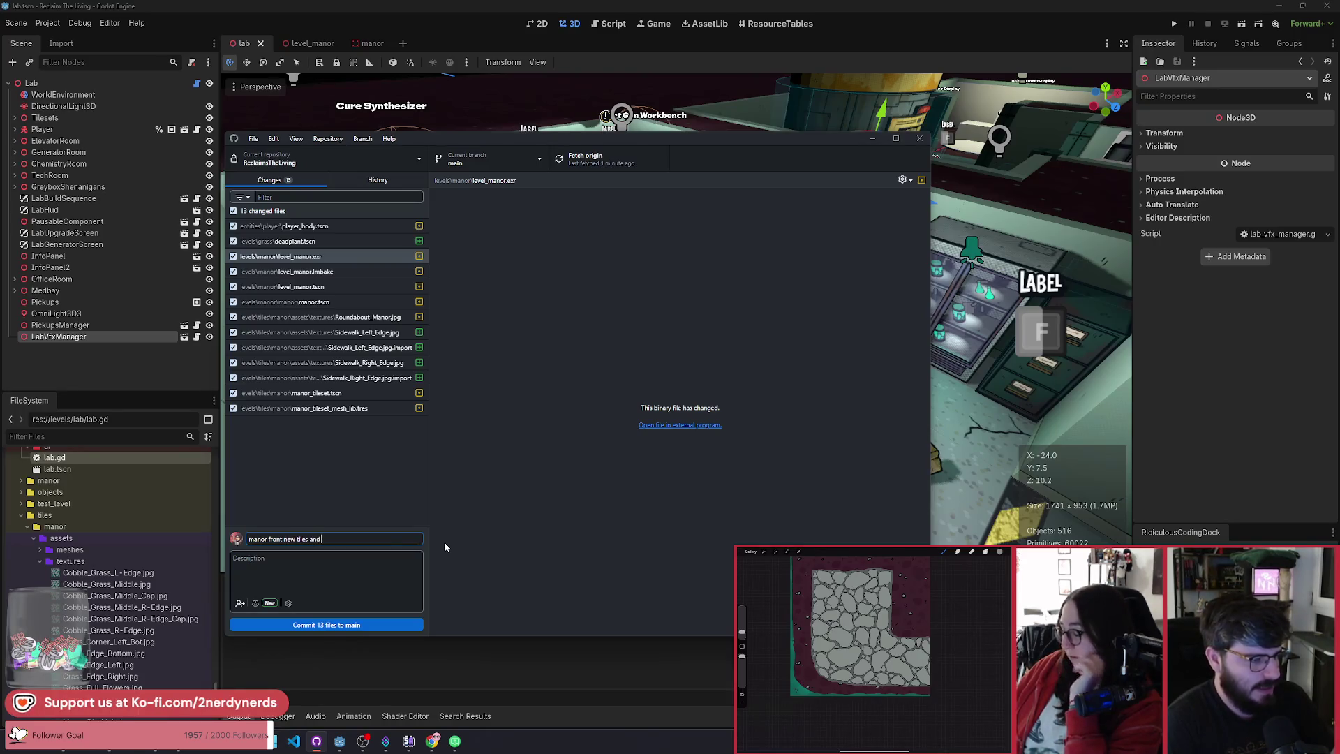
{"action": "type", "text": " plants"}
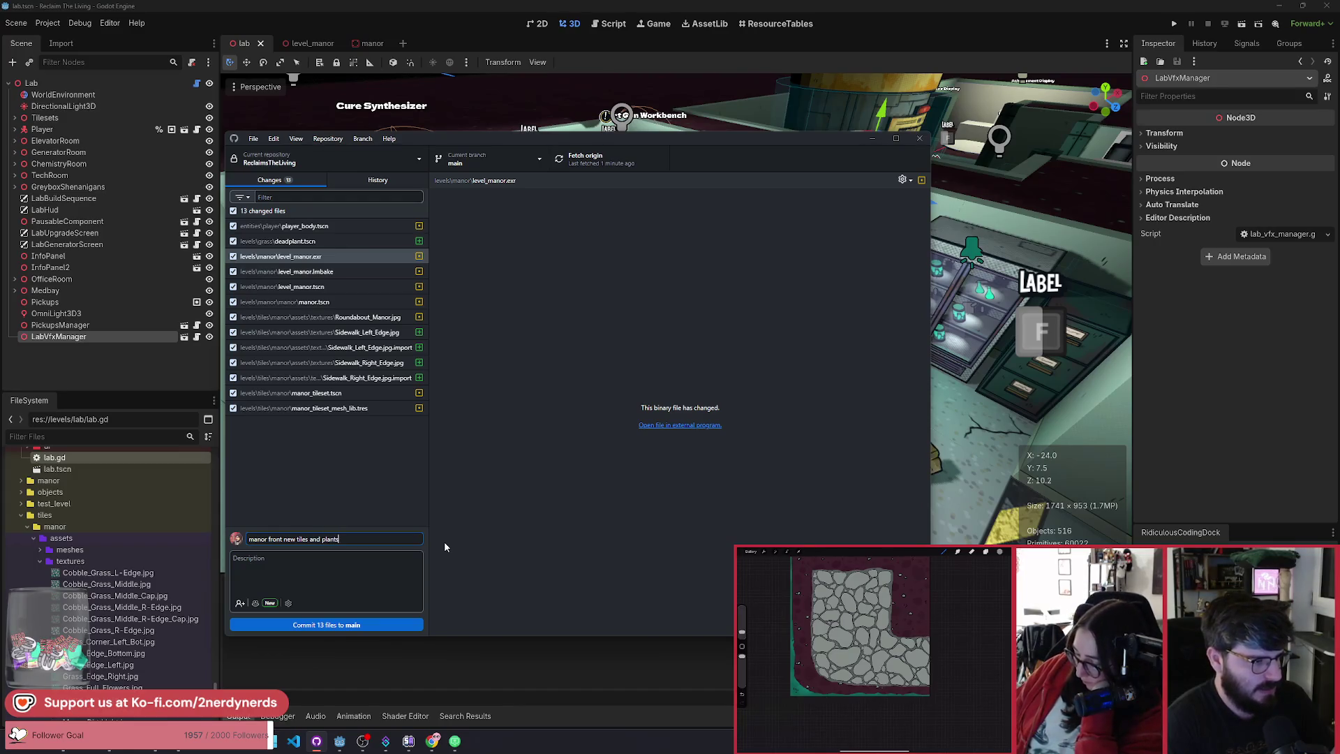
{"action": "left_click", "coordinate": [409, 624]}
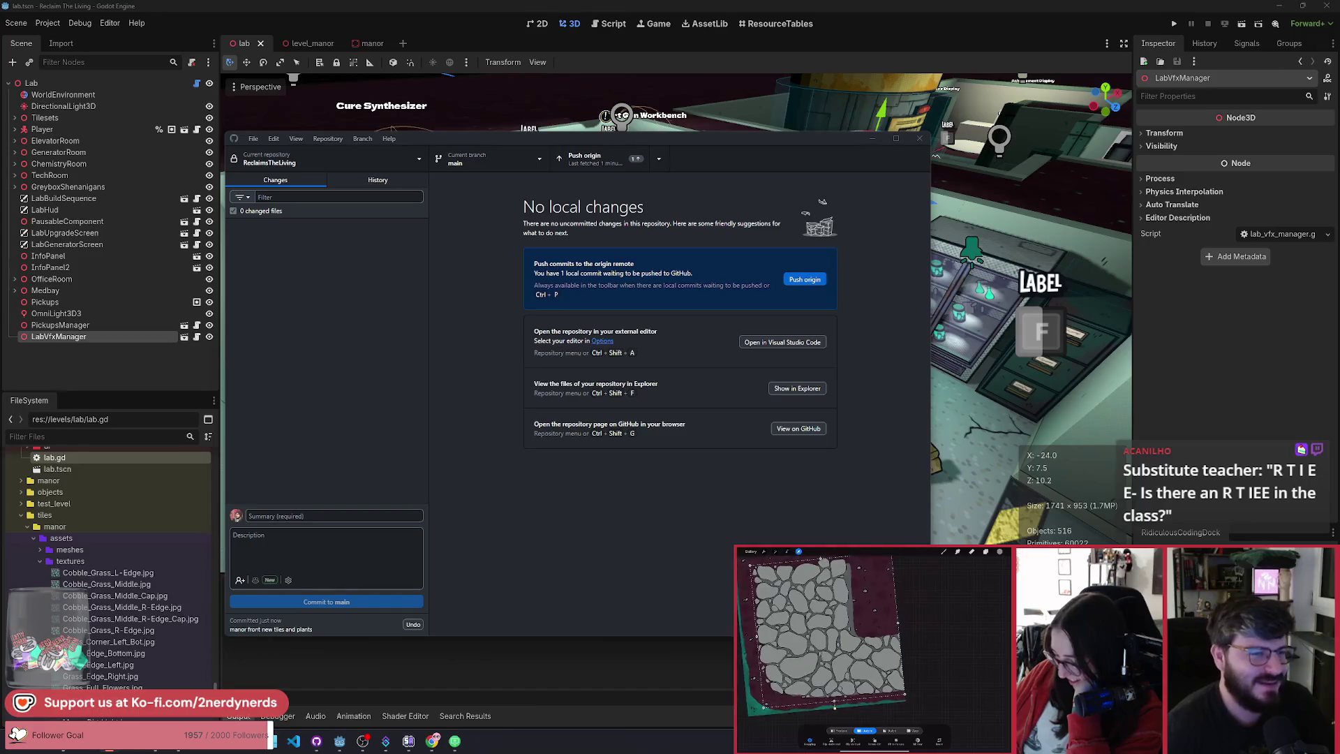
{"action": "left_click", "coordinate": [991, 58]}
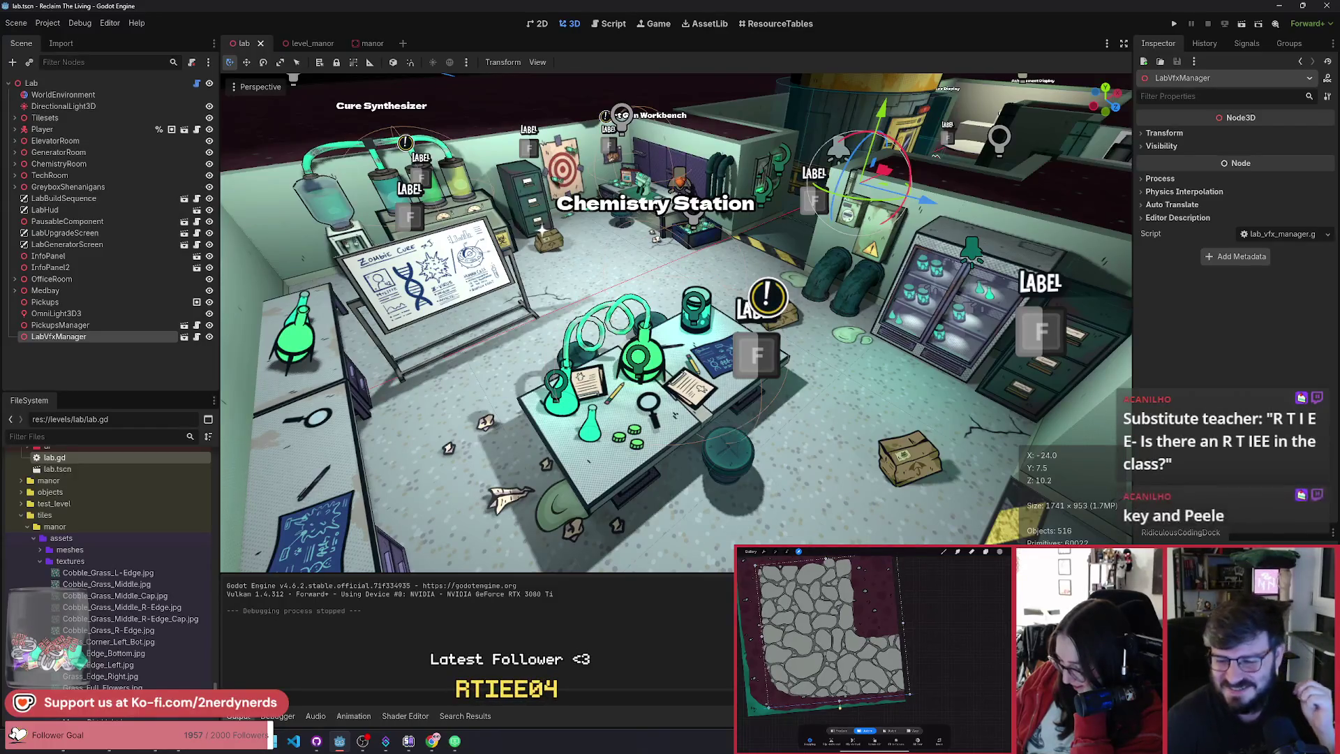
{"action": "left_click", "coordinate": [432, 741]}
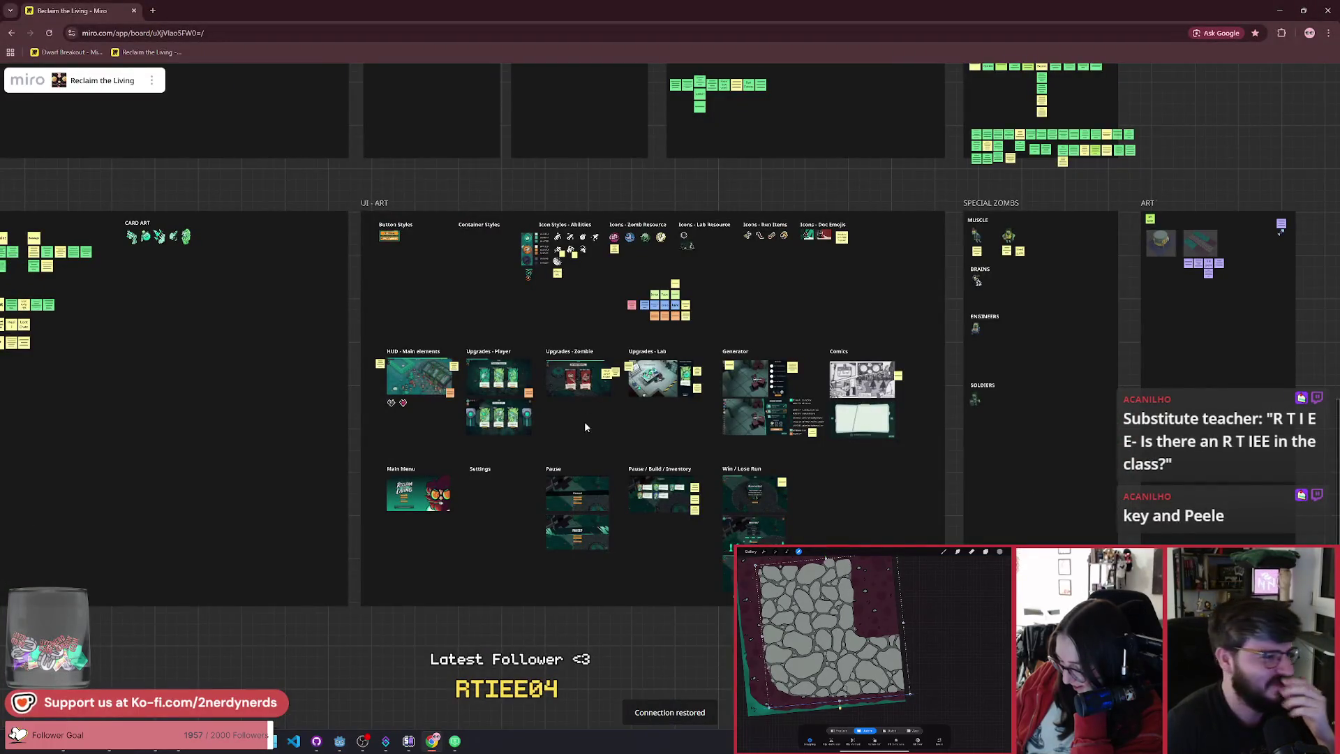
{"action": "left_click", "coordinate": [363, 742]}
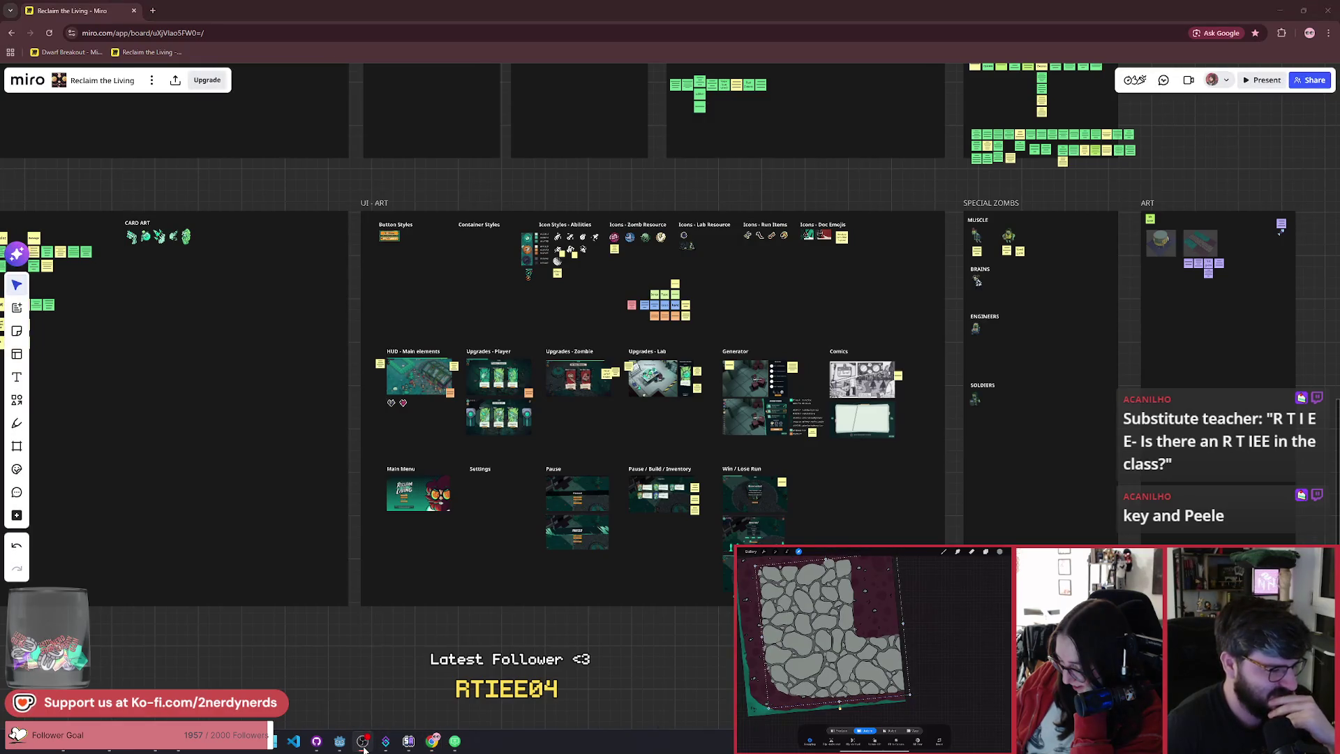
{"action": "left_click", "coordinate": [427, 744]}
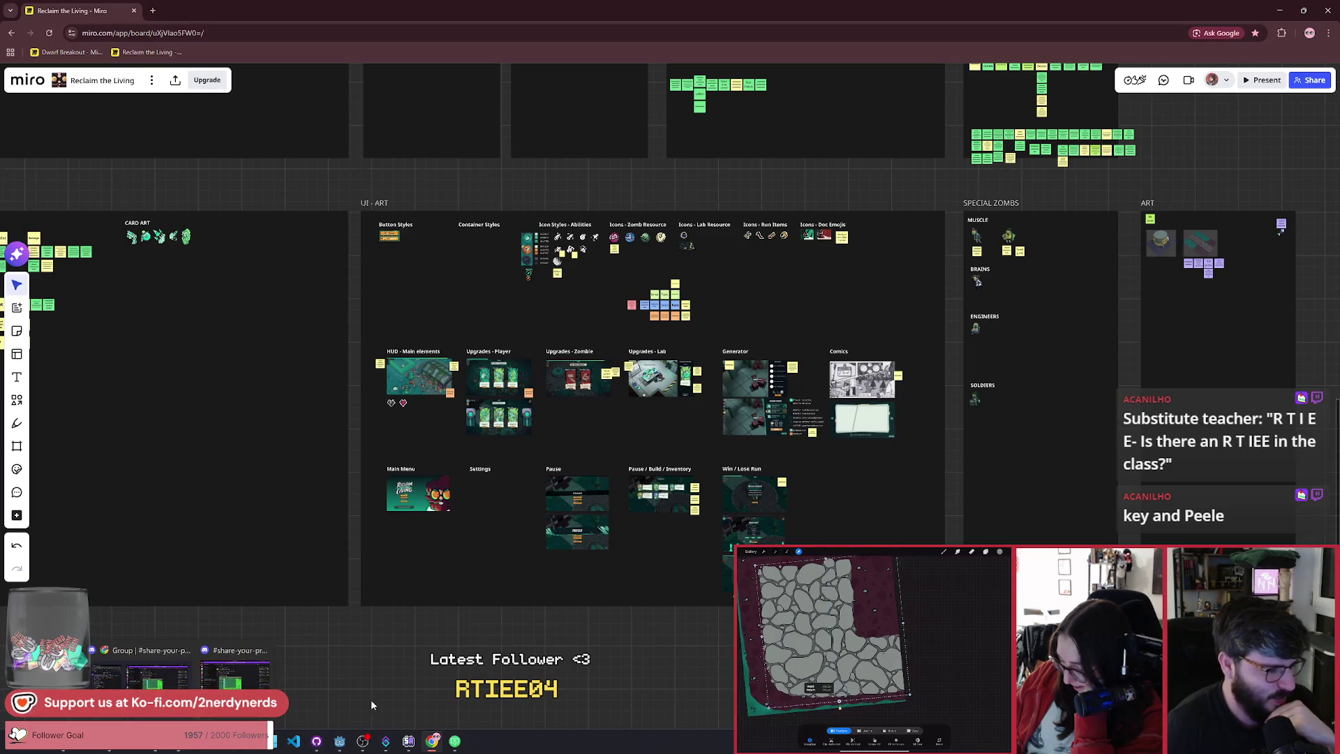
{"action": "left_click", "coordinate": [339, 741]}
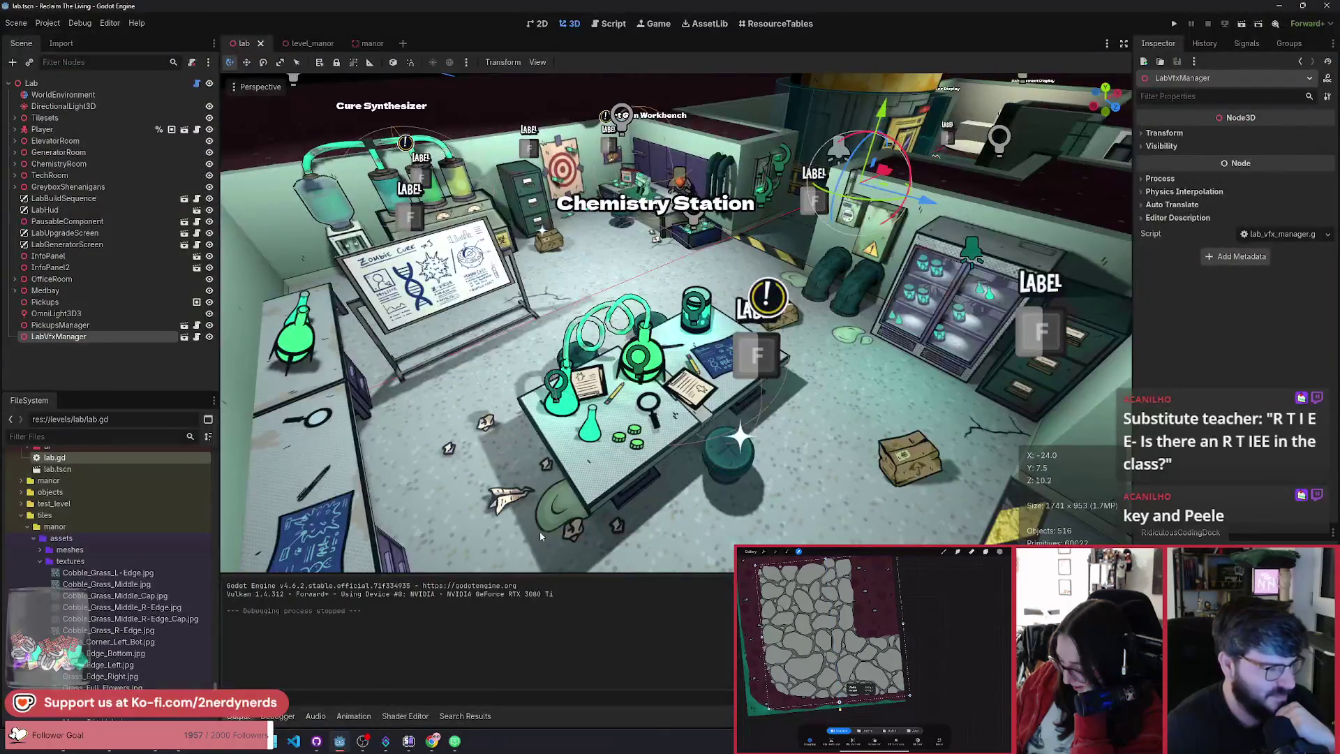
Step: Scroll around the lab viewport, then switch to the level_manor scene
{"action": "scroll", "coordinate": [681, 337], "scroll_direction": "down", "scroll_amount": 5}
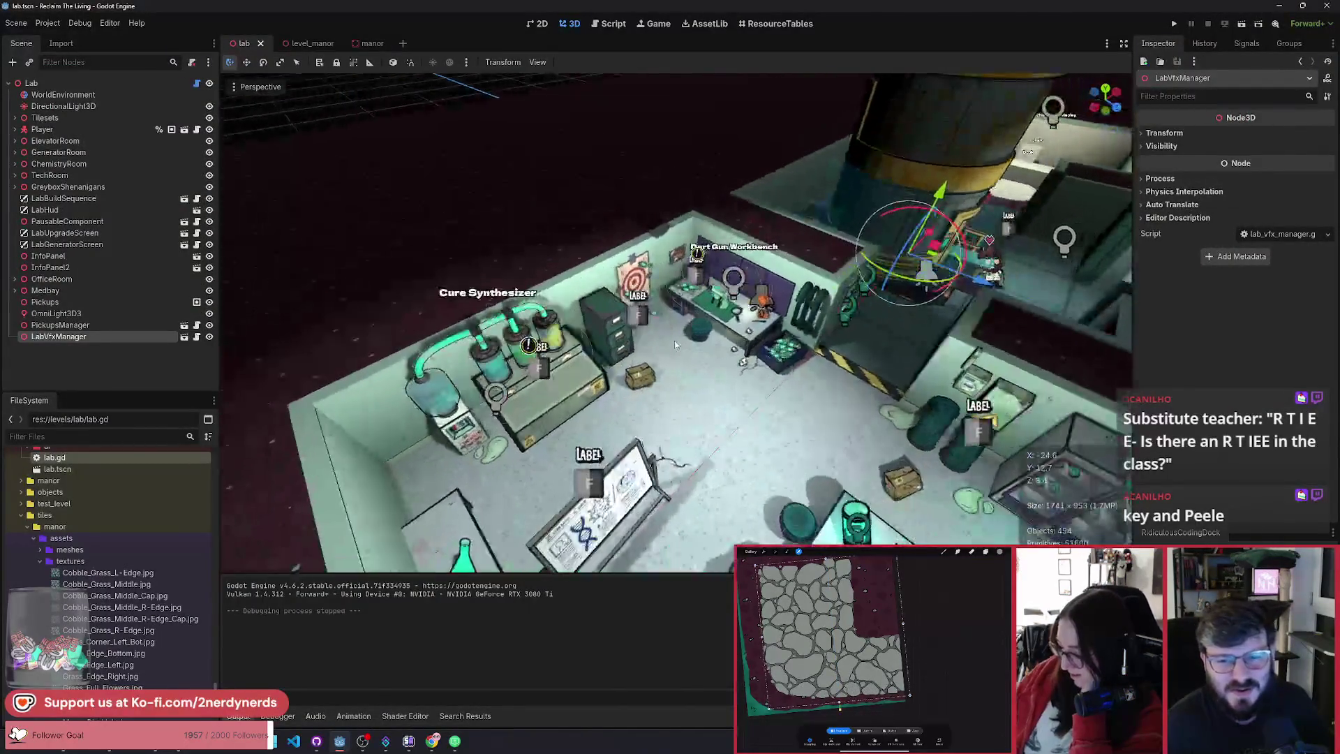
{"action": "scroll", "coordinate": [674, 343], "scroll_direction": "up", "scroll_amount": 5}
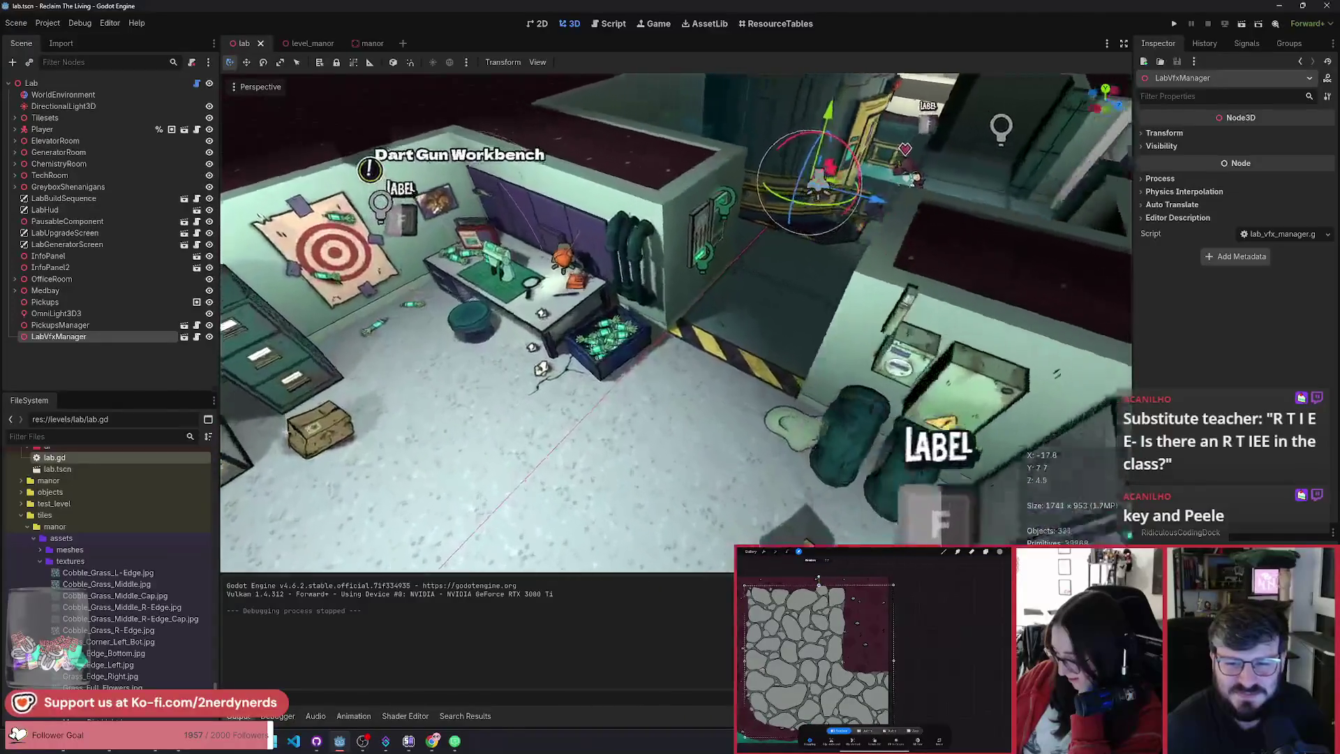
{"action": "scroll", "coordinate": [675, 321], "scroll_direction": "down", "scroll_amount": 4}
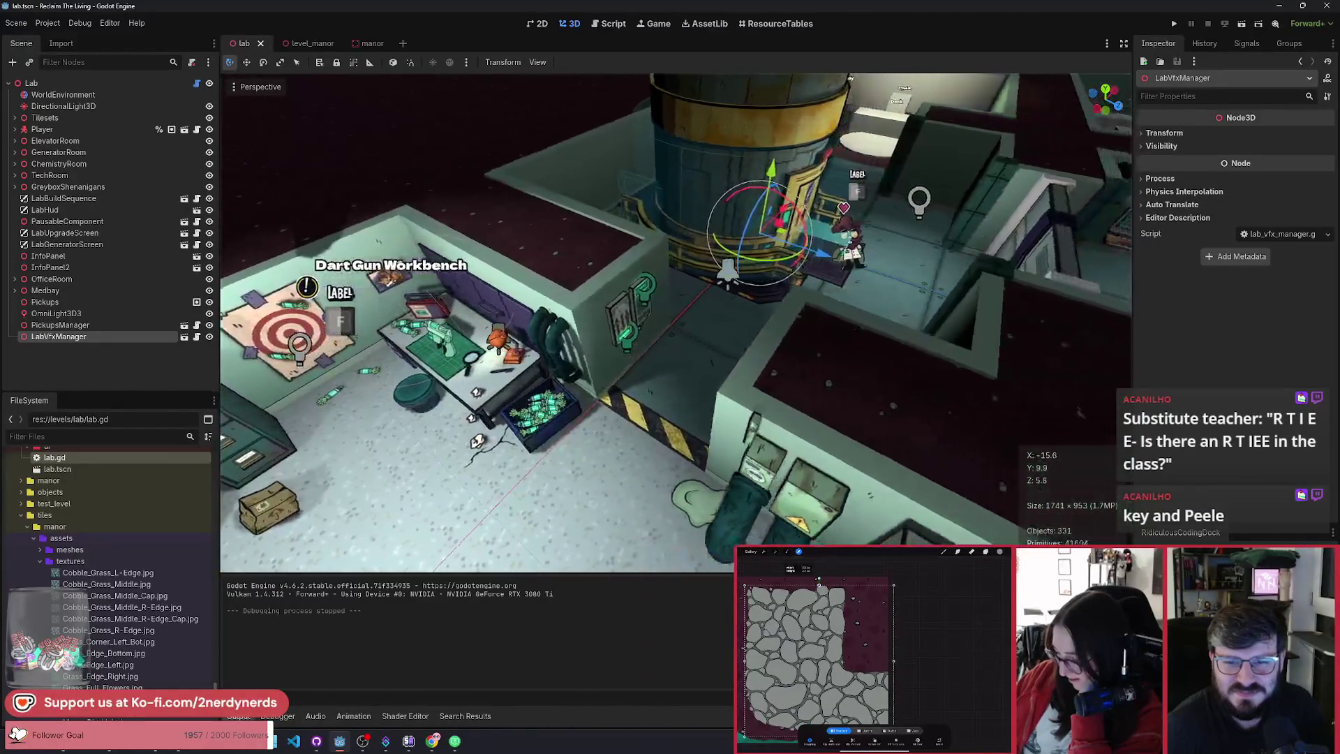
{"action": "scroll", "coordinate": [674, 321], "scroll_direction": "down", "scroll_amount": 4}
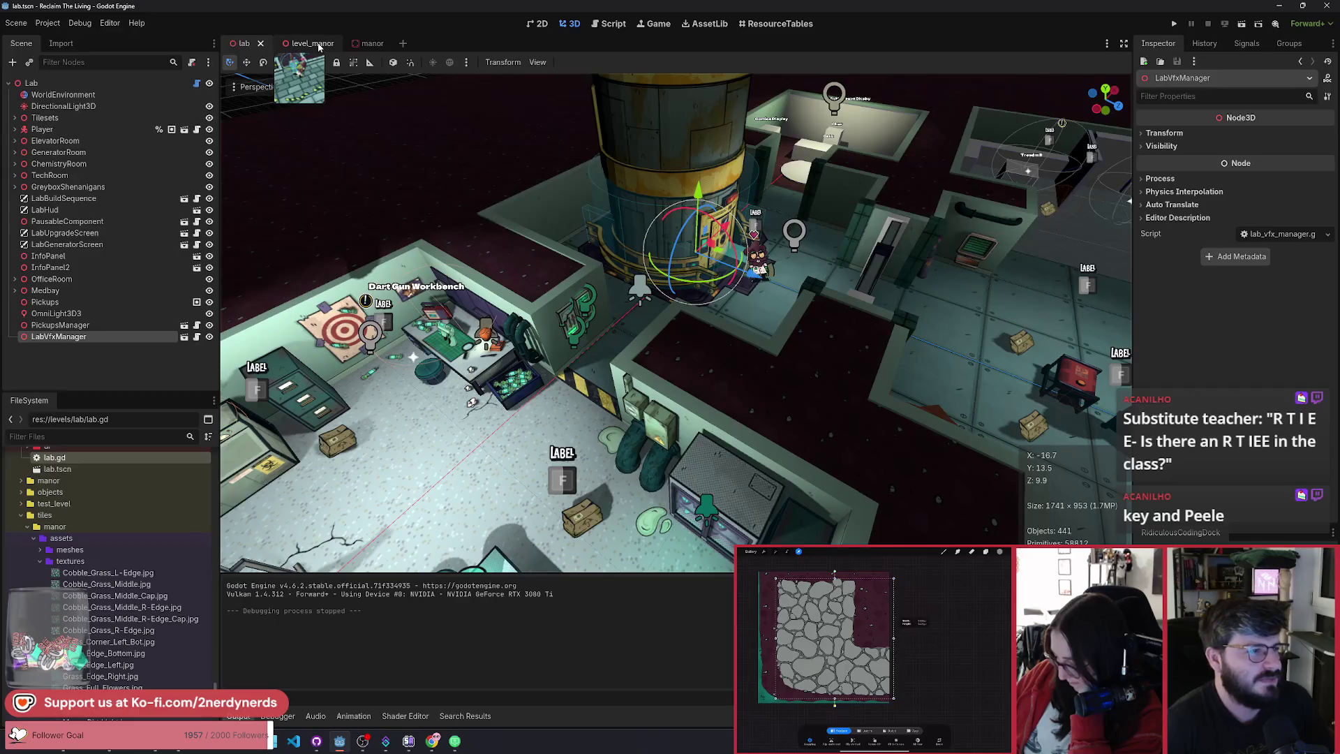
{"action": "left_click", "coordinate": [318, 45]}
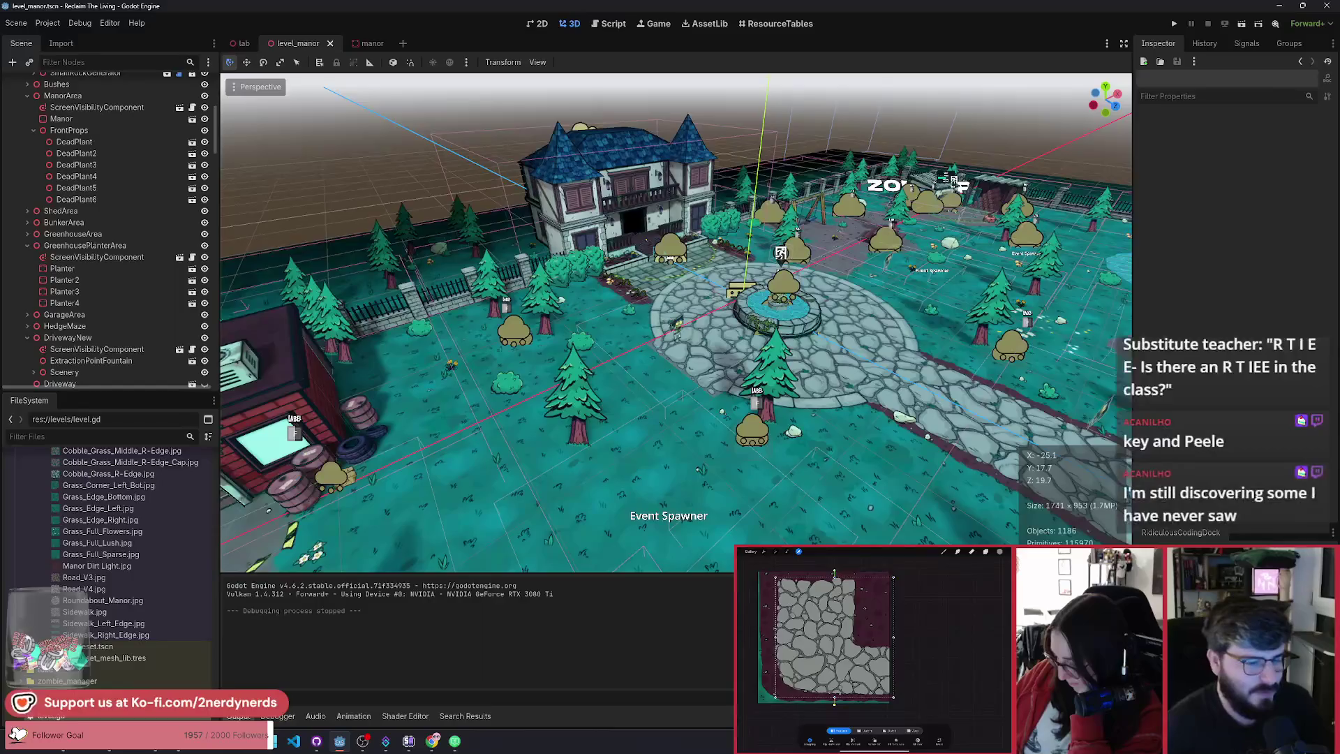
Step: Zoom the manor view in toward the cobblestone fountain courtyard
{"action": "scroll", "coordinate": [675, 322], "scroll_direction": "up", "scroll_amount": 5}
{"action": "scroll", "coordinate": [676, 322], "scroll_direction": "up", "scroll_amount": 3}
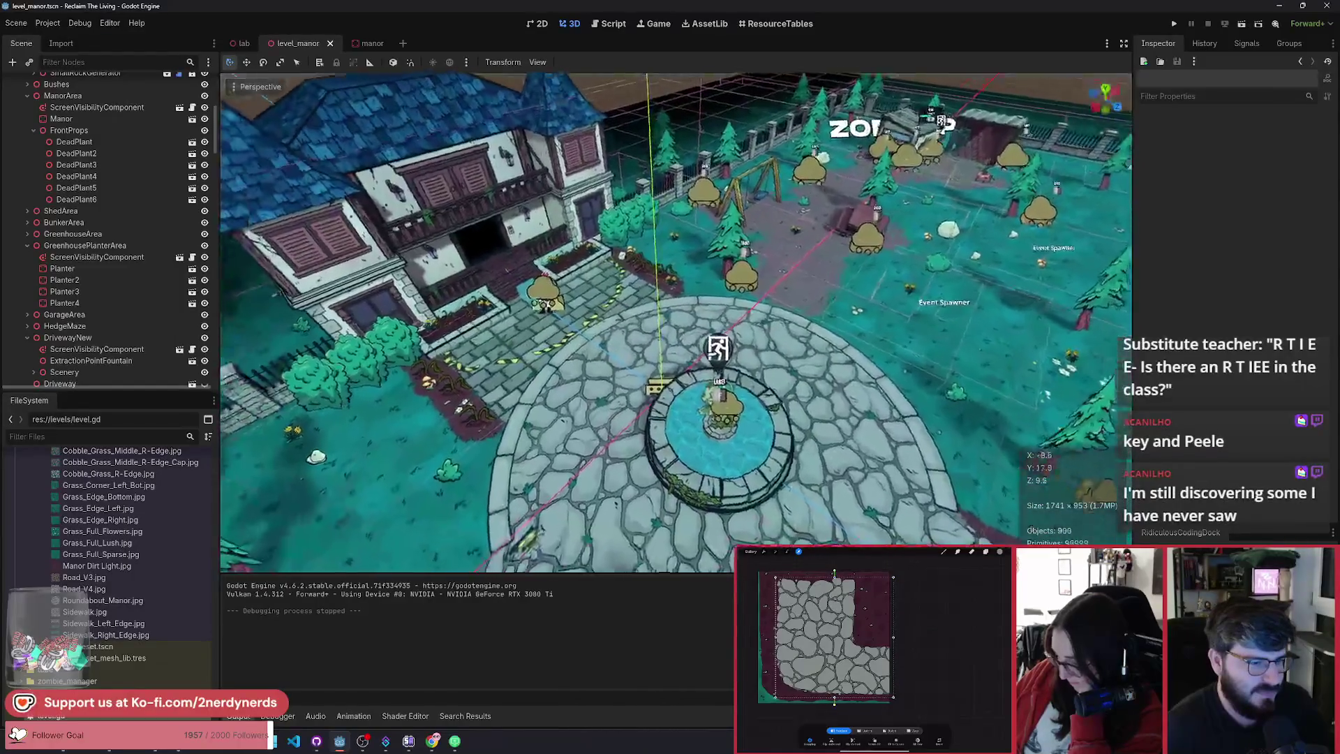
{"action": "scroll", "coordinate": [676, 322], "scroll_direction": "up", "scroll_amount": 3}
{"action": "scroll", "coordinate": [675, 323], "scroll_direction": "down", "scroll_amount": 4}
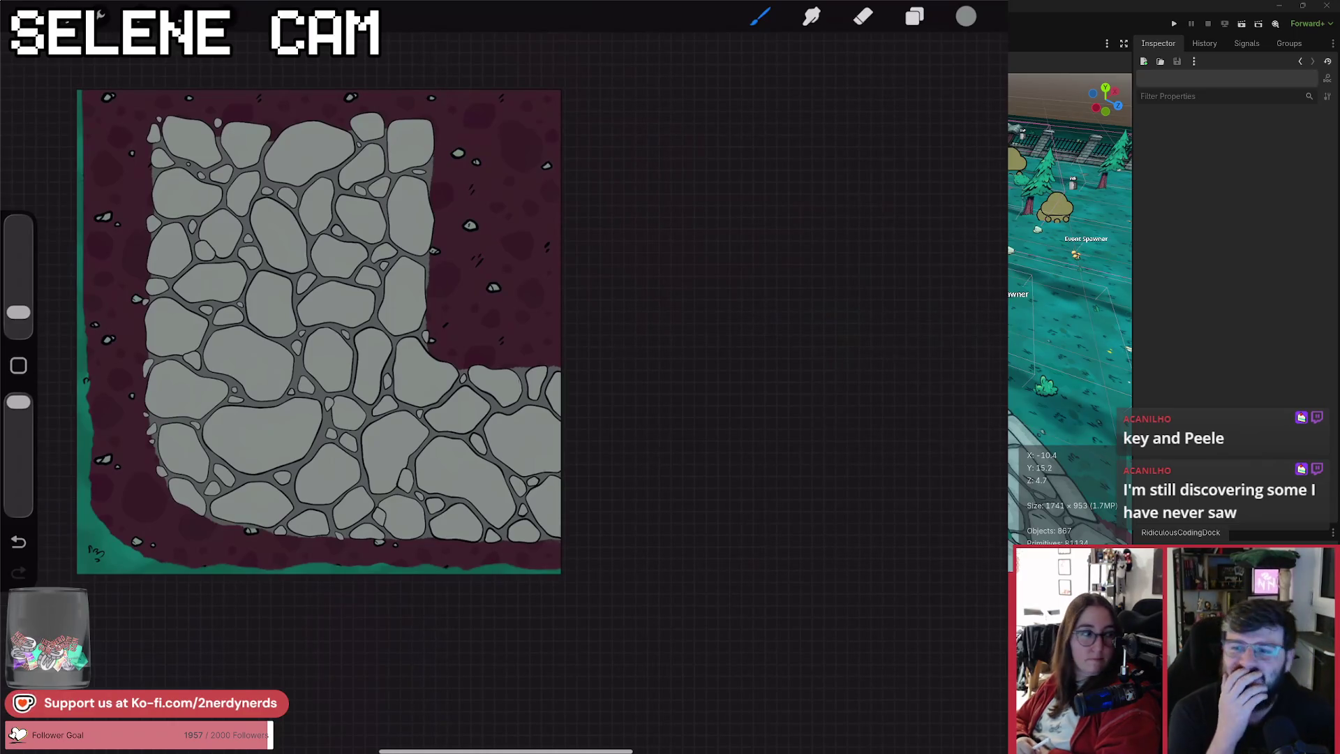
Step: Freeform-transform the cobblestone layer to sit within the corner path tile
{"action": "key", "text": "v"}
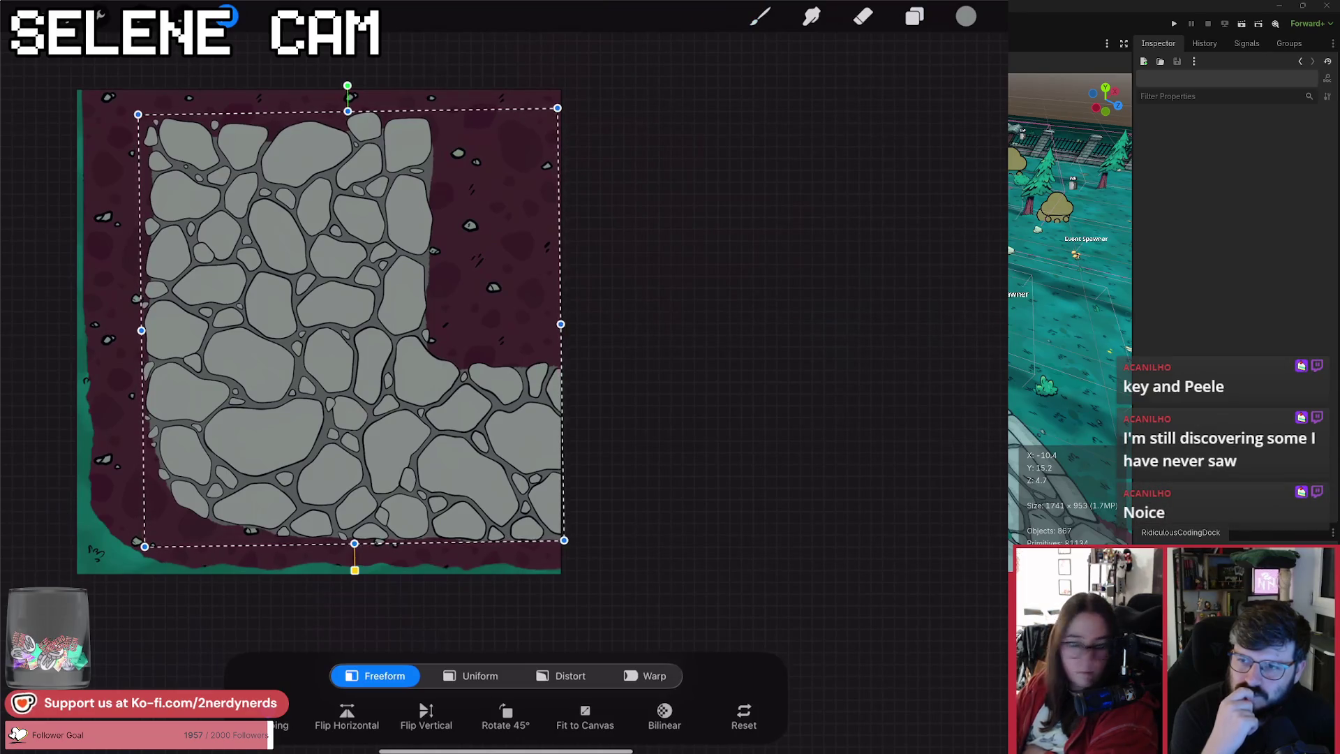
{"action": "key", "text": "b"}
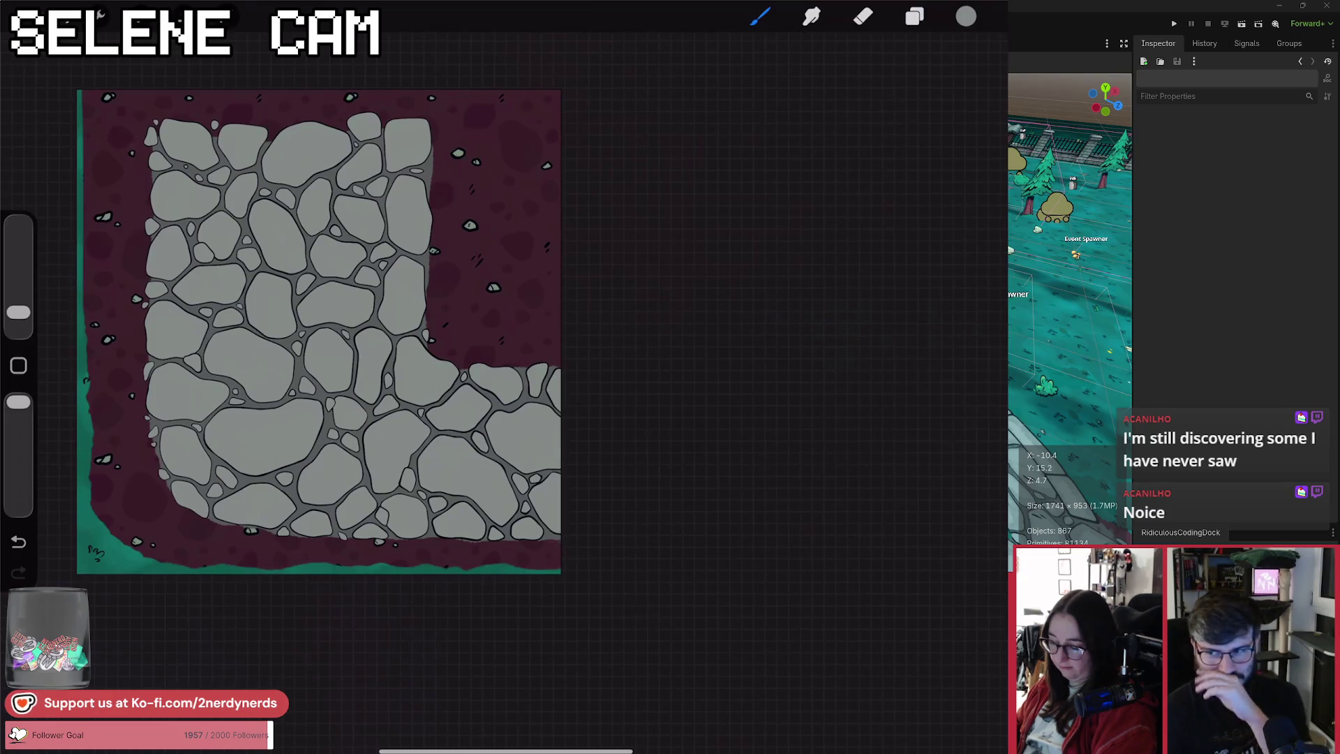
Step: Zoom out to see the whole L-shaped cobblestone corner tile
{"action": "scroll", "coordinate": [335, 342], "scroll_direction": "down", "scroll_amount": 5}
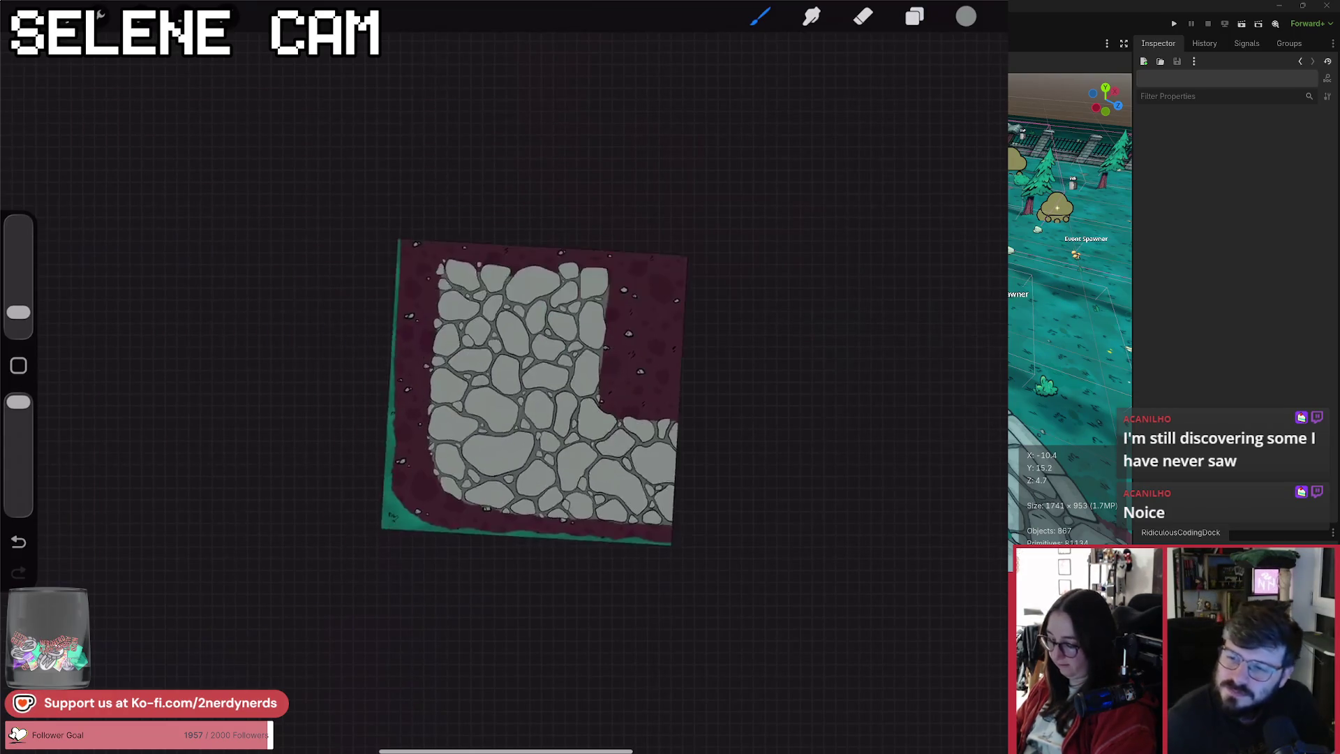
{"action": "scroll", "coordinate": [454, 383], "scroll_direction": "up", "scroll_amount": 5}
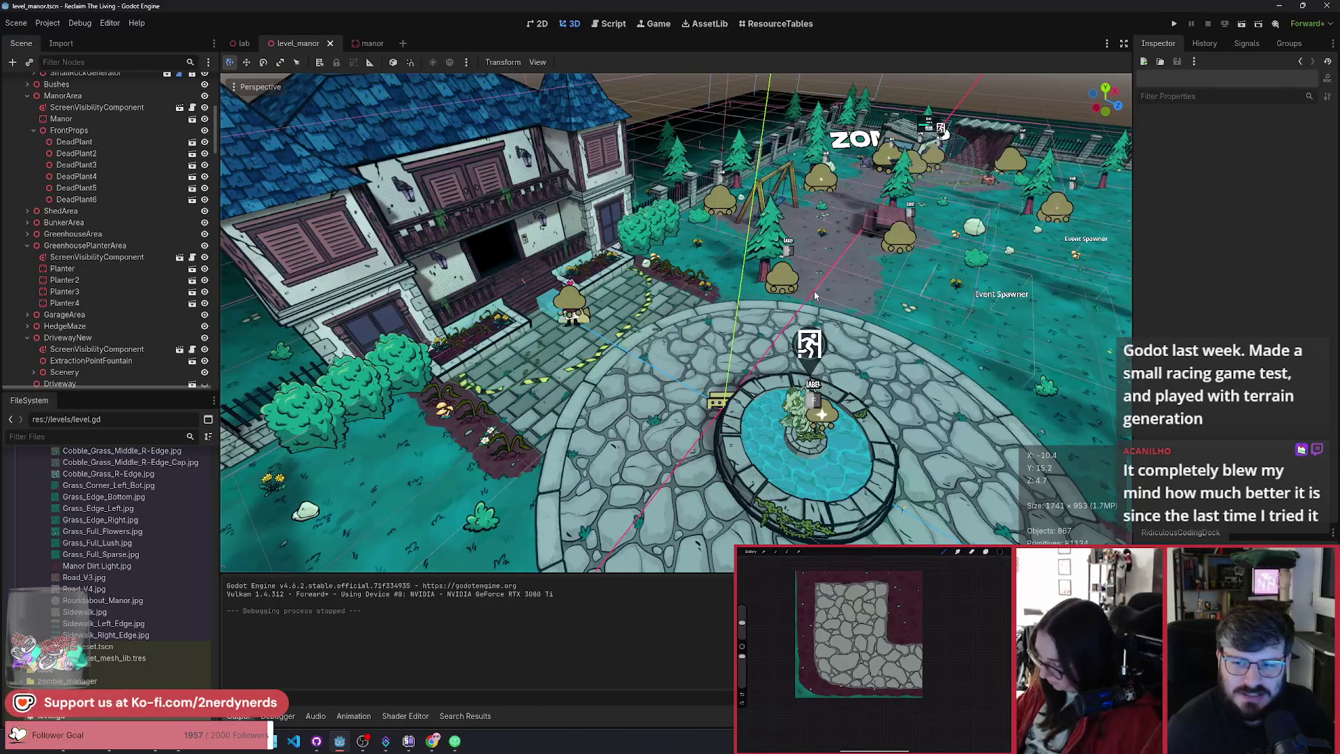
{"action": "scroll", "coordinate": [816, 307], "scroll_direction": "up", "scroll_amount": 3}
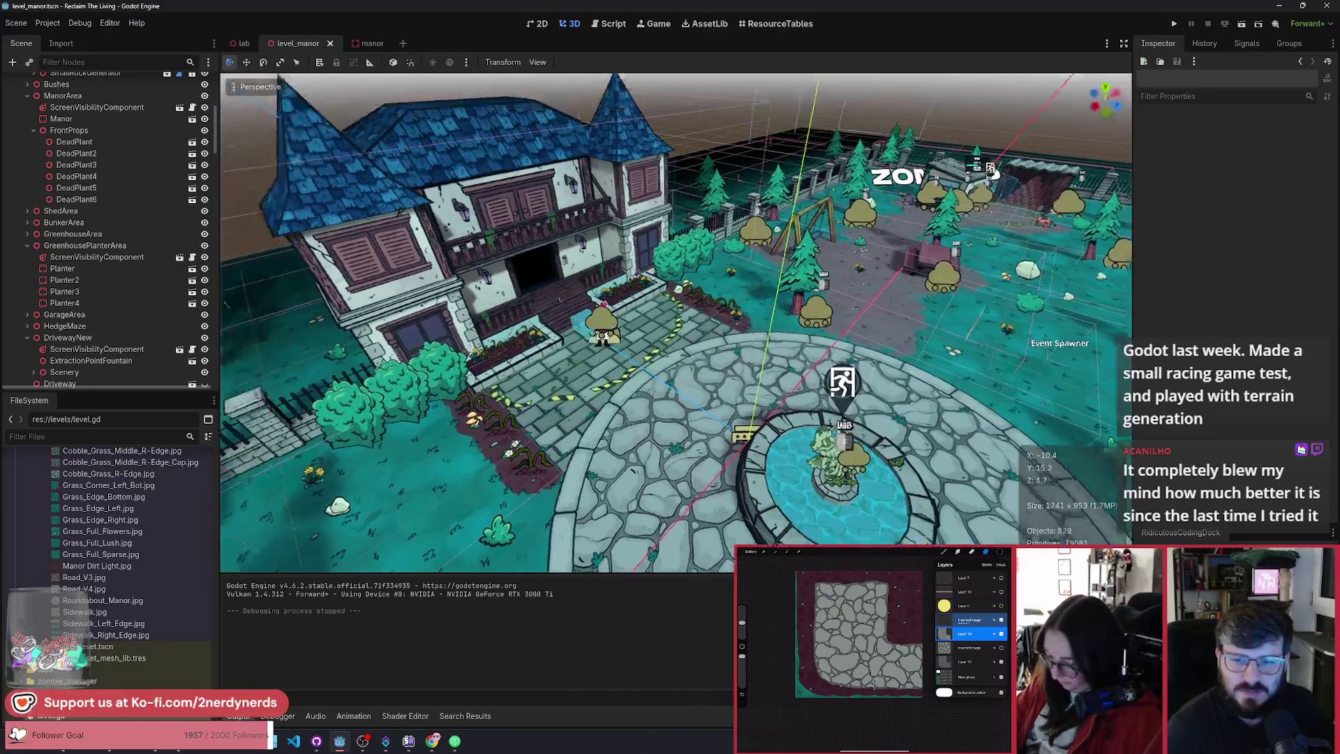
Step: Fly the camera down toward the manor yard and switch to the Game workspace
{"action": "scroll", "coordinate": [881, 408], "scroll_direction": "down", "scroll_amount": 1}
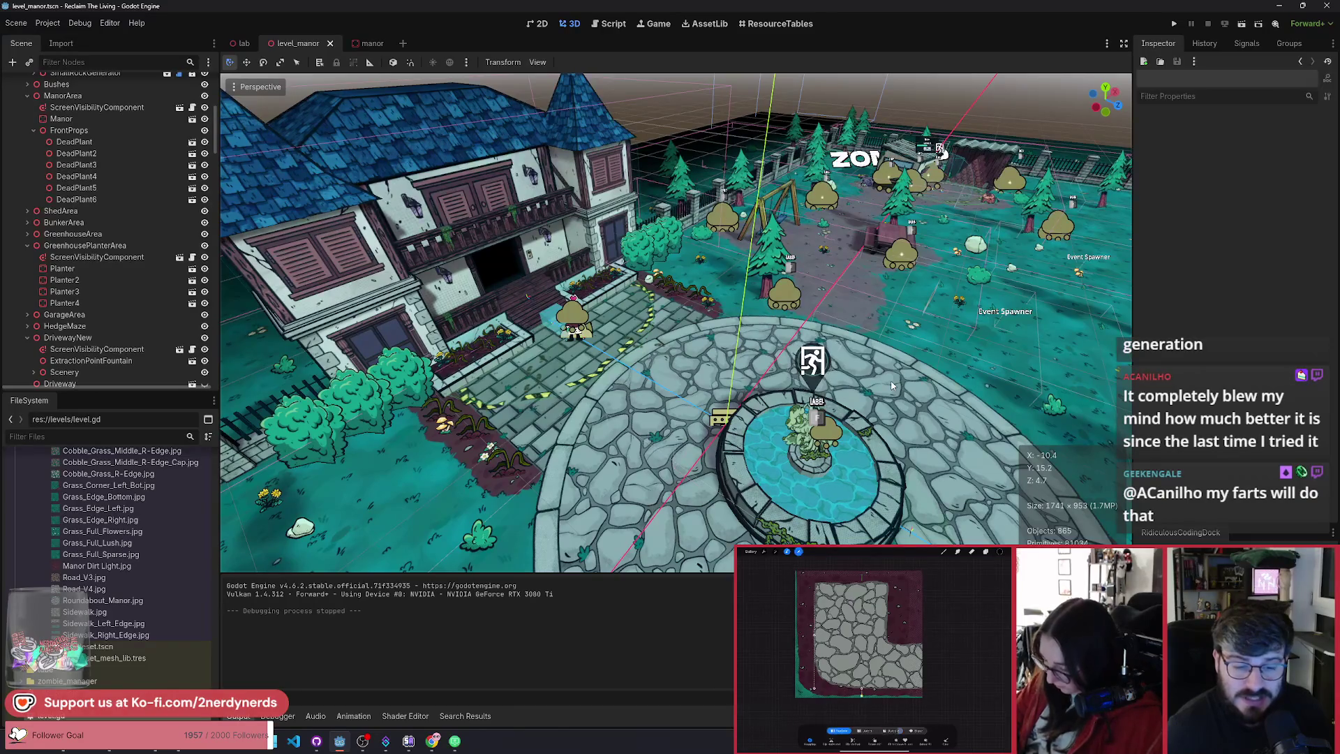
{"action": "mouse_move", "coordinate": [785, 348]}
{"action": "left_mouse_down"}
{"action": "mouse_move", "coordinate": [768, 315]}
{"action": "mouse_move", "coordinate": [718, 322]}
{"action": "mouse_move", "coordinate": [760, 316]}
{"action": "left_mouse_up"}
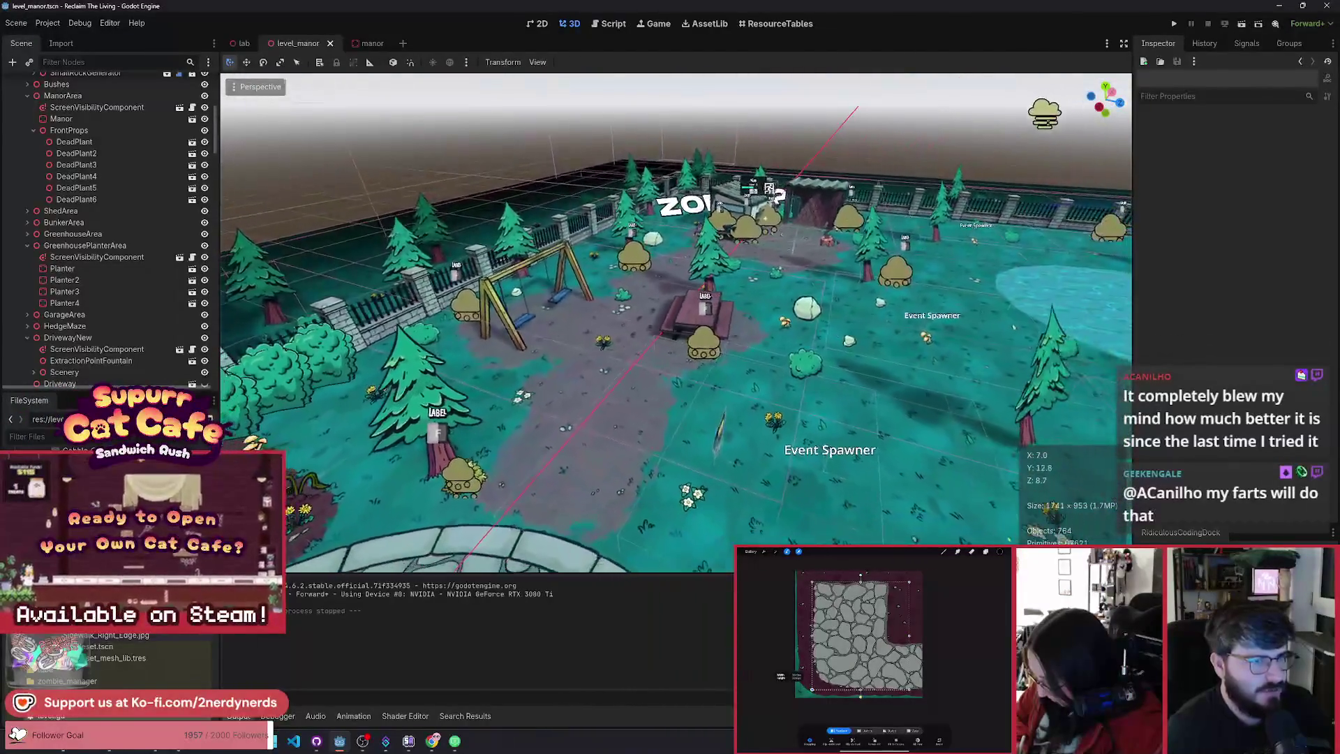
{"action": "left_click", "coordinate": [654, 24]}
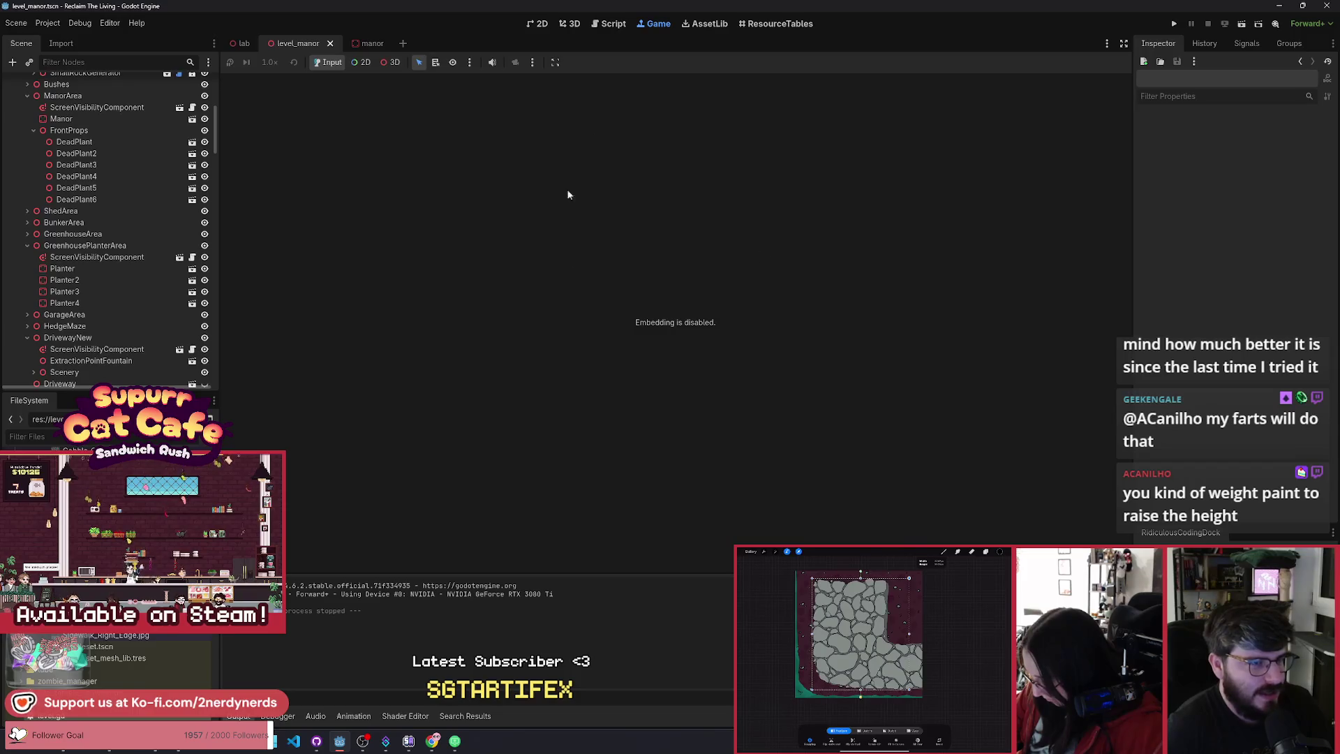
Step: Back in the 3D view, fly the camera over the yard to the manor front and fountain
{"action": "left_click", "coordinate": [576, 25]}
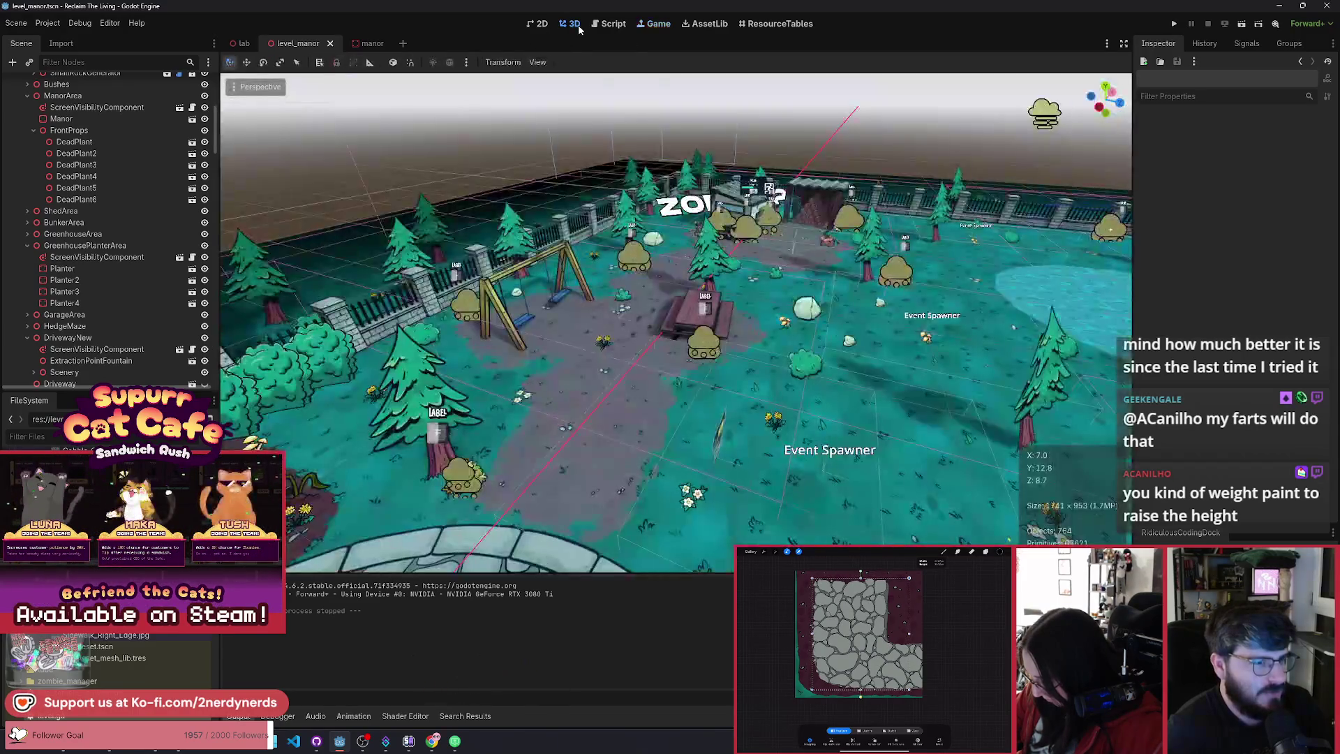
{"action": "key", "text": "w"}
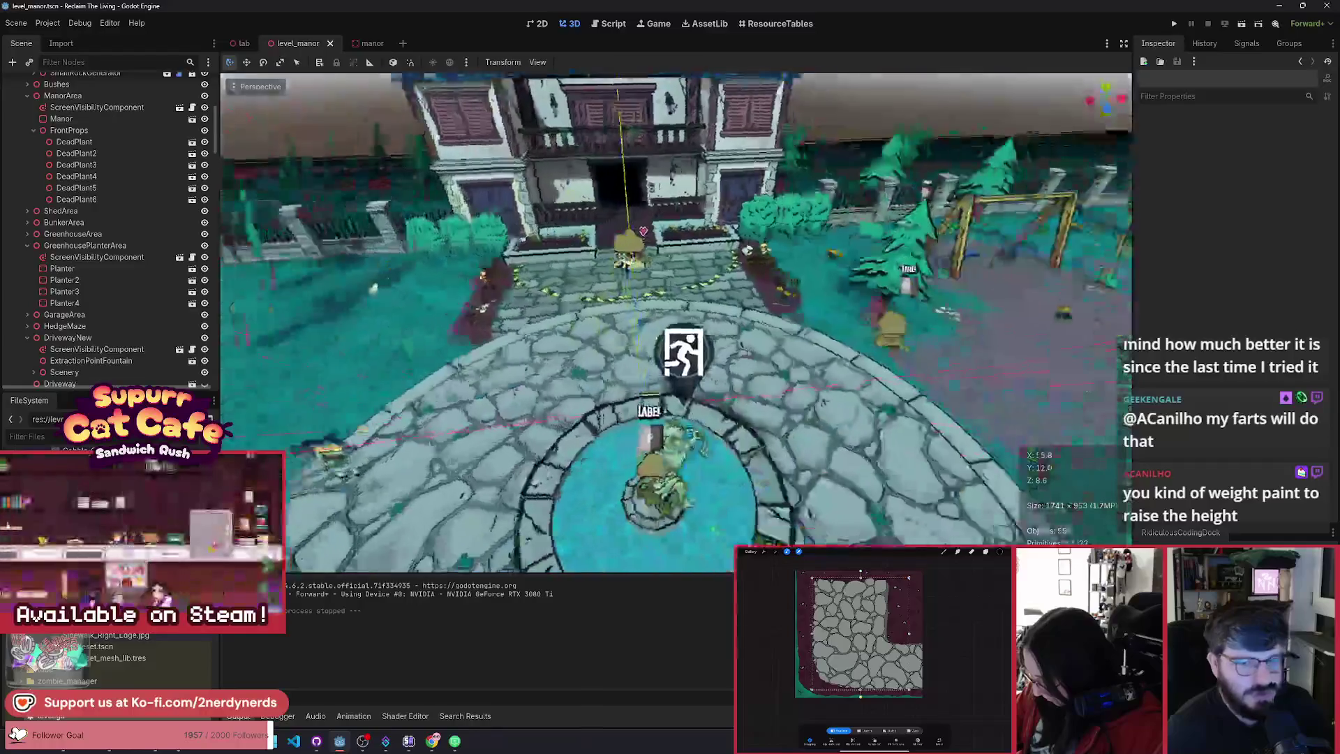
{"action": "key", "text": "s"}
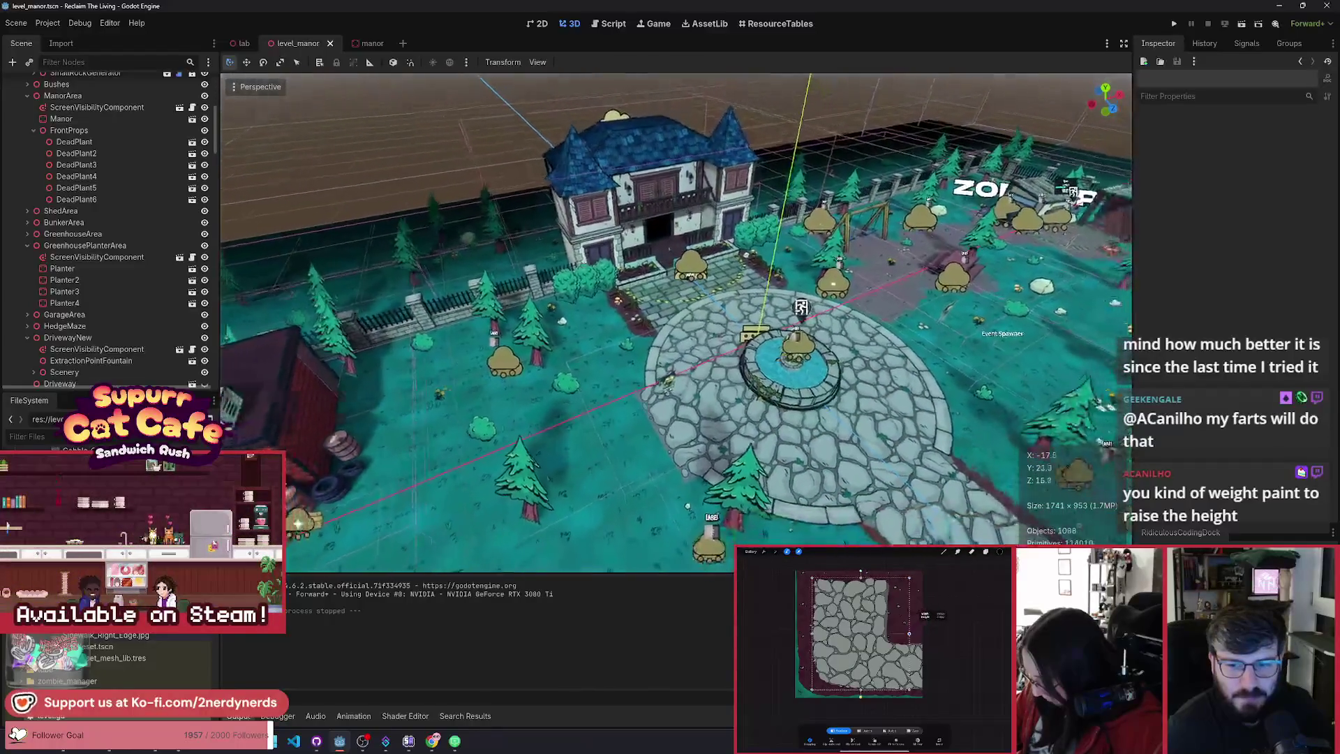
{"action": "key", "text": "s"}
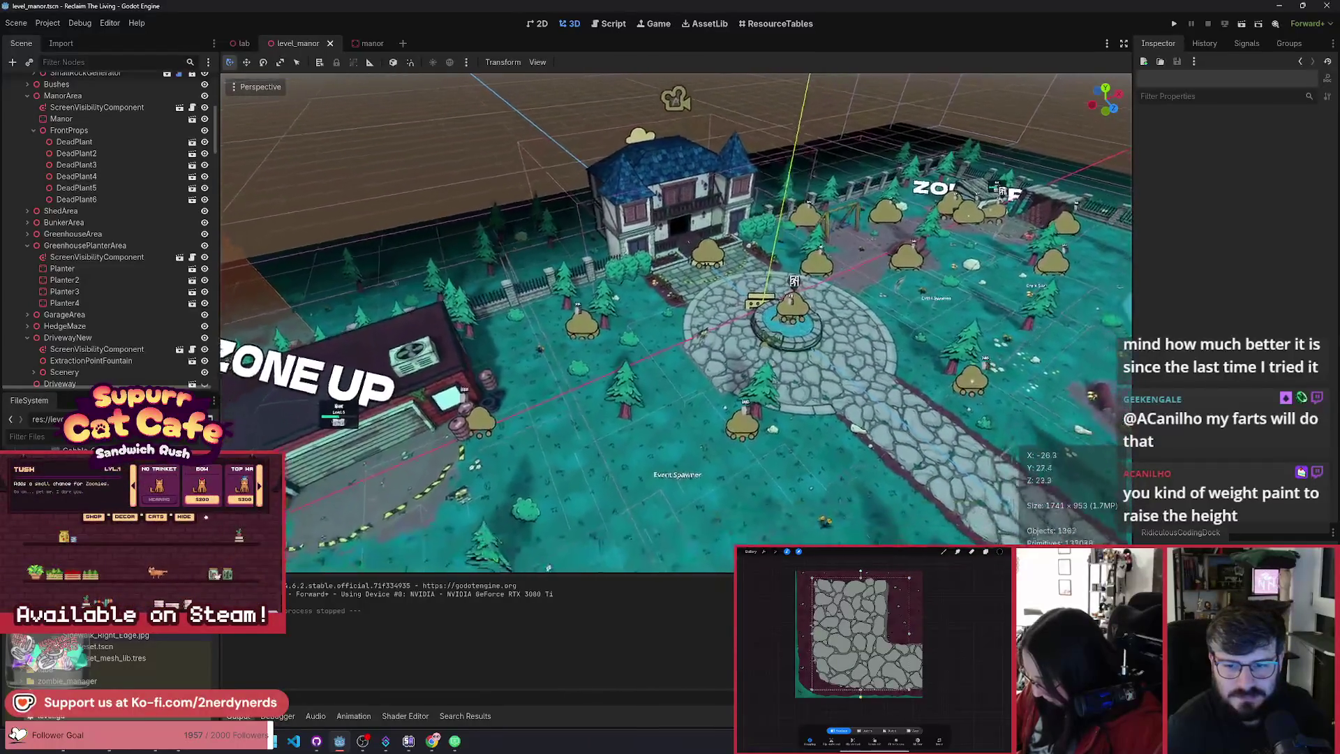
{"action": "key", "text": "w"}
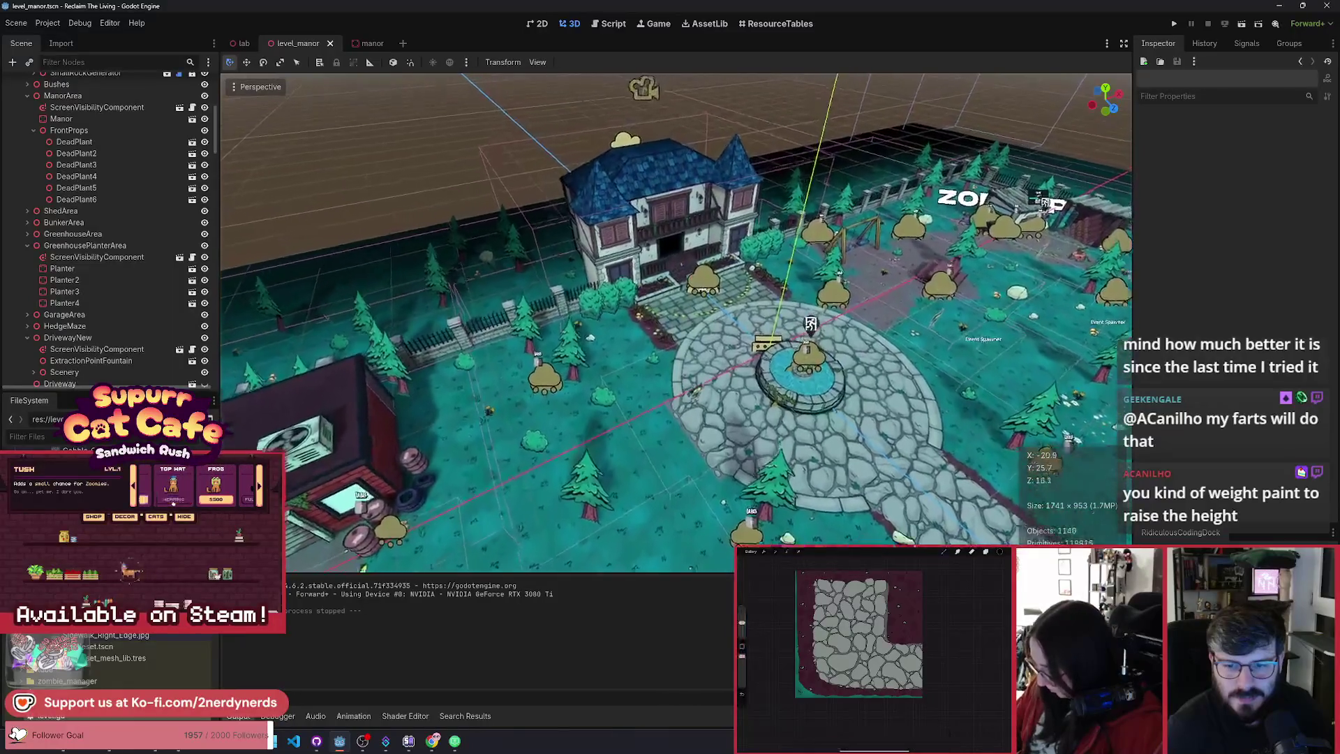
{"action": "key", "text": "w"}
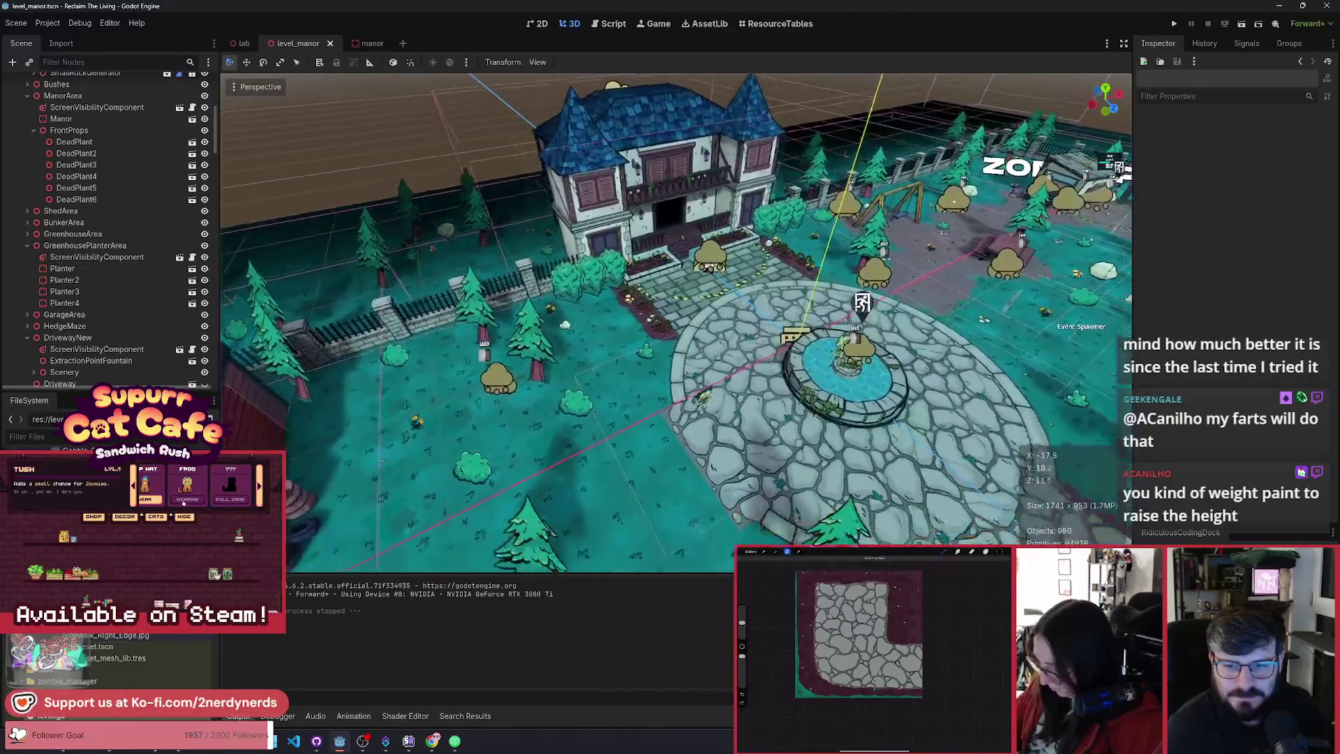
{"action": "key", "text": "s"}
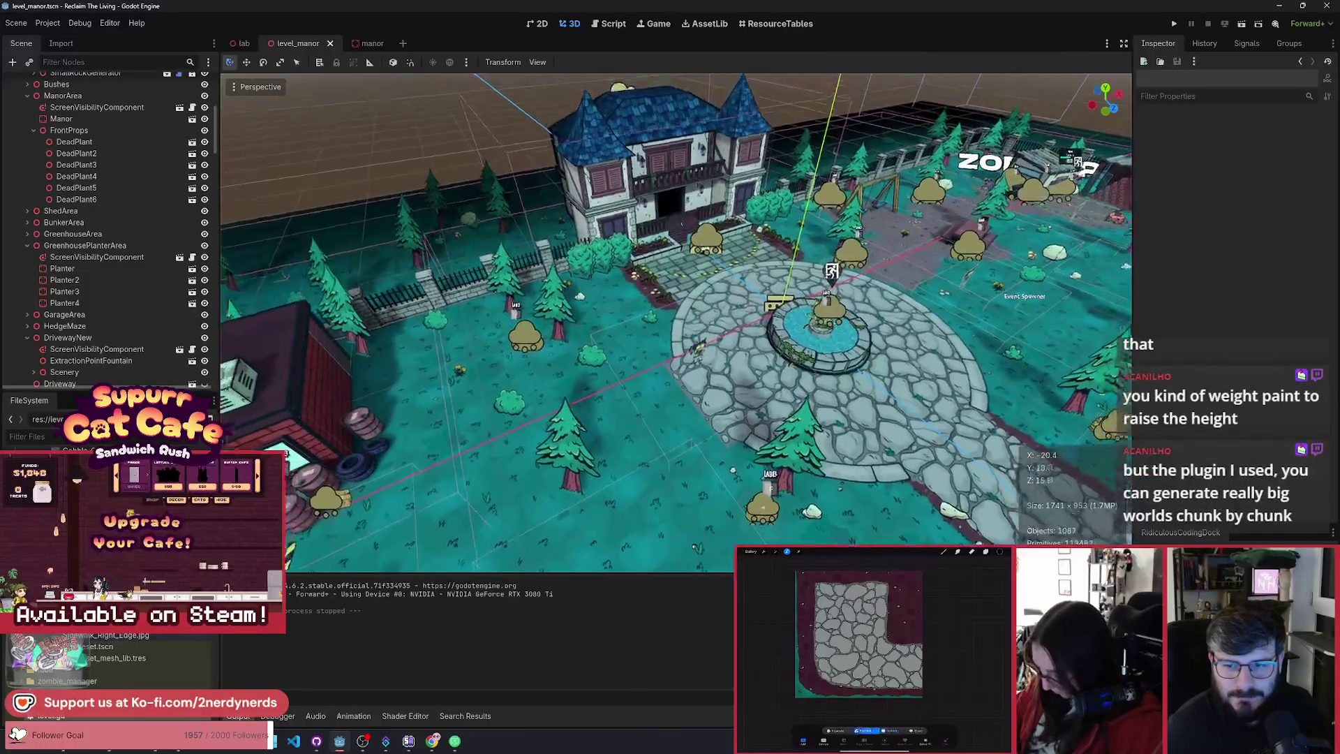
{"action": "key", "text": "w"}
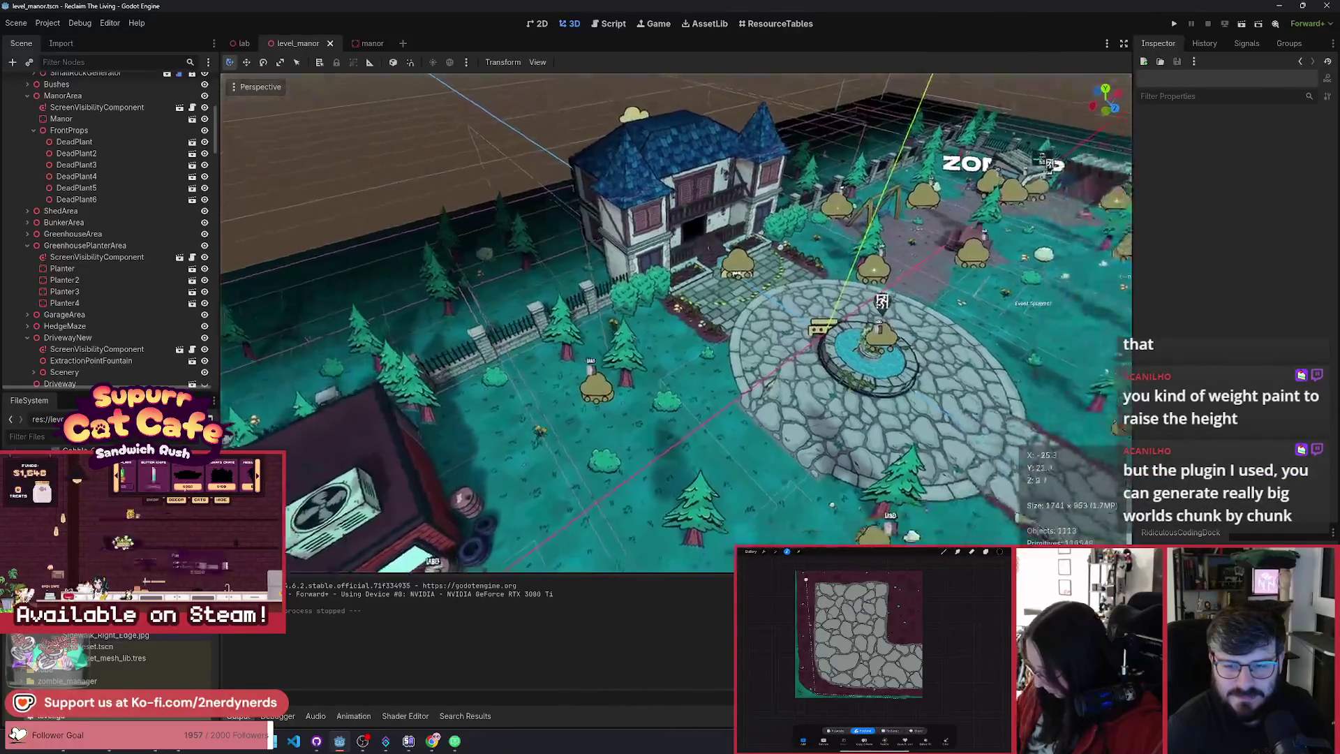
{"action": "key", "text": "s"}
{"action": "key", "text": "w"}
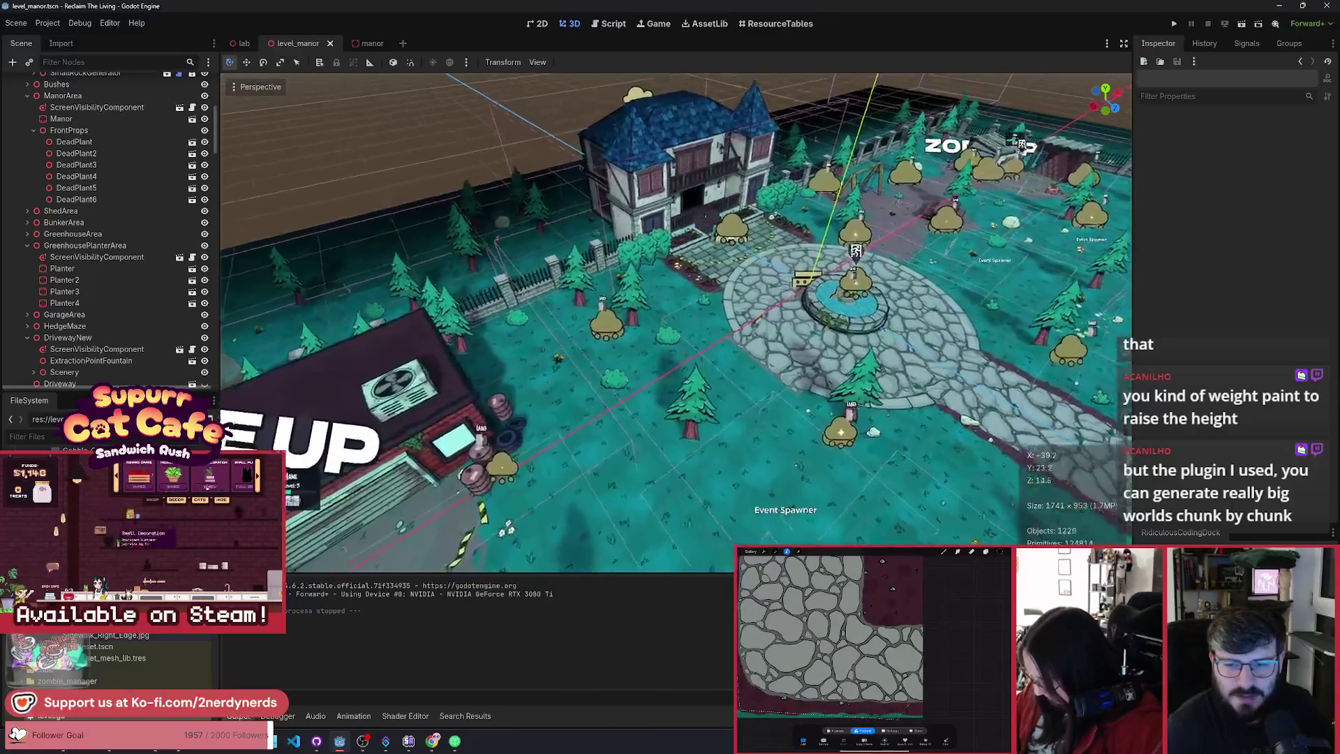
Step: Fly past the garage, fence and Event Spawner, then back to the manor entrance and fountain
{"action": "key", "text": "w"}
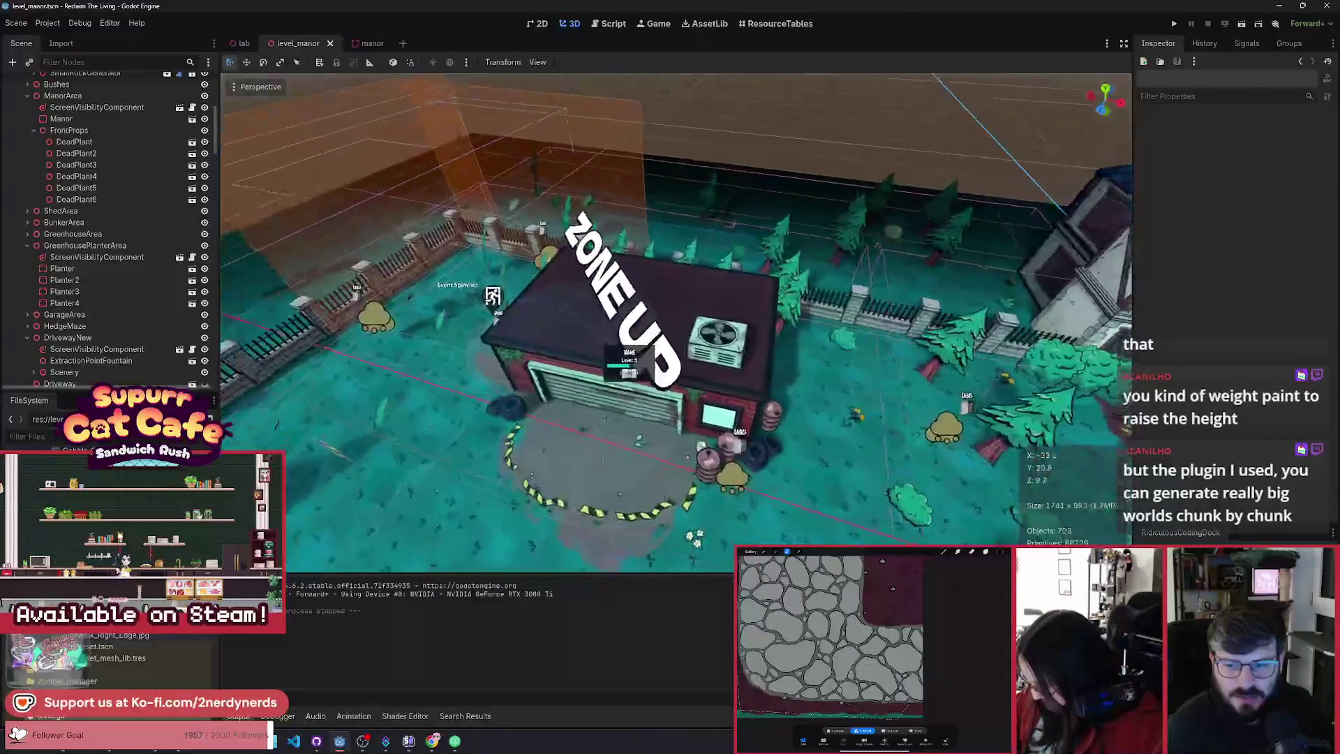
{"action": "key", "text": "w"}
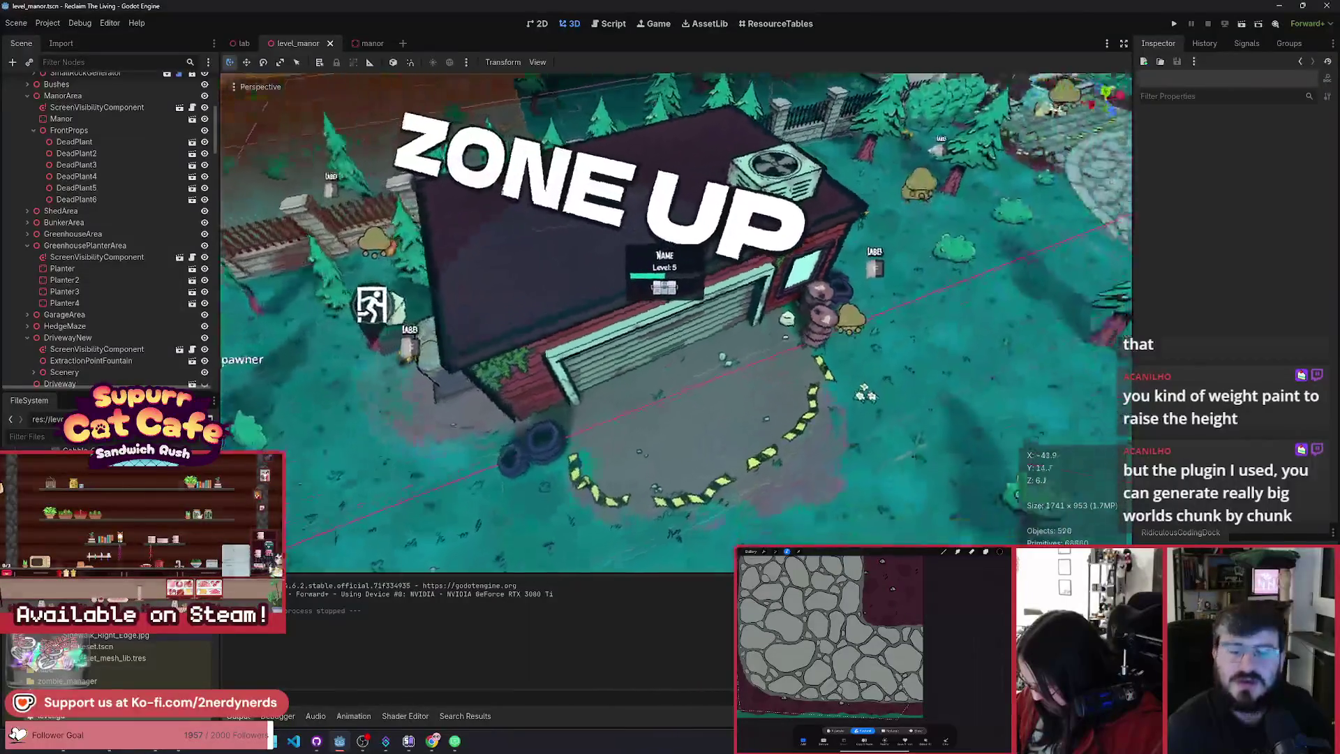
{"action": "key", "text": "w"}
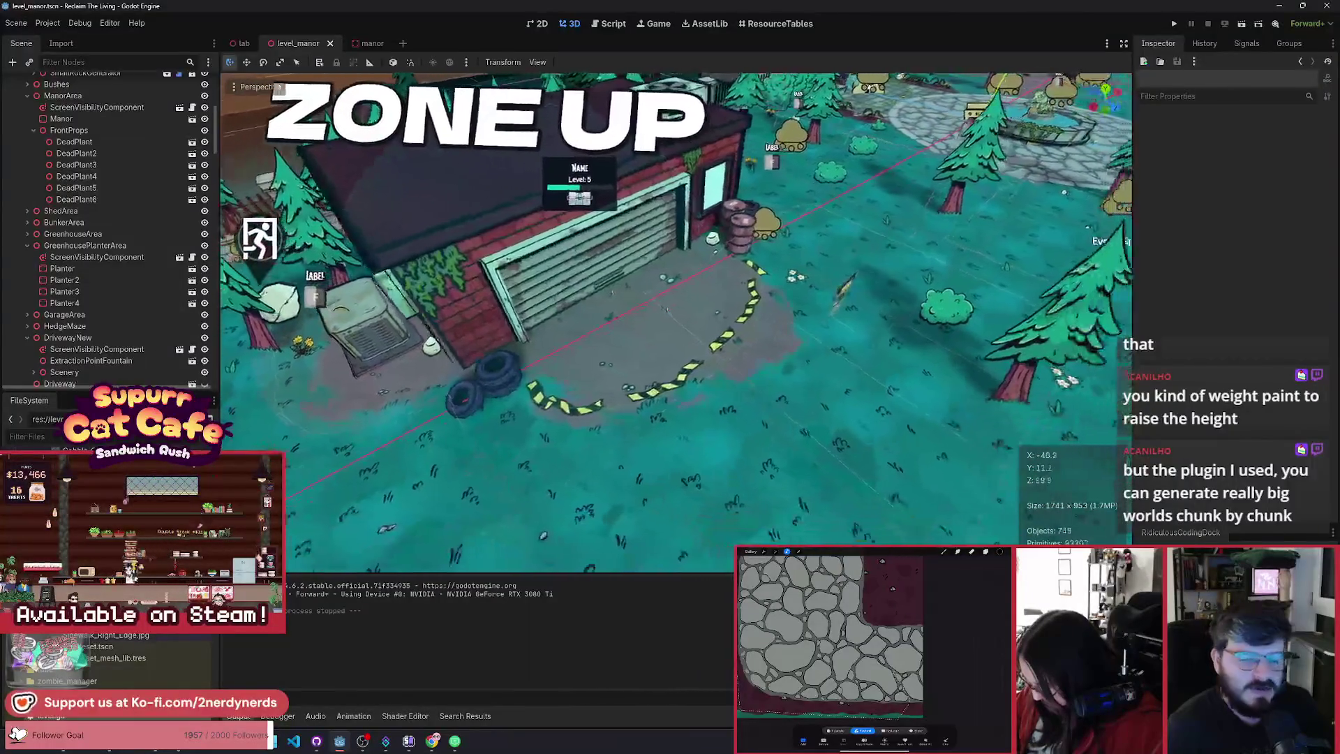
{"action": "key", "text": "a"}
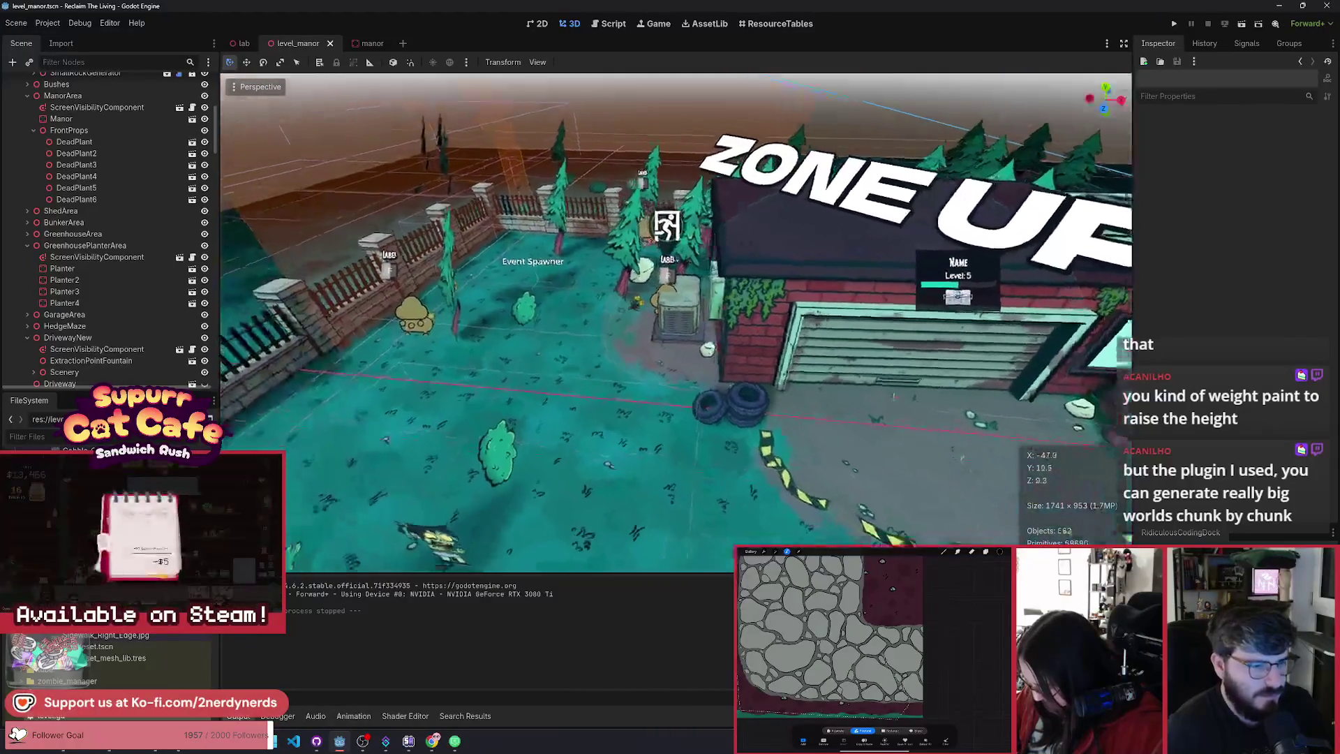
{"action": "key", "text": "d"}
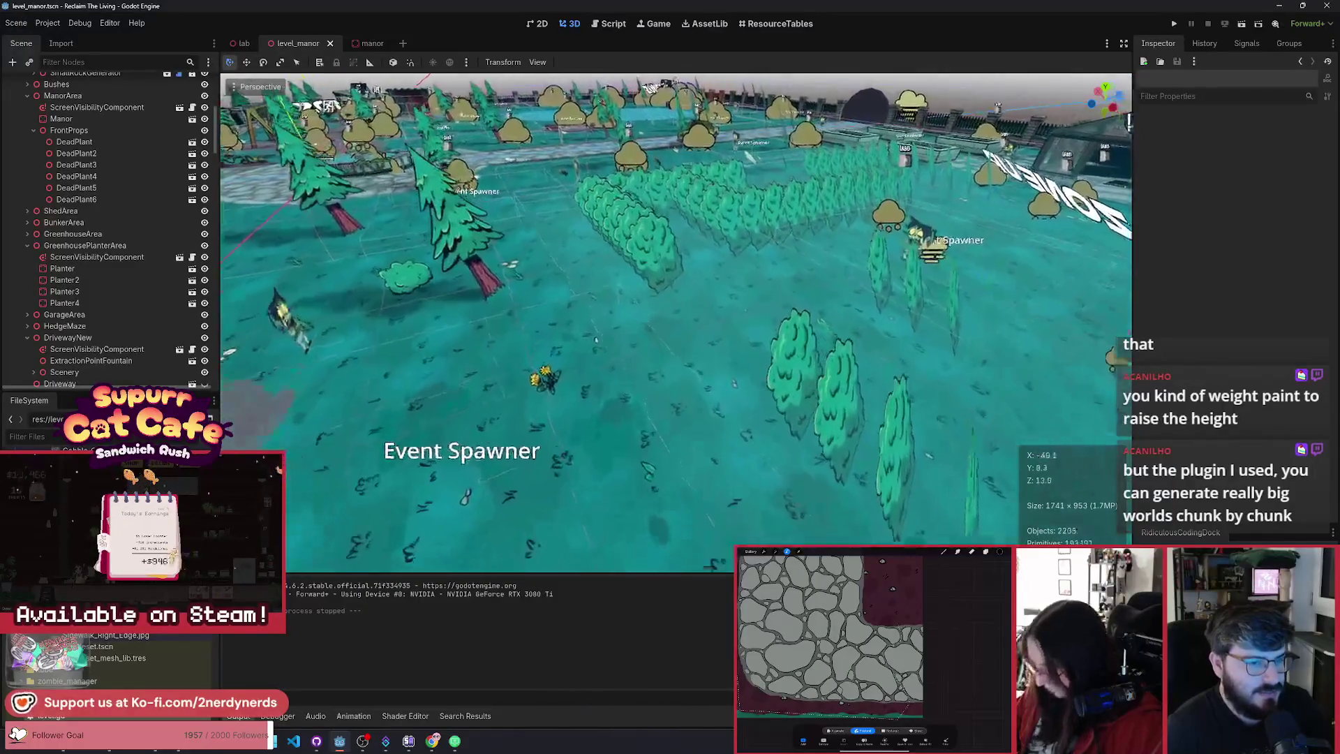
{"action": "key", "text": "s"}
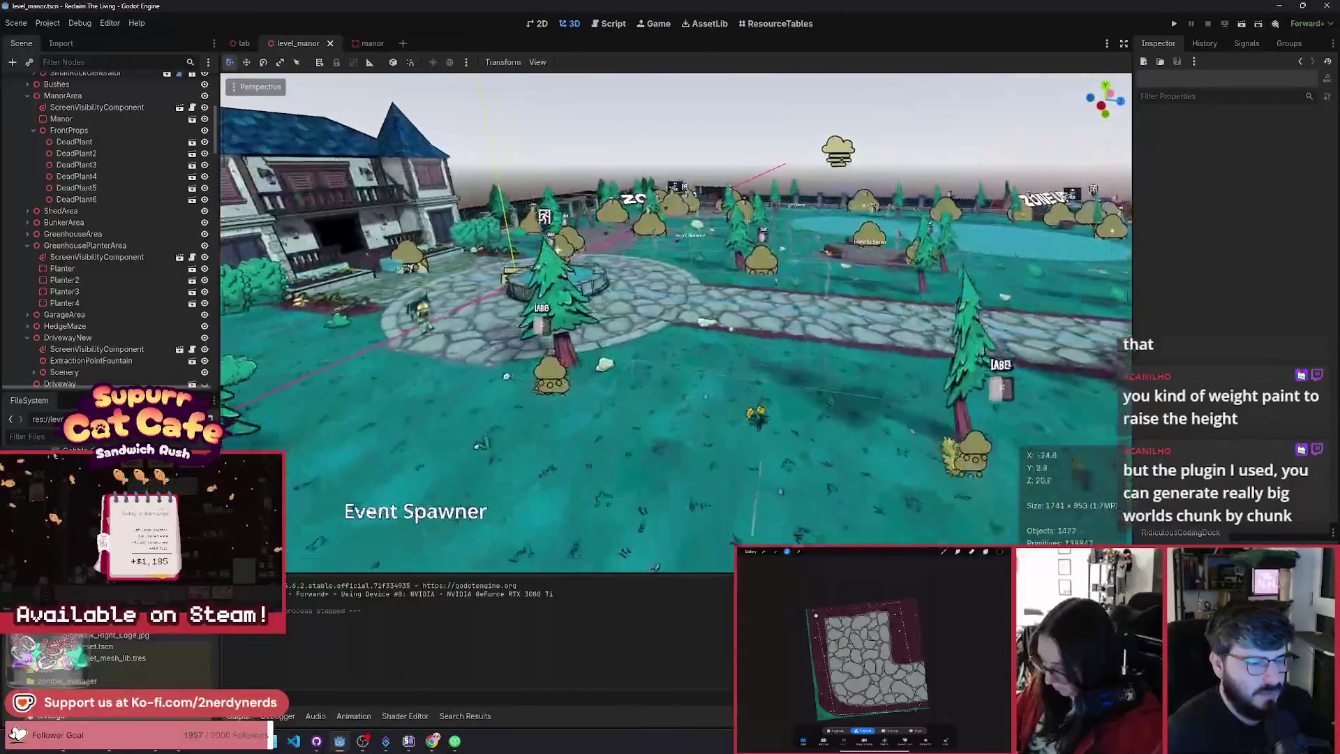
{"action": "key", "text": "w"}
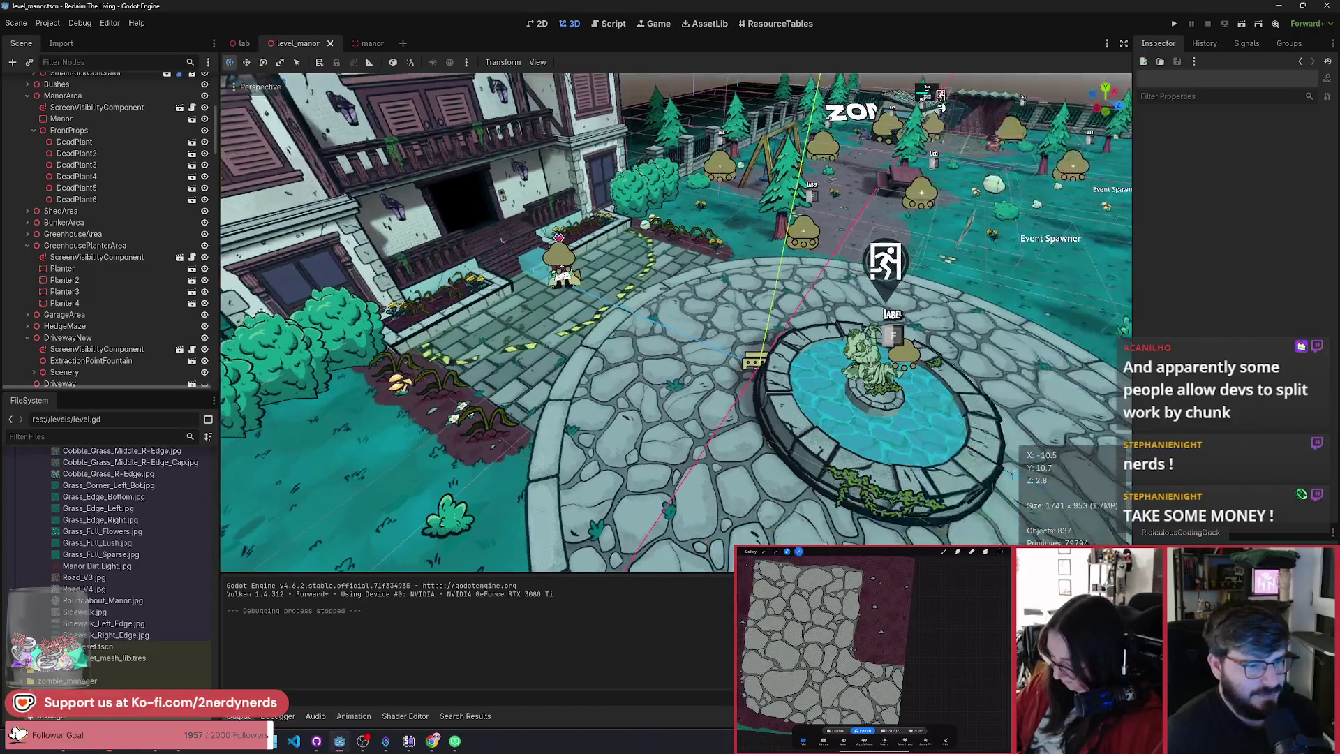
Step: Orbit the view from the fountain plaza around to a close view over the garage roof
{"action": "left_click_drag", "start_coordinate": [905, 316], "coordinate": [509, 316]}
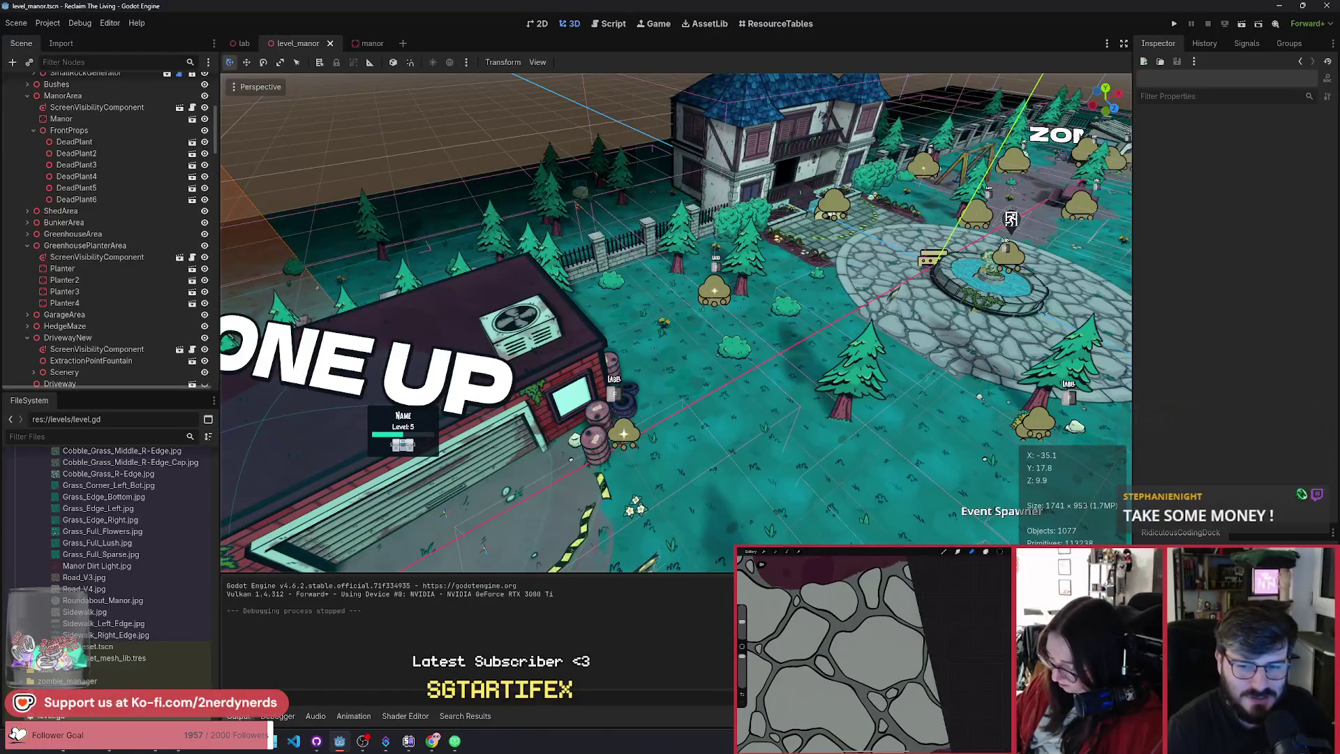
{"action": "mouse_move", "coordinate": [1007, 391]}
{"action": "left_mouse_down"}
{"action": "mouse_move", "coordinate": [768, 385]}
{"action": "mouse_move", "coordinate": [976, 386]}
{"action": "mouse_move", "coordinate": [917, 417]}
{"action": "left_mouse_up"}
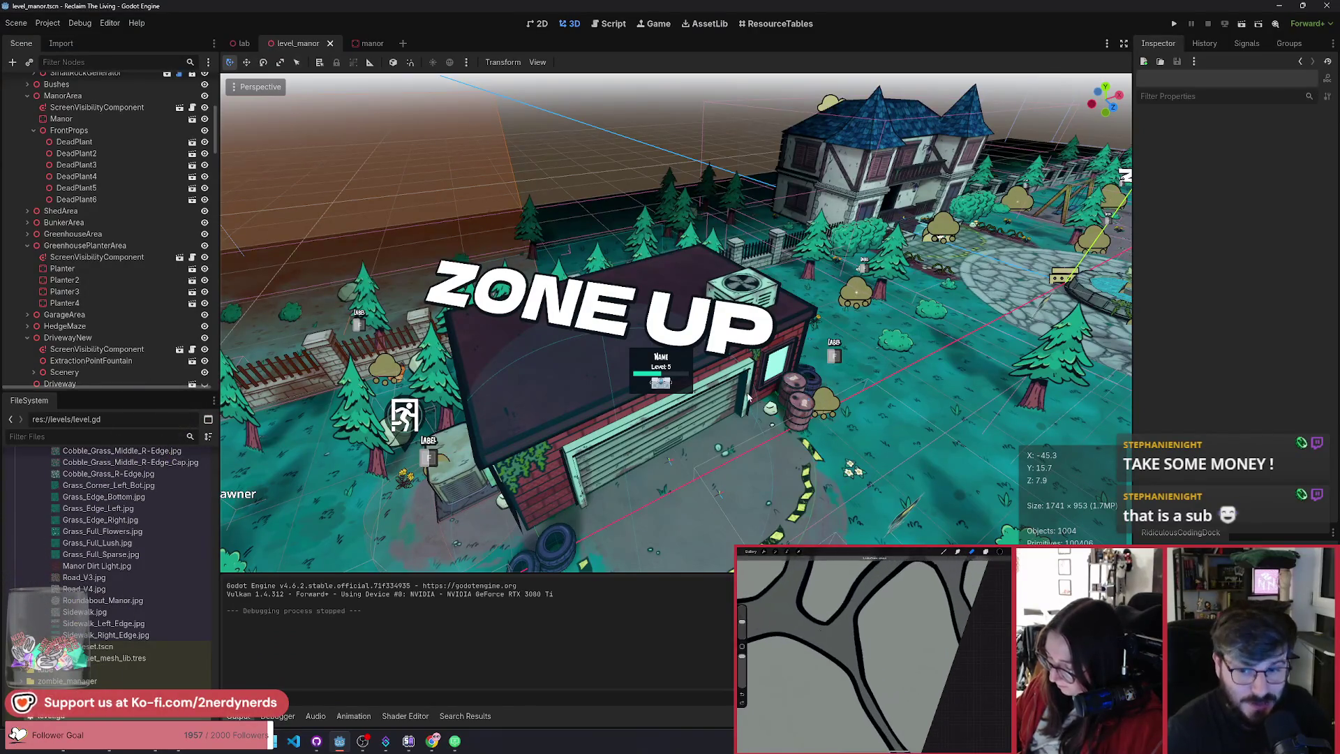
{"action": "left_click_drag", "start_coordinate": [916, 417], "coordinate": [858, 412]}
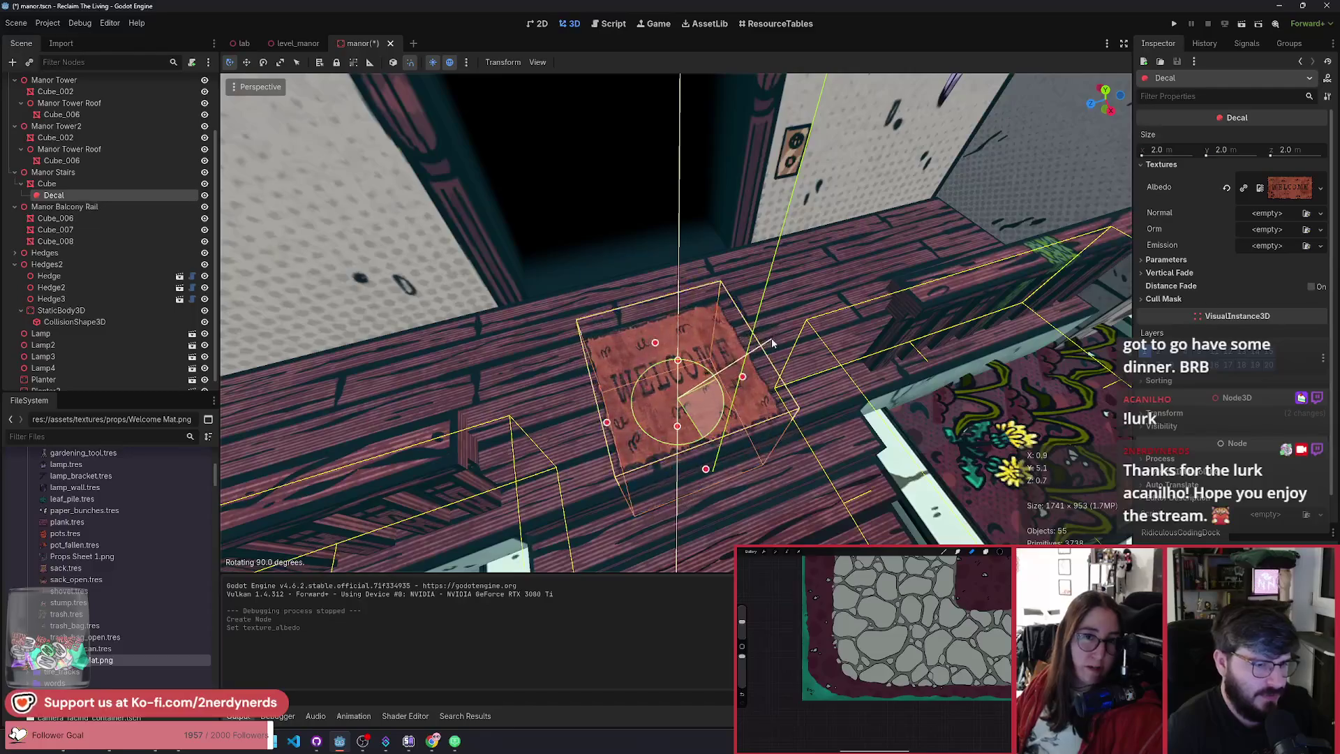
Step: Rotate the welcome mat decal 90° and move it in front of the doorway
{"action": "mouse_move", "coordinate": [772, 338]}
{"action": "left_mouse_down"}
{"action": "mouse_move", "coordinate": [792, 366]}
{"action": "mouse_move", "coordinate": [840, 342]}
{"action": "left_mouse_up"}
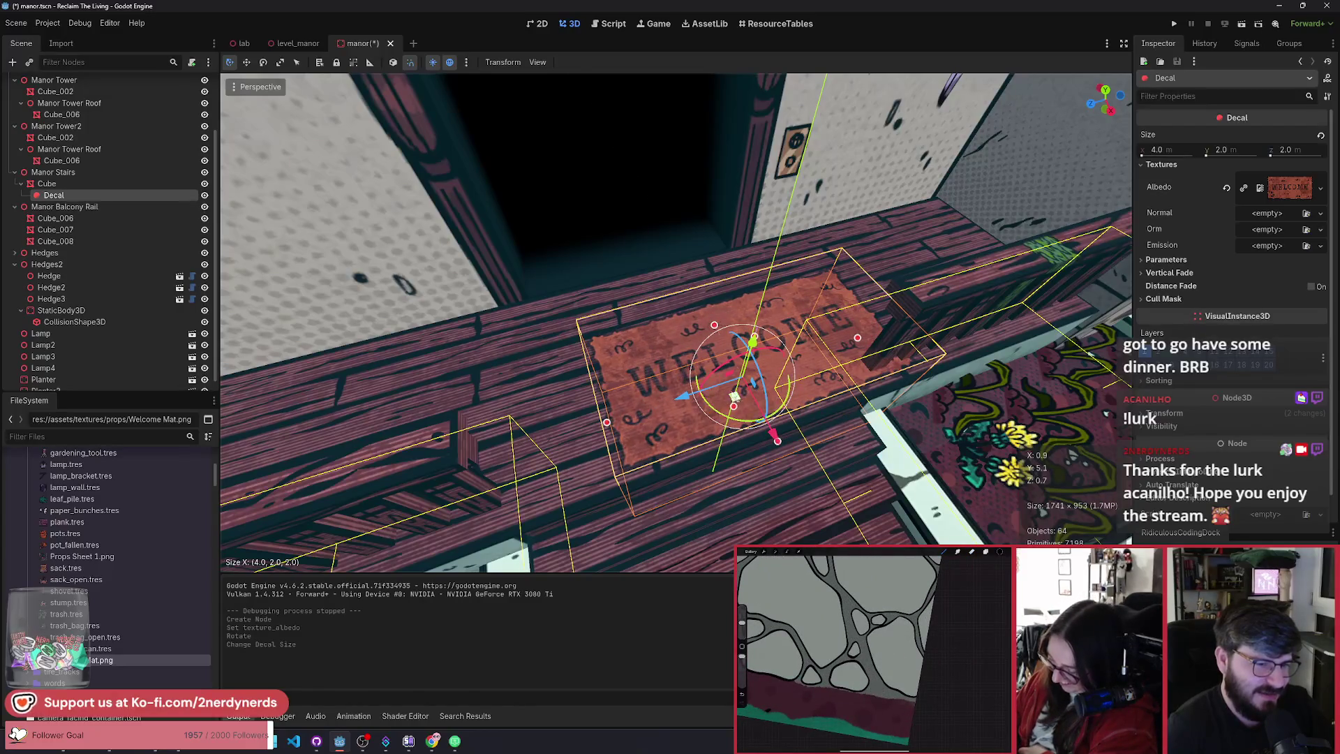
{"action": "left_click_drag", "start_coordinate": [736, 399], "coordinate": [656, 373]}
{"action": "key", "text": "f"}
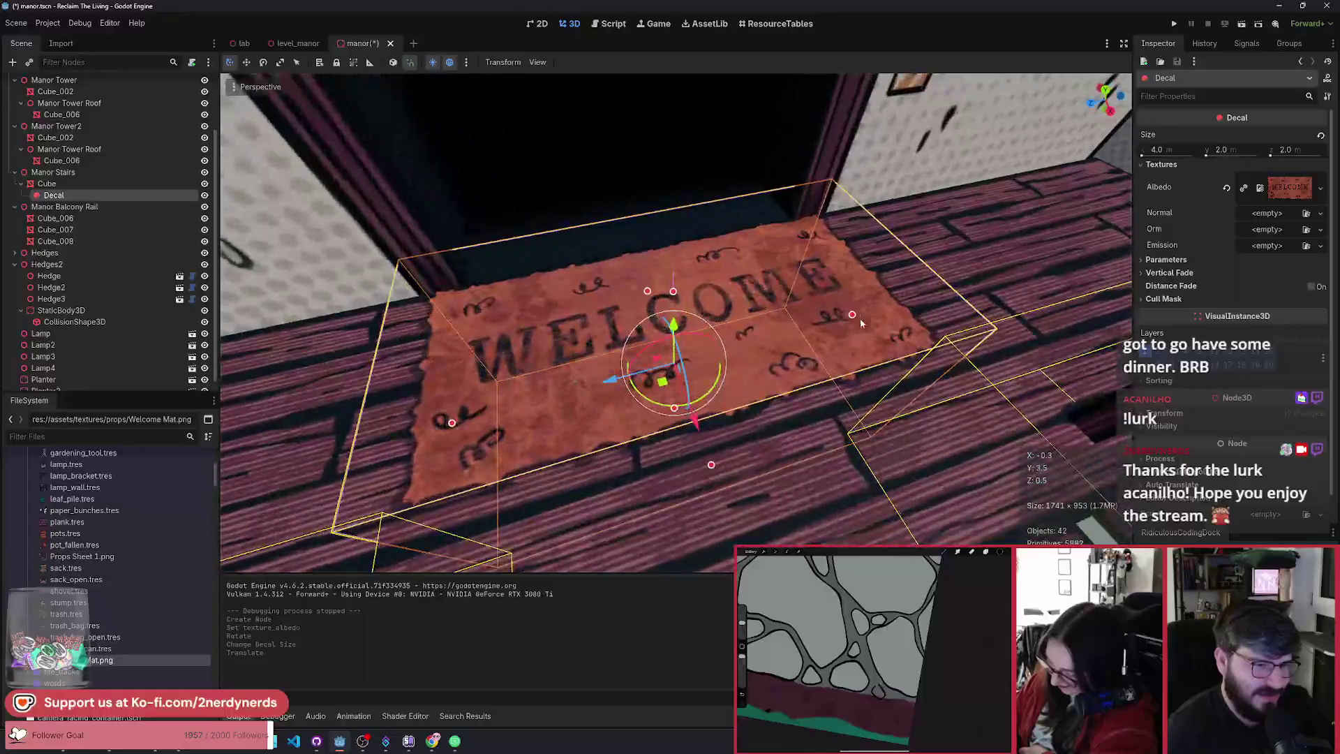
Step: Resize the decal to about 3.16 × 0.47 × 1.78 m, undoing the final width tweak
{"action": "mouse_move", "coordinate": [859, 318]}
{"action": "left_mouse_down"}
{"action": "mouse_move", "coordinate": [826, 323]}
{"action": "mouse_move", "coordinate": [844, 328]}
{"action": "left_mouse_up"}
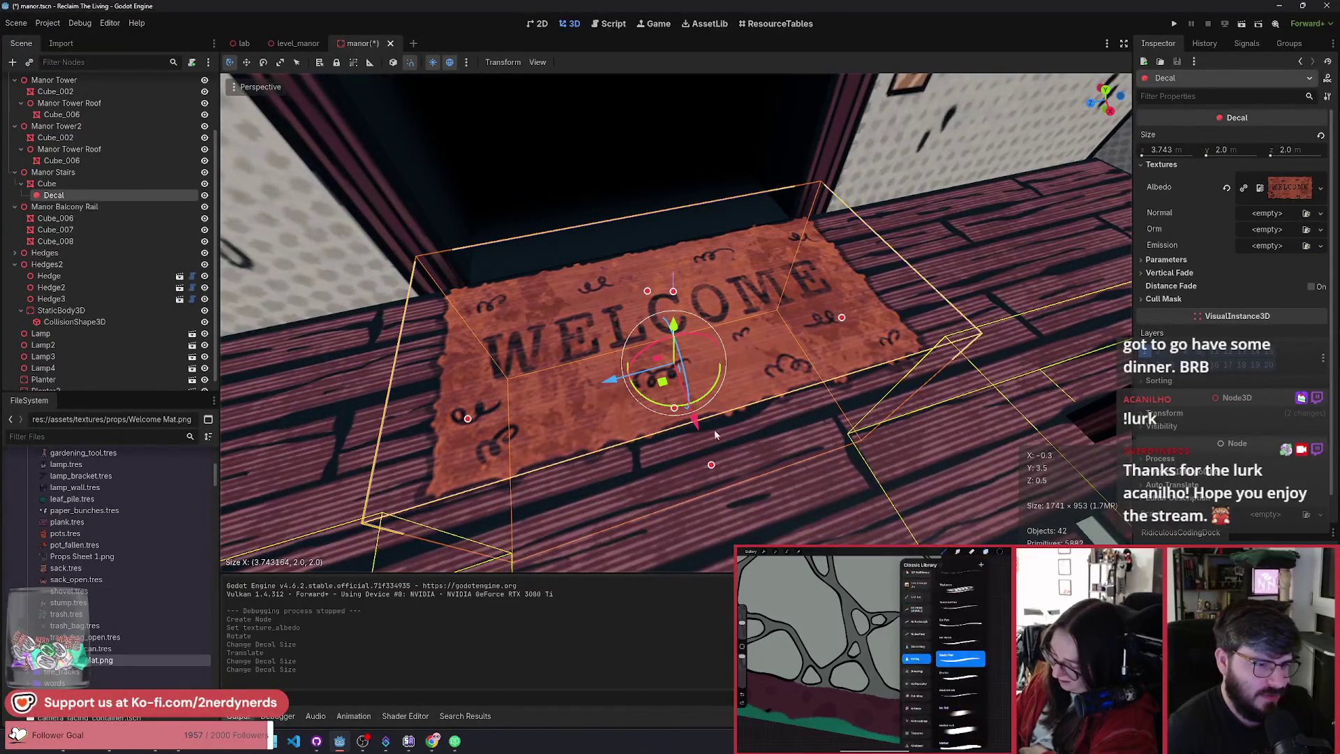
{"action": "left_click_drag", "start_coordinate": [712, 465], "coordinate": [696, 429]}
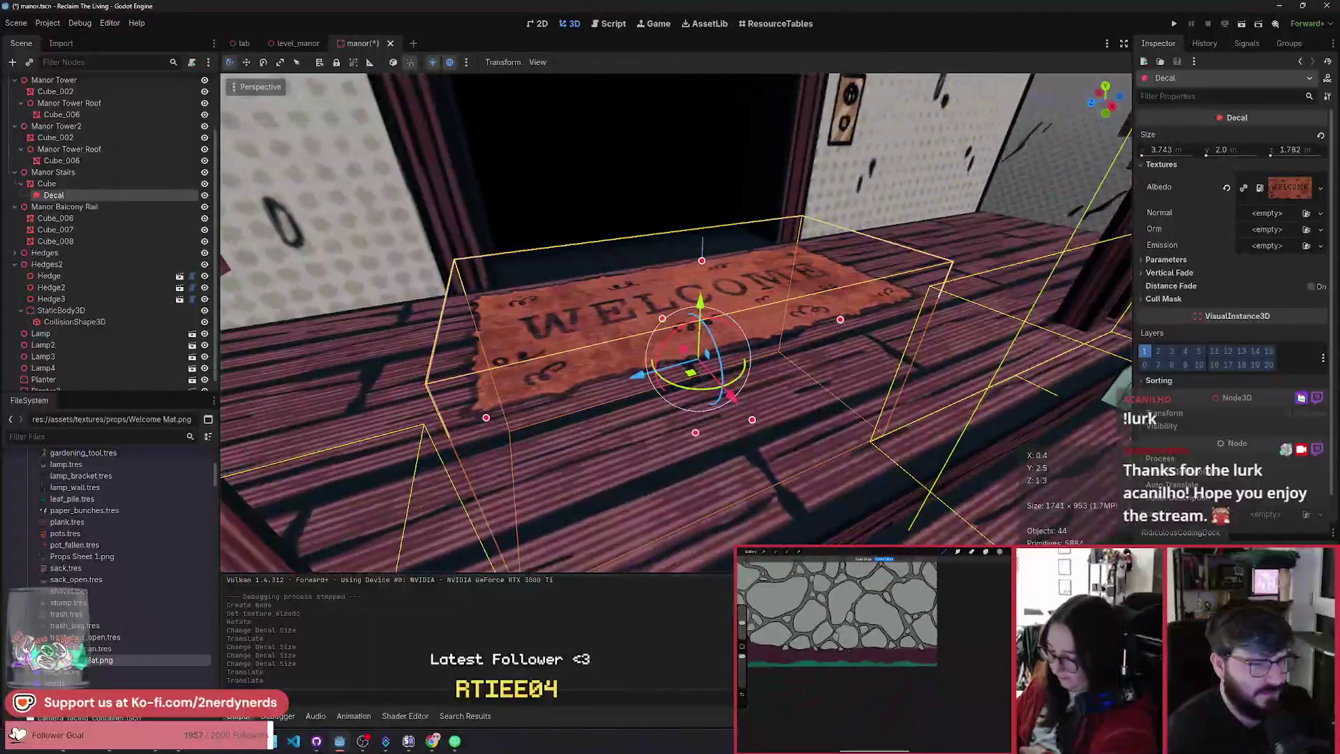
{"action": "mouse_move", "coordinate": [695, 432]}
{"action": "left_mouse_down"}
{"action": "mouse_move", "coordinate": [706, 303]}
{"action": "mouse_move", "coordinate": [706, 329]}
{"action": "left_mouse_up"}
{"action": "scroll", "coordinate": [656, 334], "scroll_direction": "up", "scroll_amount": 3}
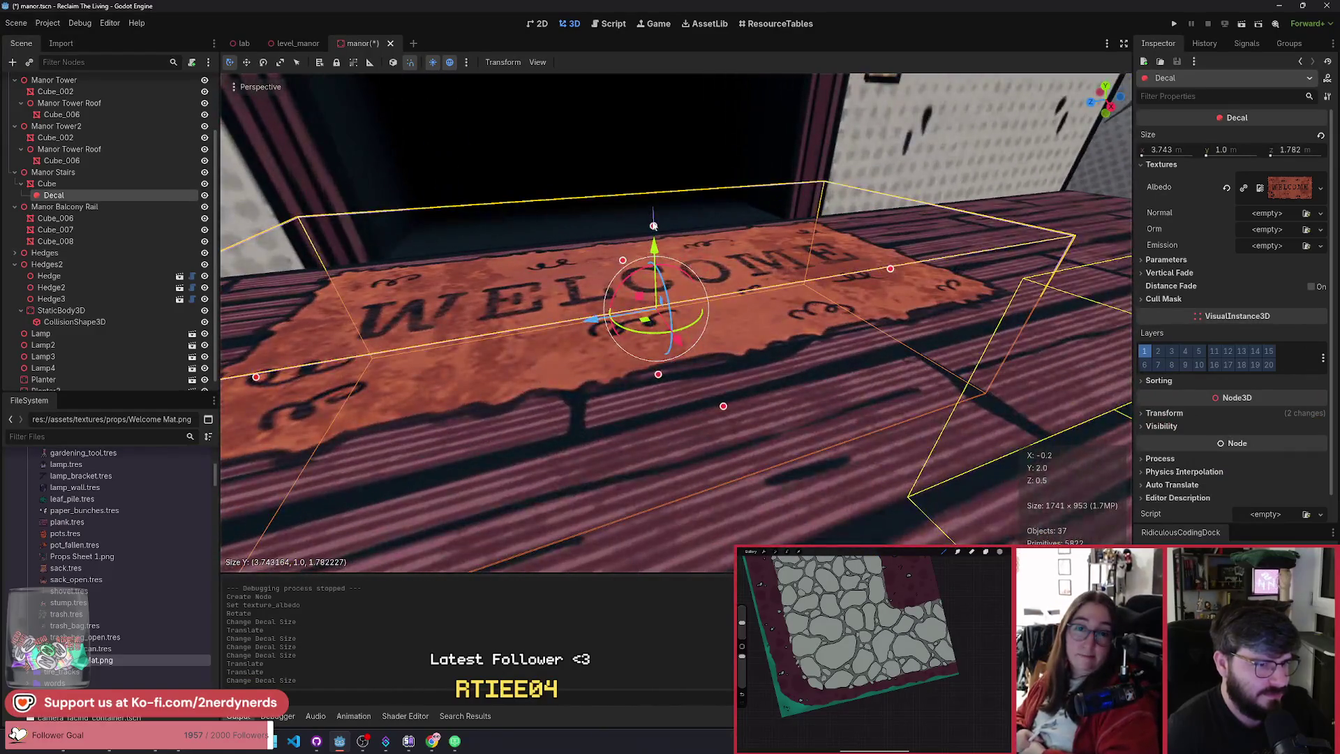
{"action": "mouse_move", "coordinate": [653, 225]}
{"action": "left_mouse_down"}
{"action": "mouse_move", "coordinate": [651, 311]}
{"action": "mouse_move", "coordinate": [650, 239]}
{"action": "left_mouse_up"}
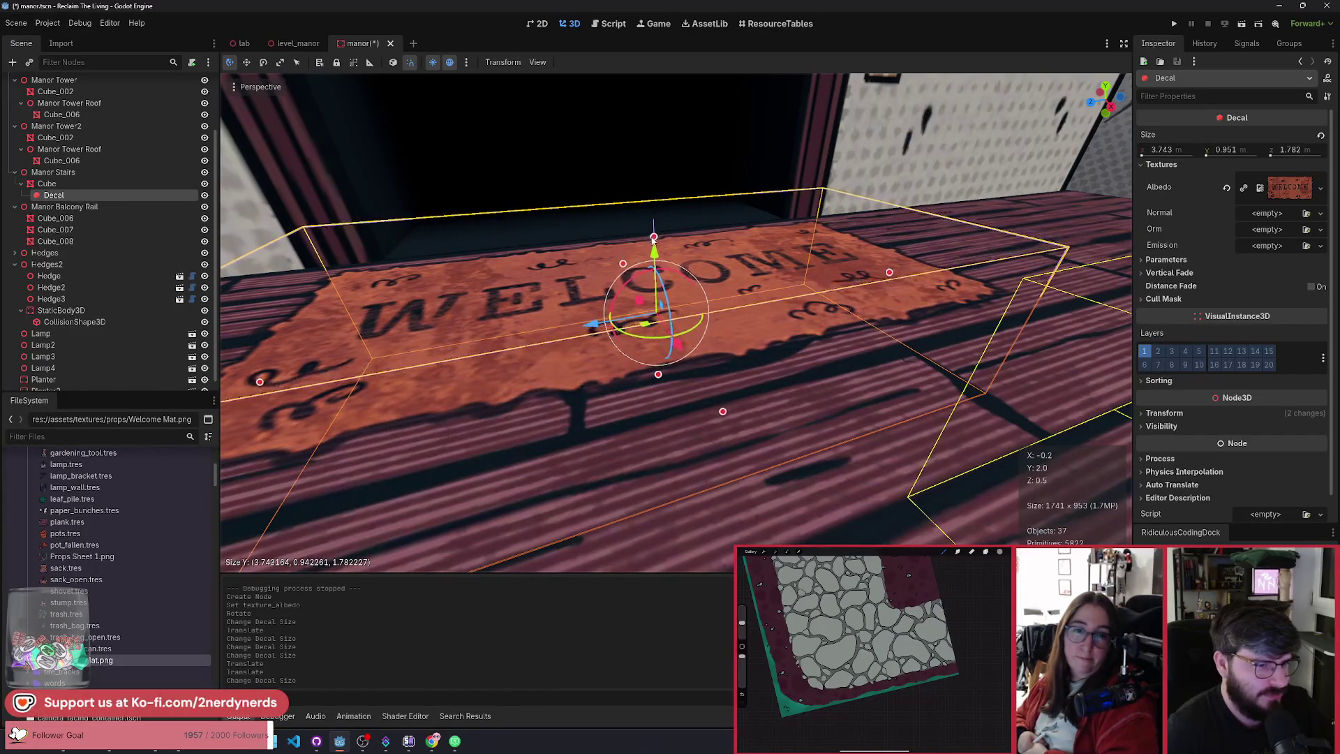
{"action": "left_click_drag", "start_coordinate": [658, 378], "coordinate": [653, 314]}
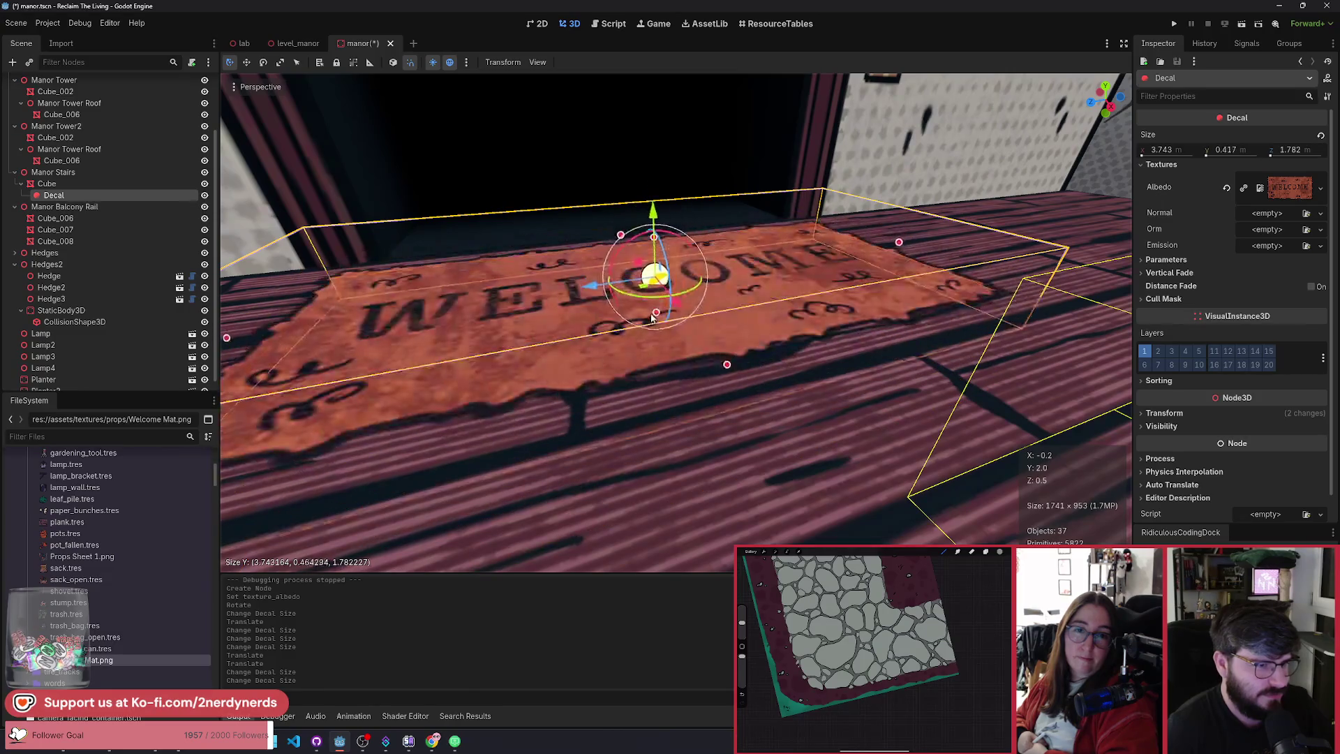
{"action": "scroll", "coordinate": [661, 239], "scroll_direction": "up", "scroll_amount": 2}
{"action": "scroll", "coordinate": [688, 401], "scroll_direction": "down", "scroll_amount": 4}
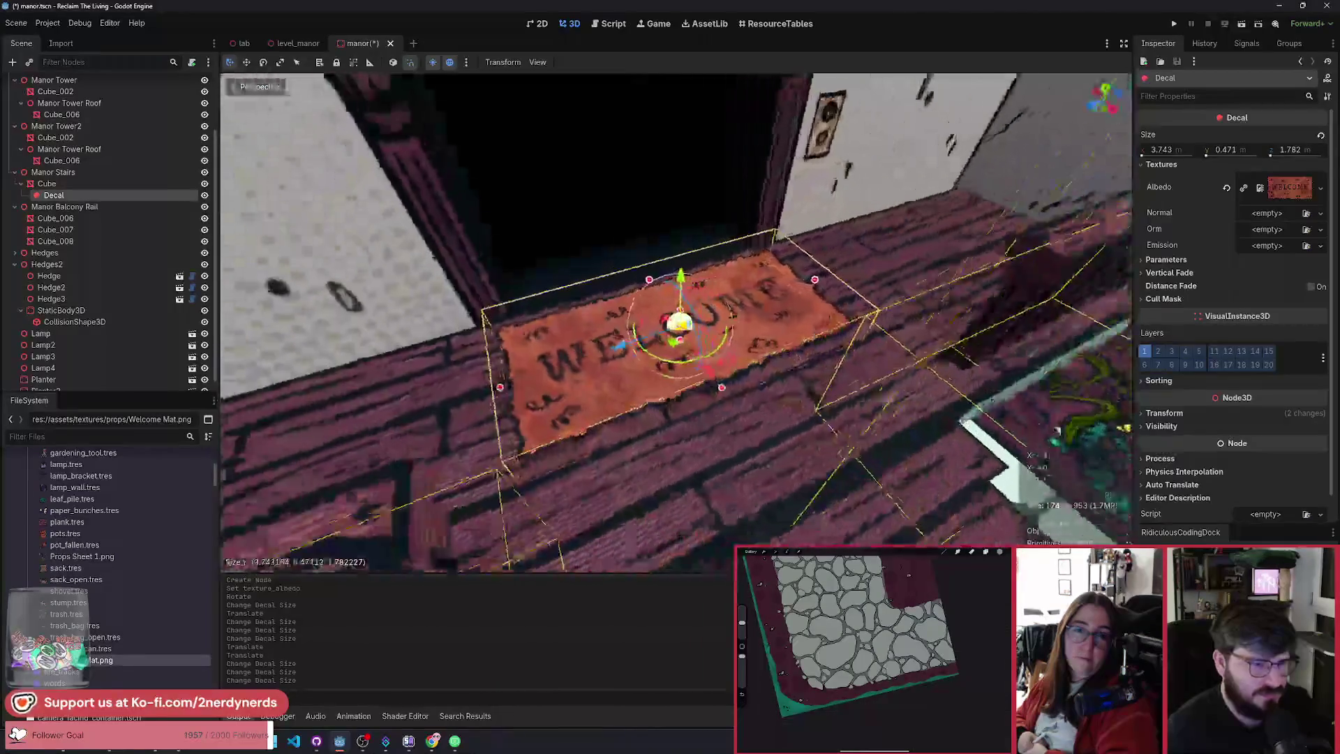
{"action": "left_click_drag", "start_coordinate": [672, 366], "coordinate": [677, 371]}
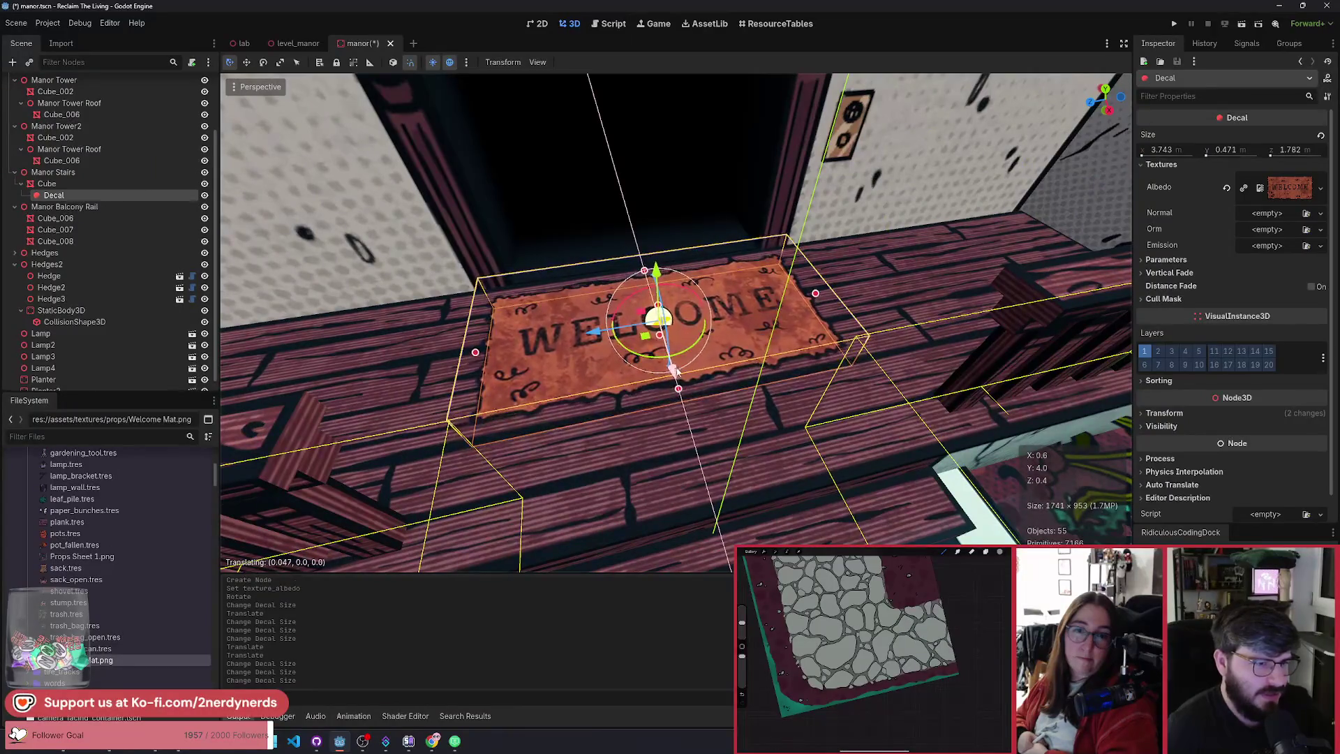
{"action": "mouse_move", "coordinate": [815, 294]}
{"action": "left_mouse_down"}
{"action": "mouse_move", "coordinate": [779, 300]}
{"action": "mouse_move", "coordinate": [795, 308]}
{"action": "left_mouse_up"}
{"action": "key", "text": "ctrl+z"}
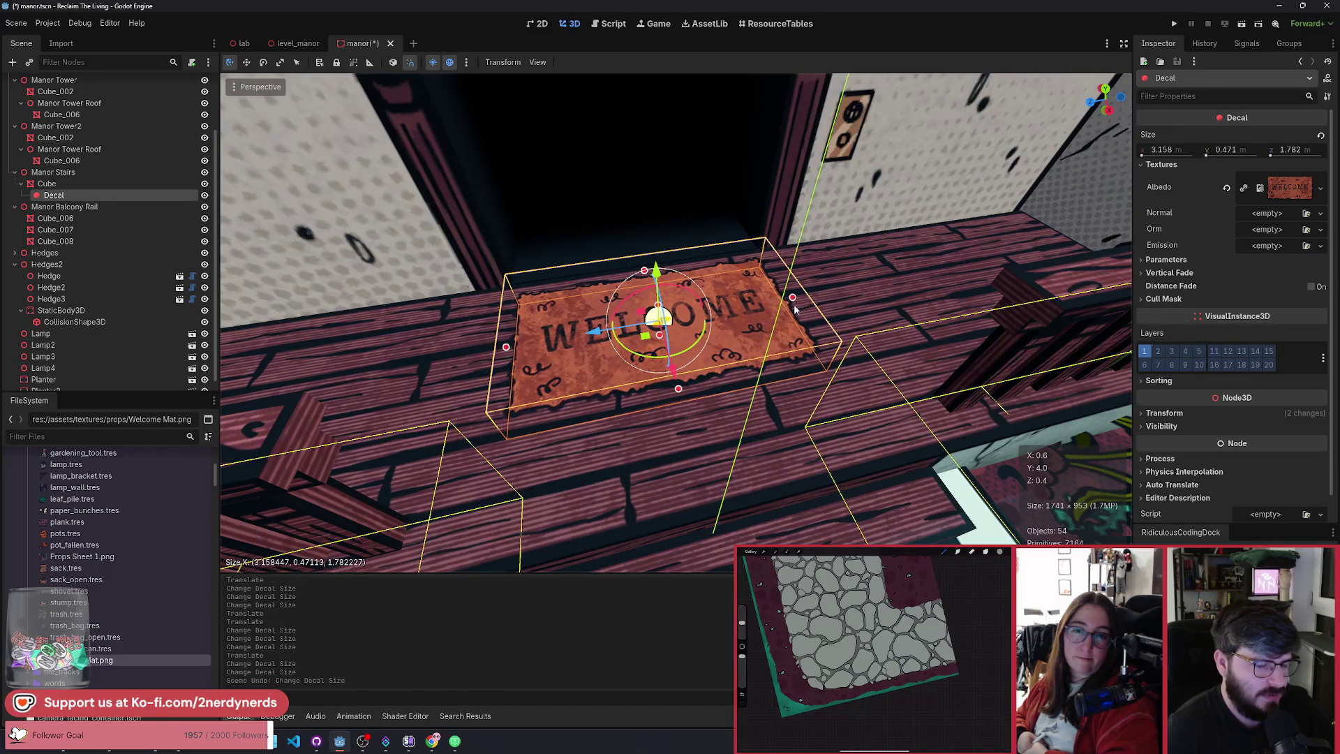
Step: Deselect the decal, inspect the mat from close and wide views, and save manor.tscn
{"action": "left_click", "coordinate": [780, 381]}
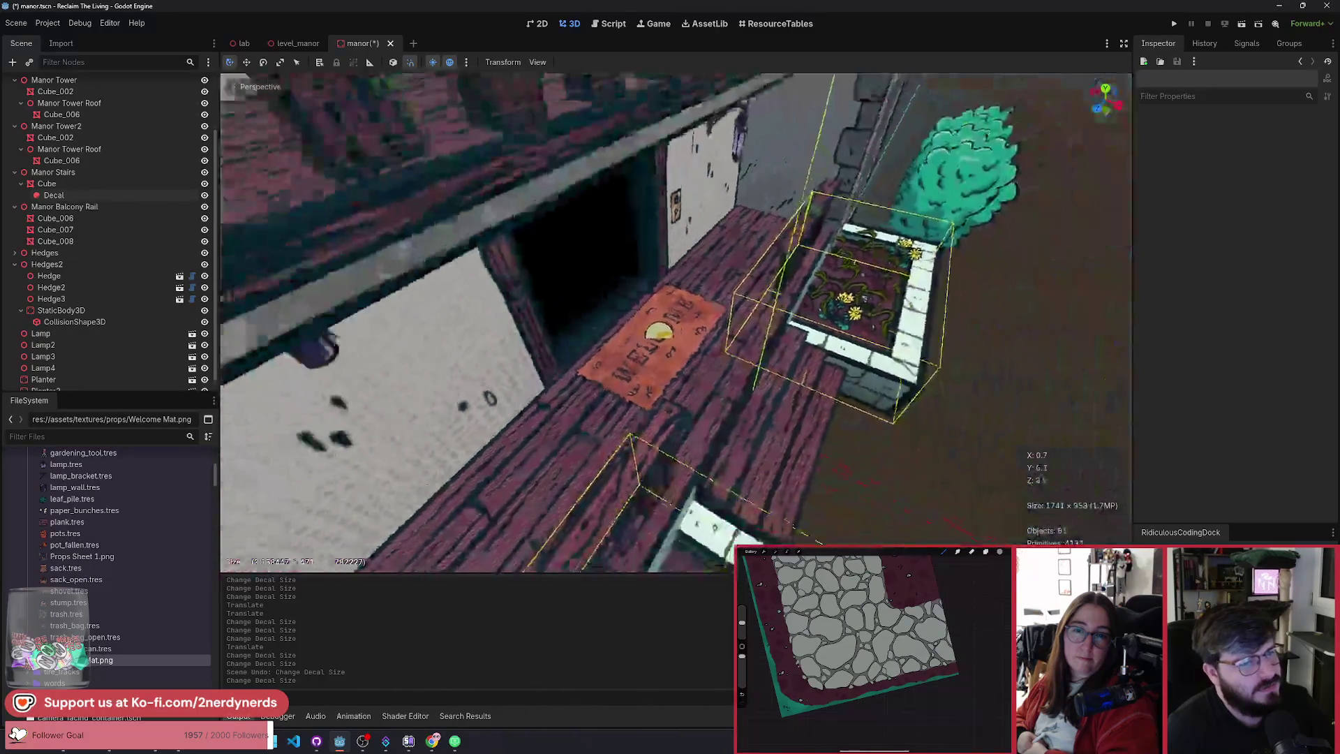
{"action": "key", "text": "w"}
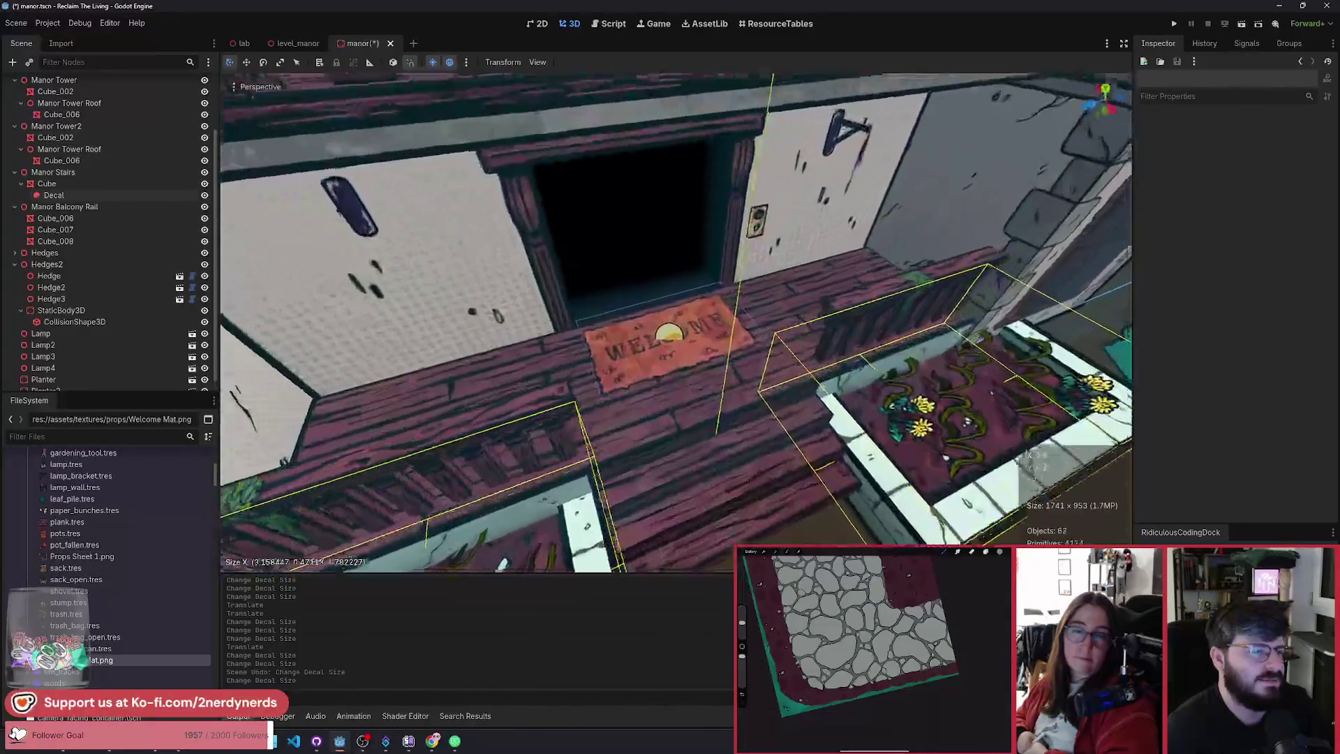
{"action": "key", "text": "s"}
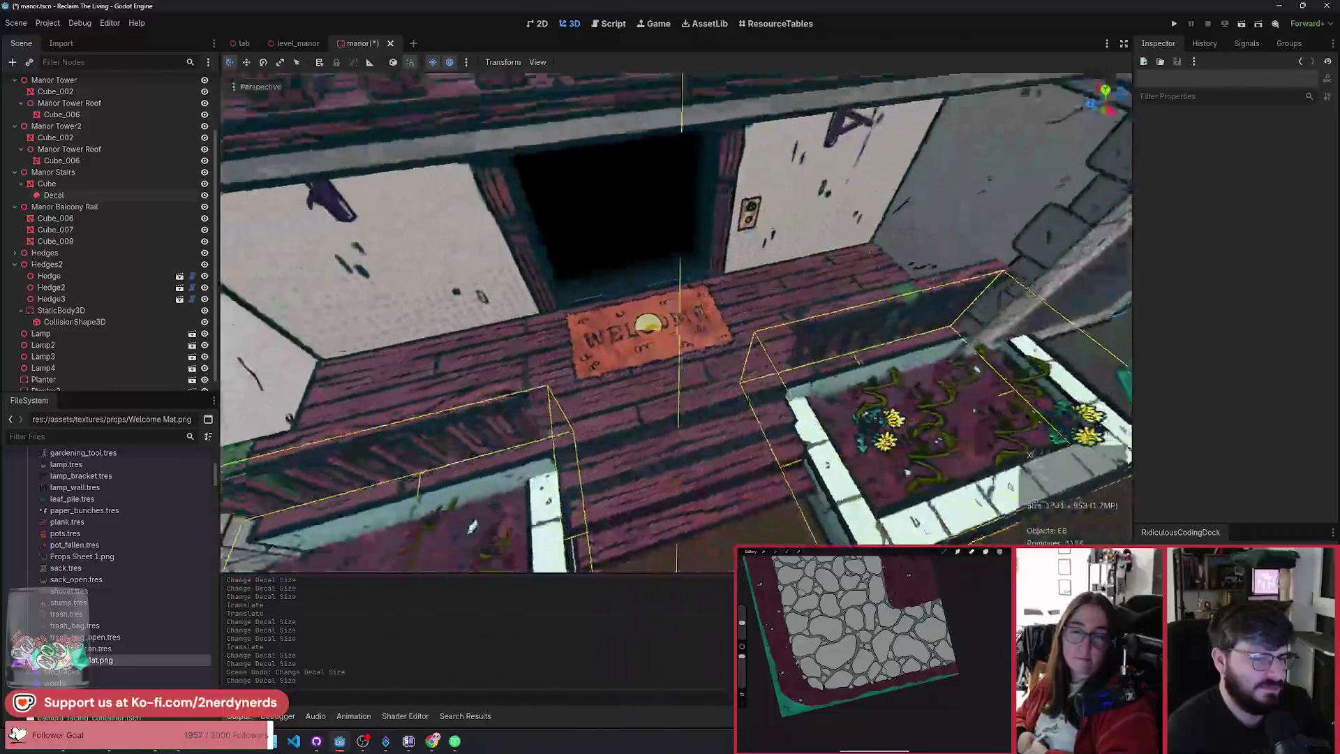
{"action": "key", "text": "s"}
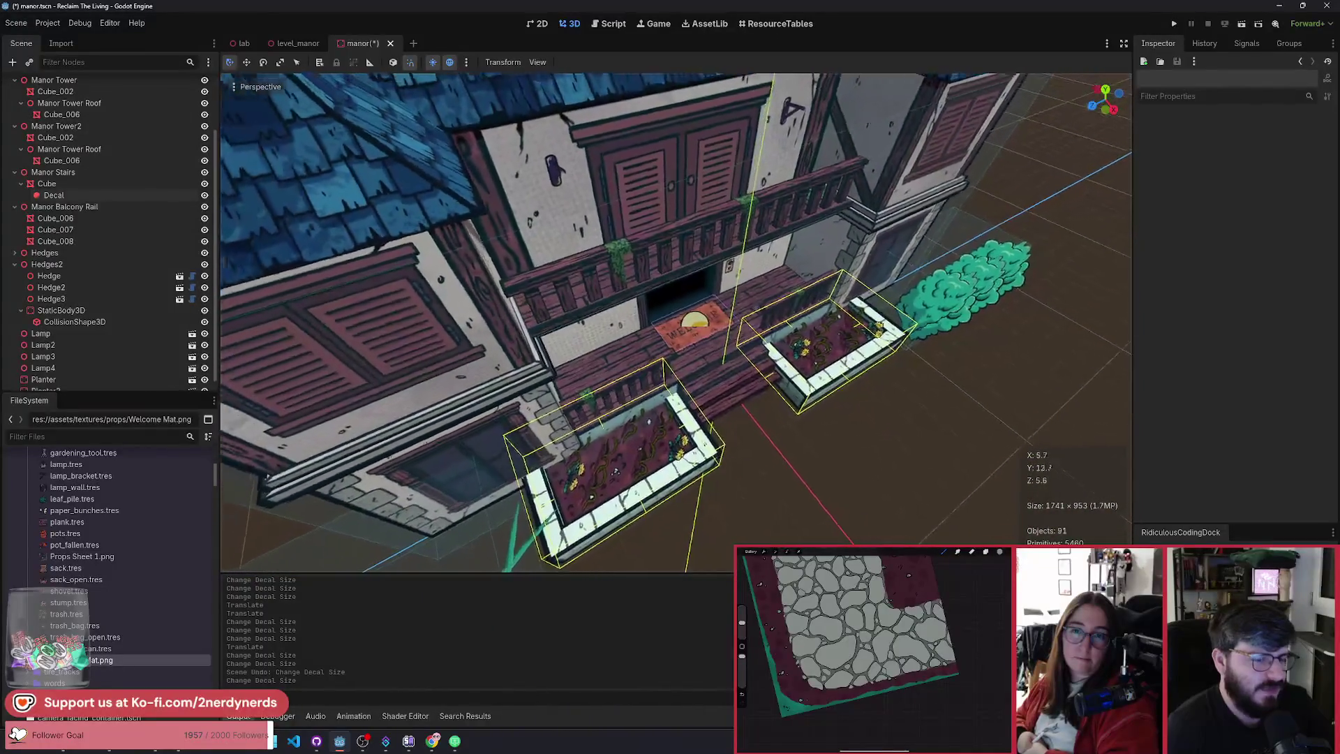
{"action": "key", "text": "w"}
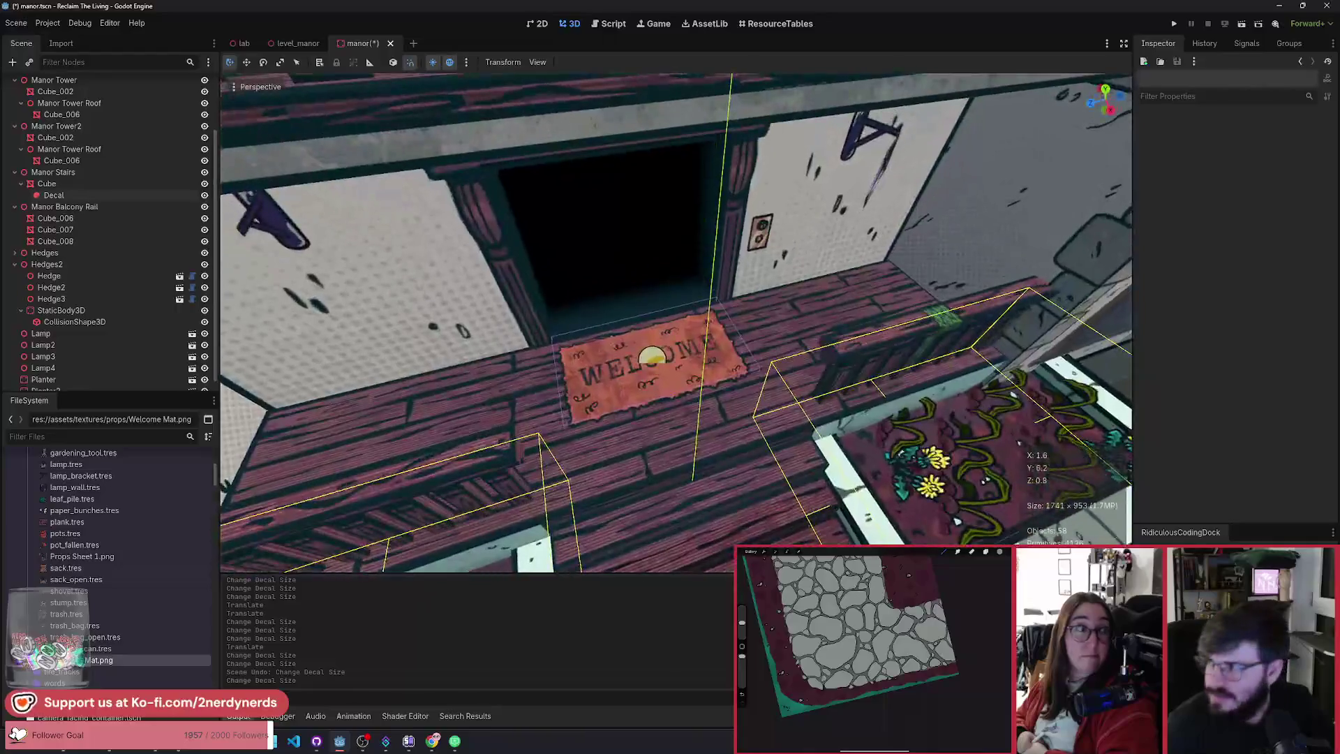
{"action": "key", "text": "w"}
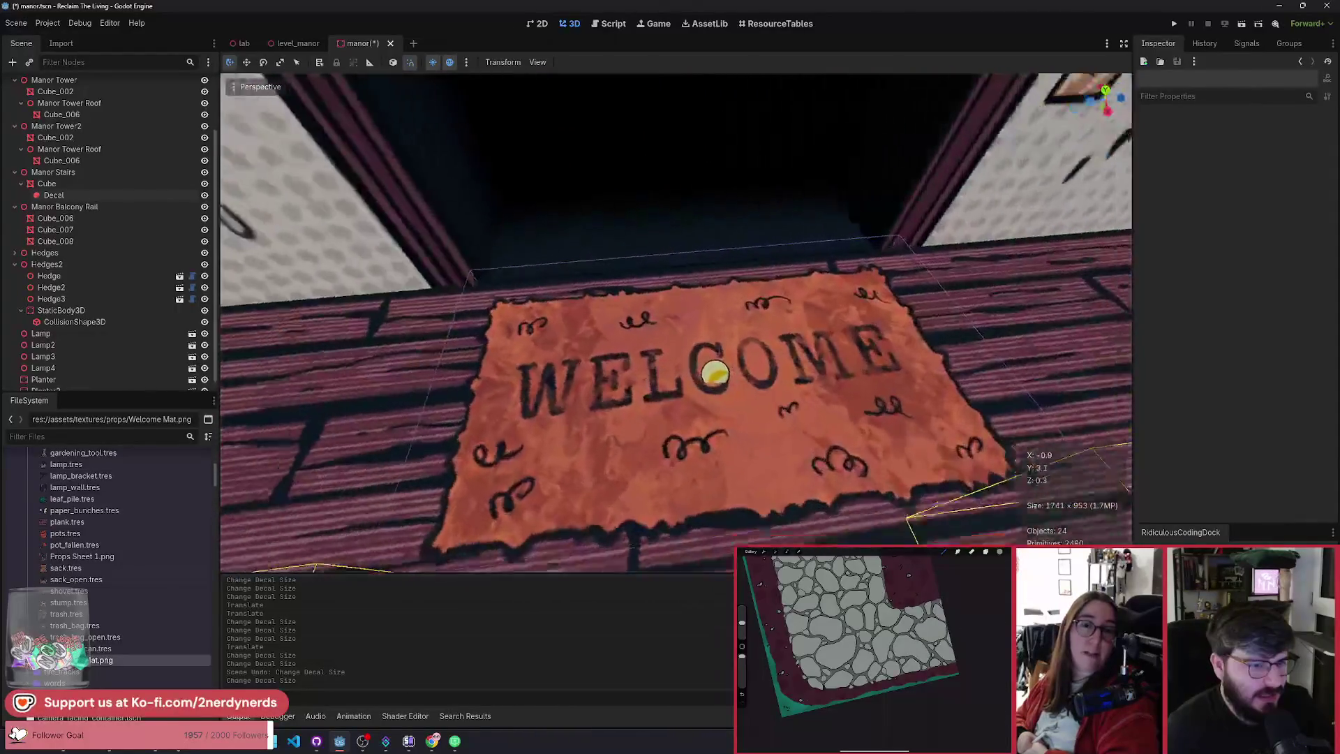
{"action": "key", "text": "s"}
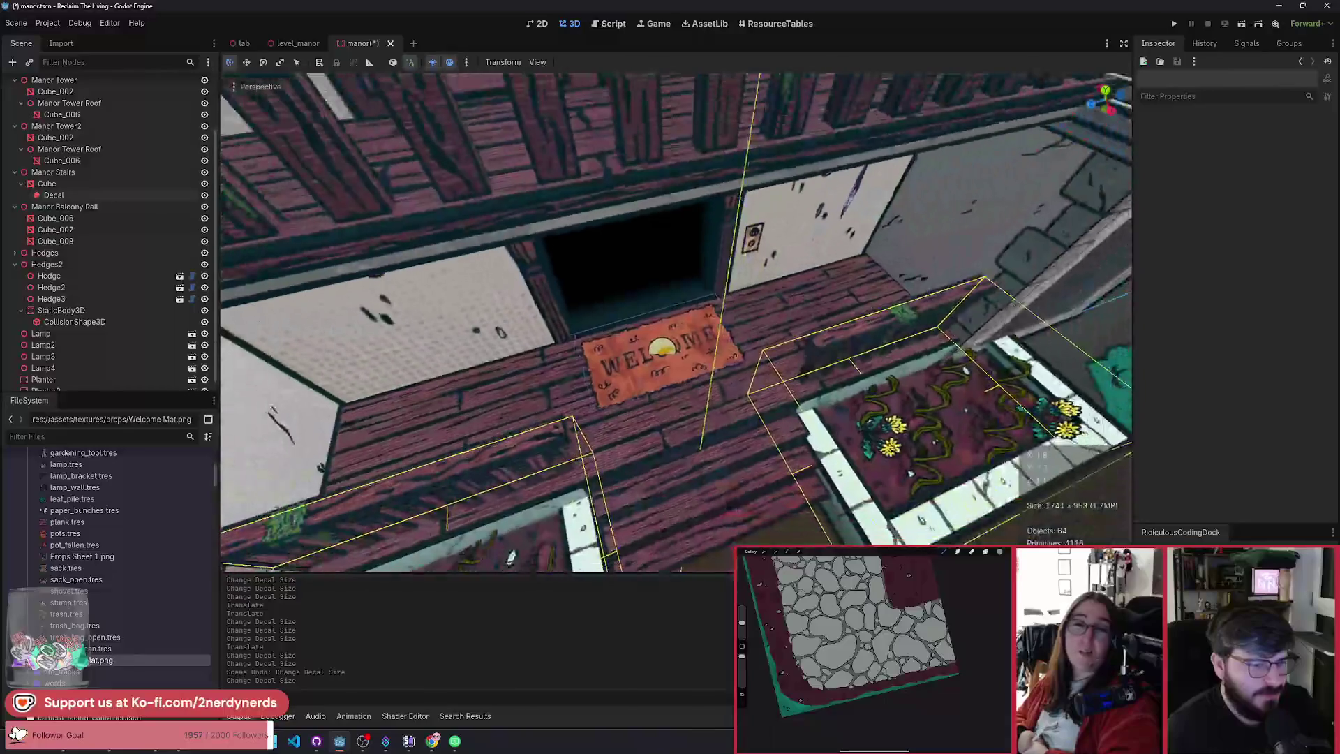
{"action": "key", "text": "ctrl+s"}
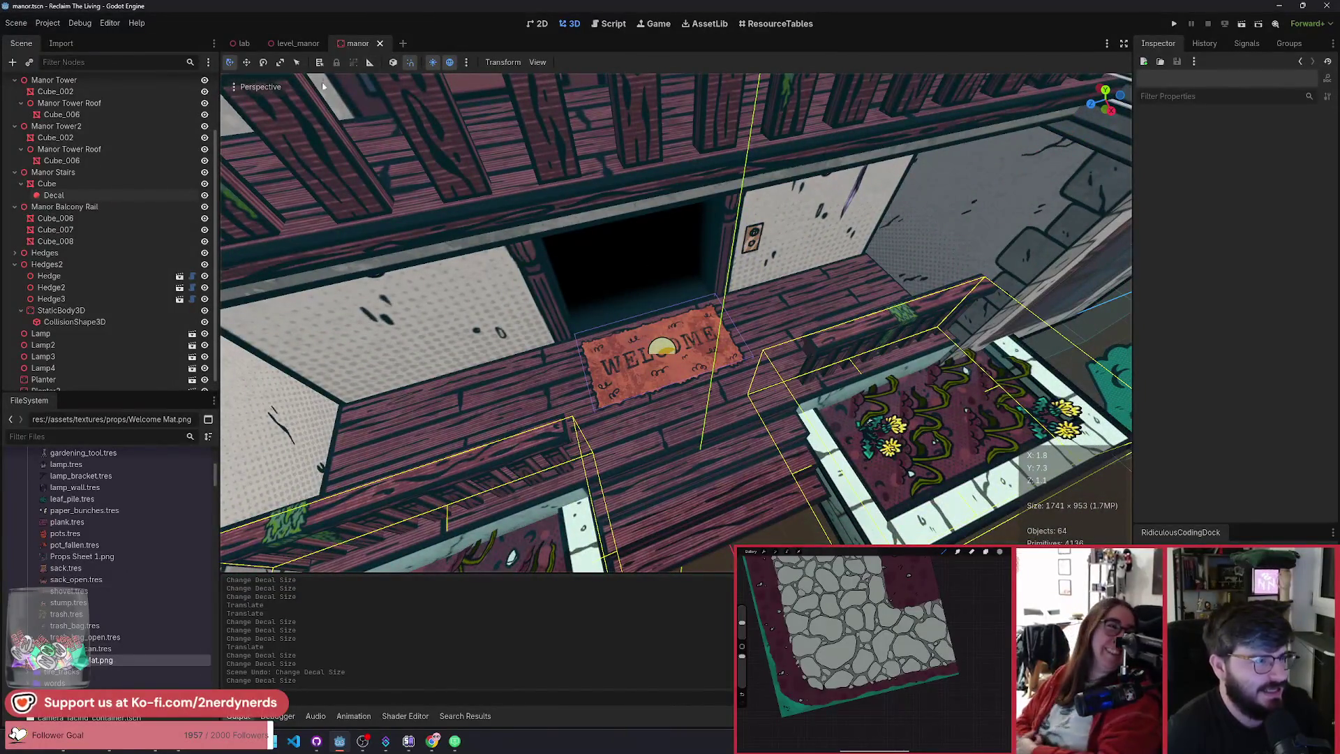
Step: Run the level_manor scene, pick an applicator card, then pause and resume
{"action": "left_click", "coordinate": [289, 47]}
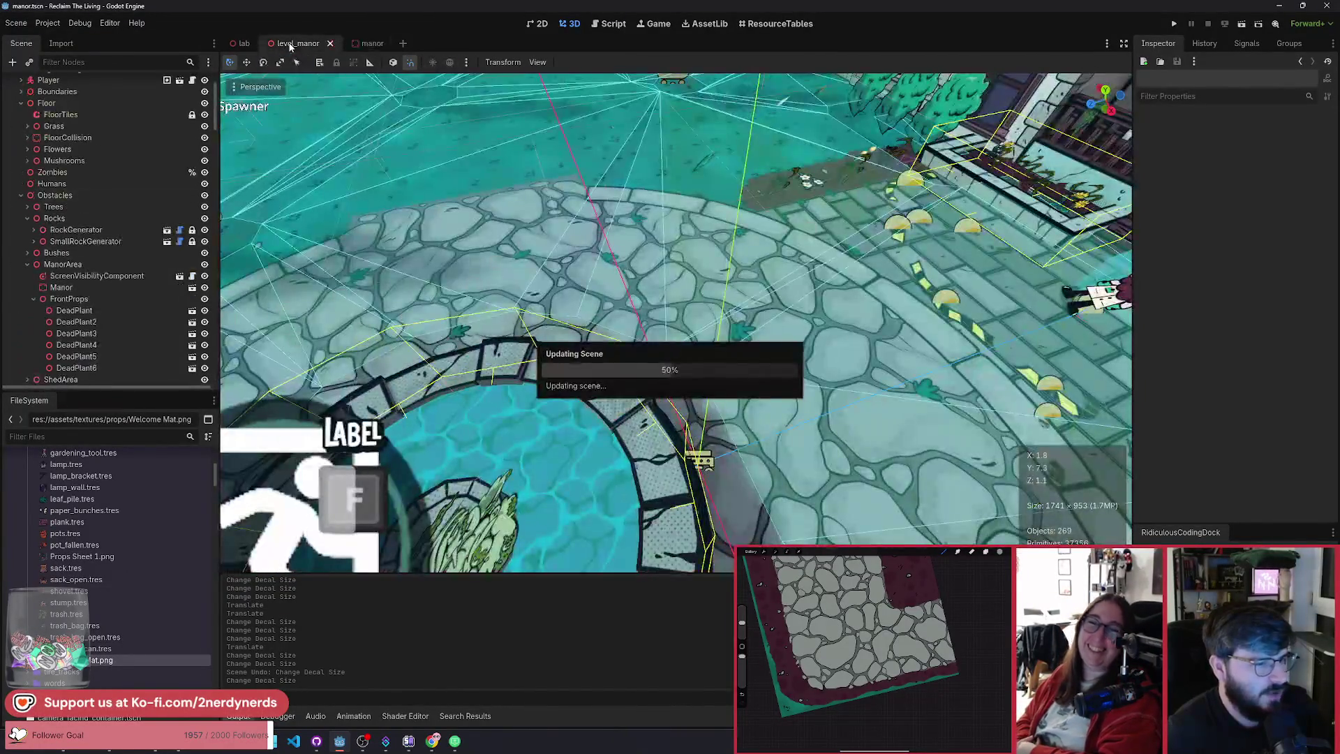
{"action": "mouse_move", "coordinate": [693, 307]}
{"action": "left_mouse_down"}
{"action": "mouse_move", "coordinate": [466, 294]}
{"action": "mouse_move", "coordinate": [741, 349]}
{"action": "mouse_move", "coordinate": [760, 170]}
{"action": "left_mouse_up"}
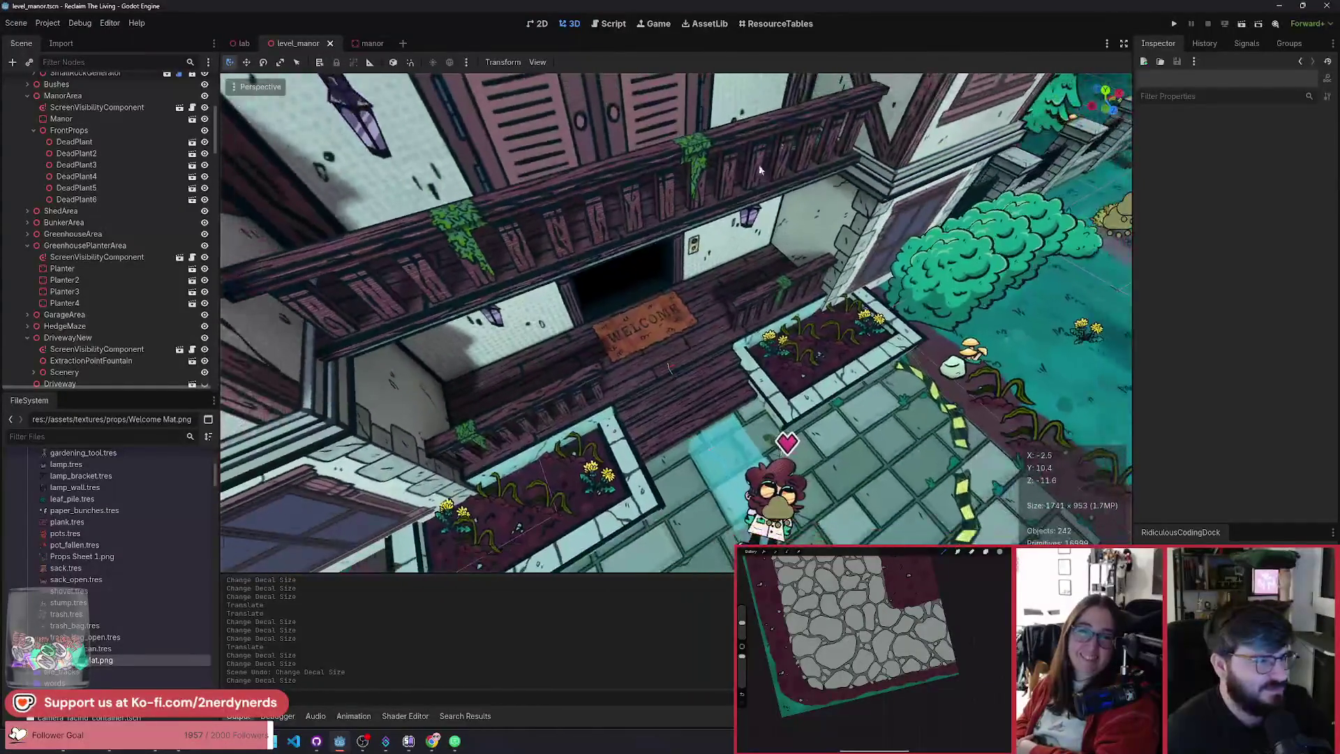
{"action": "left_click", "coordinate": [1243, 25]}
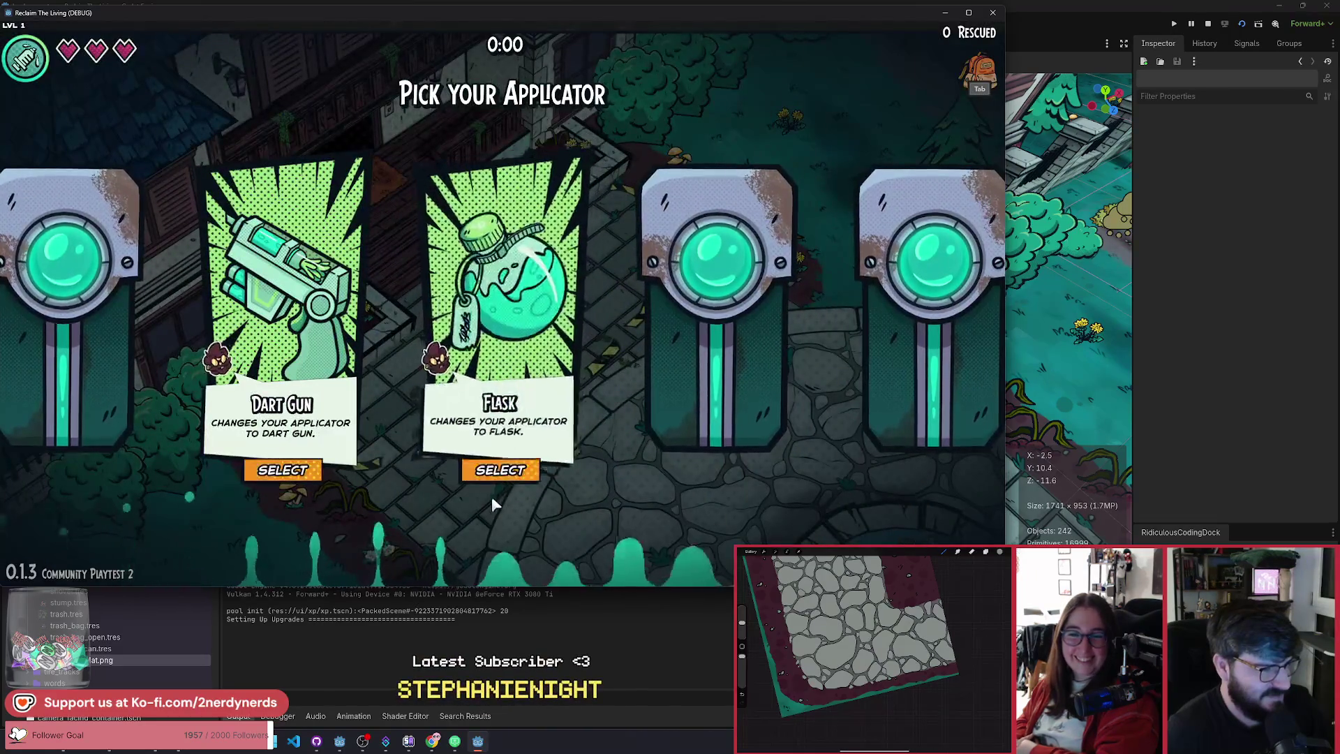
{"action": "left_click", "coordinate": [510, 469]}
{"action": "key", "text": "Escape"}
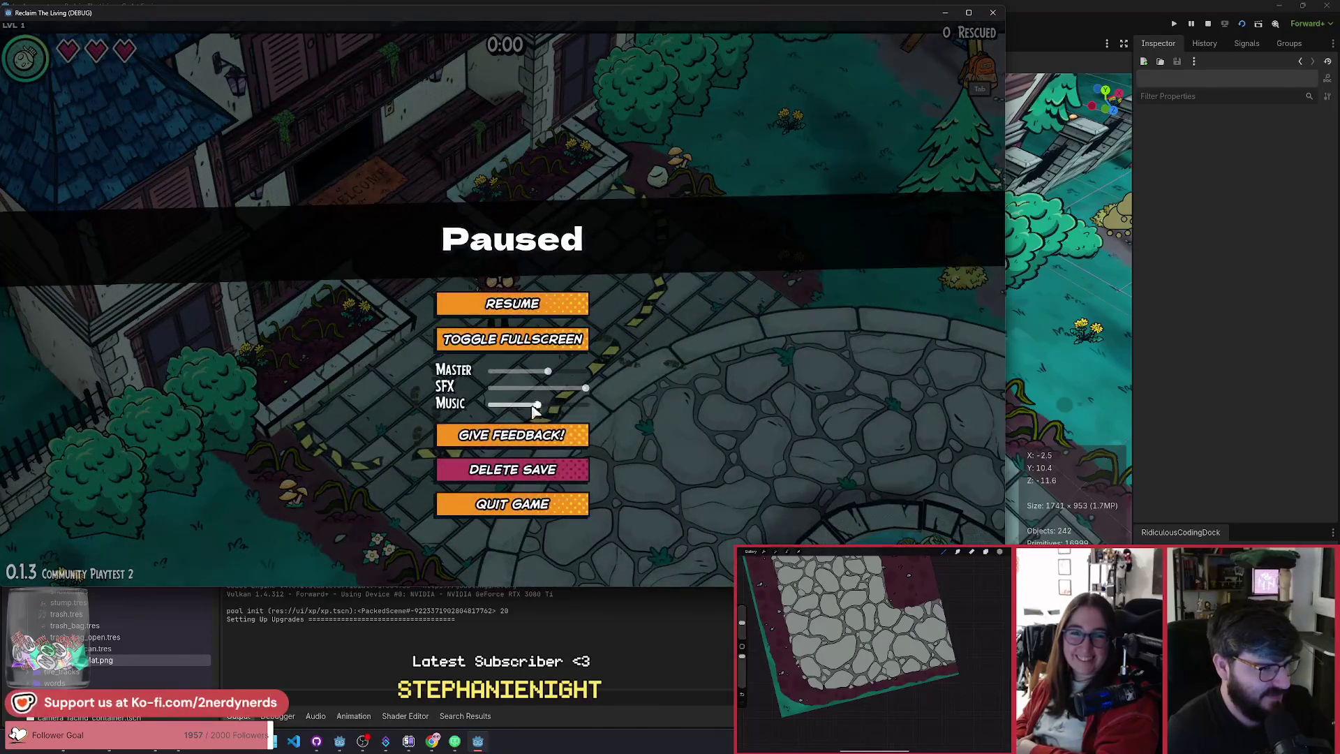
{"action": "left_click", "coordinate": [528, 315]}
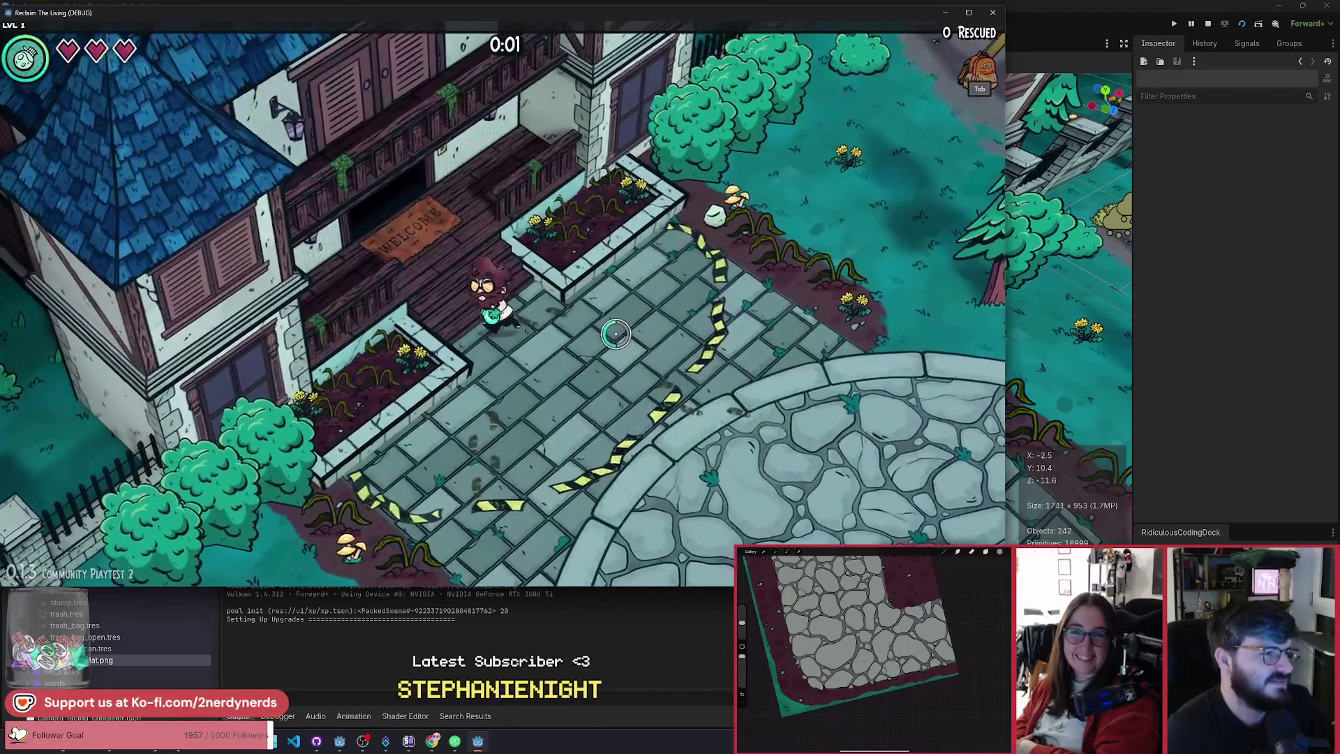
Step: Walk around the manor grounds curing nearby zombies to rescue three survivors
{"action": "key", "text": "d"}
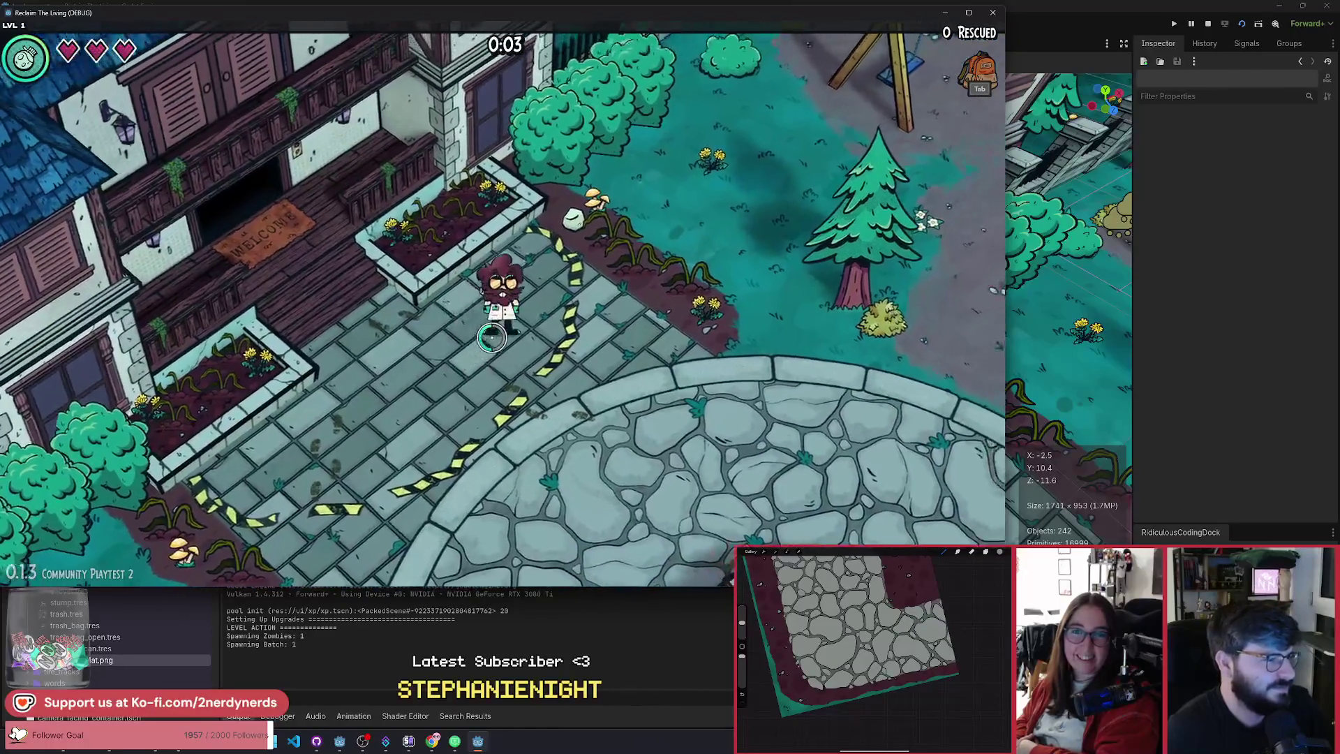
{"action": "key", "text": "w"}
{"action": "key", "text": "d"}
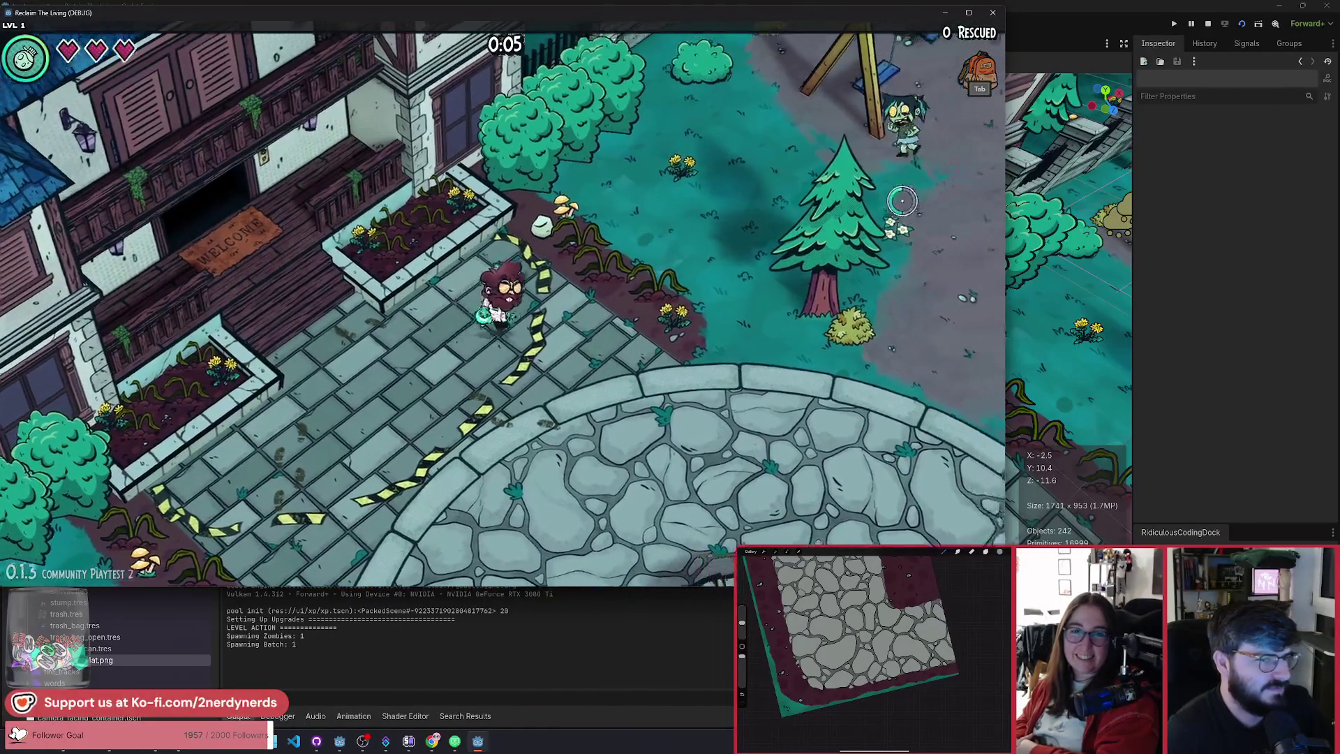
{"action": "key", "text": "s"}
{"action": "key", "text": "a"}
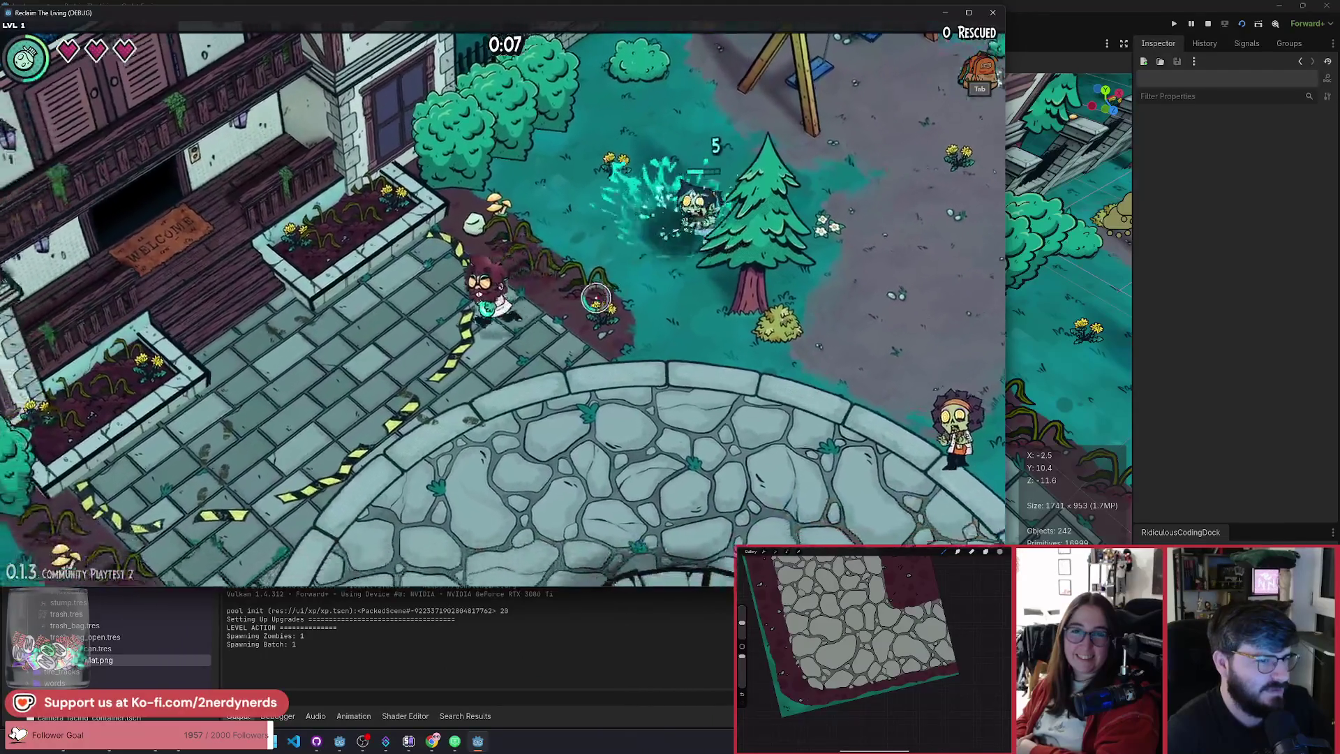
{"action": "key", "text": "a"}
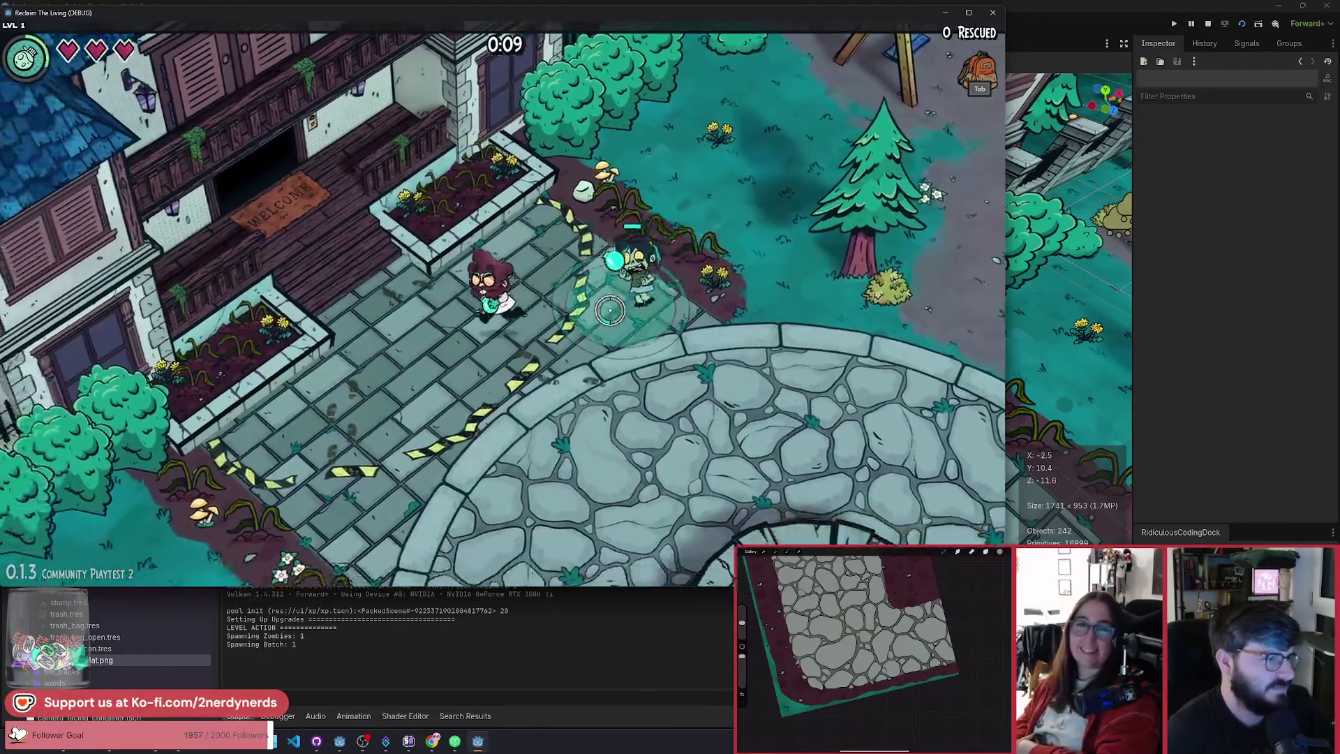
{"action": "key", "text": "w"}
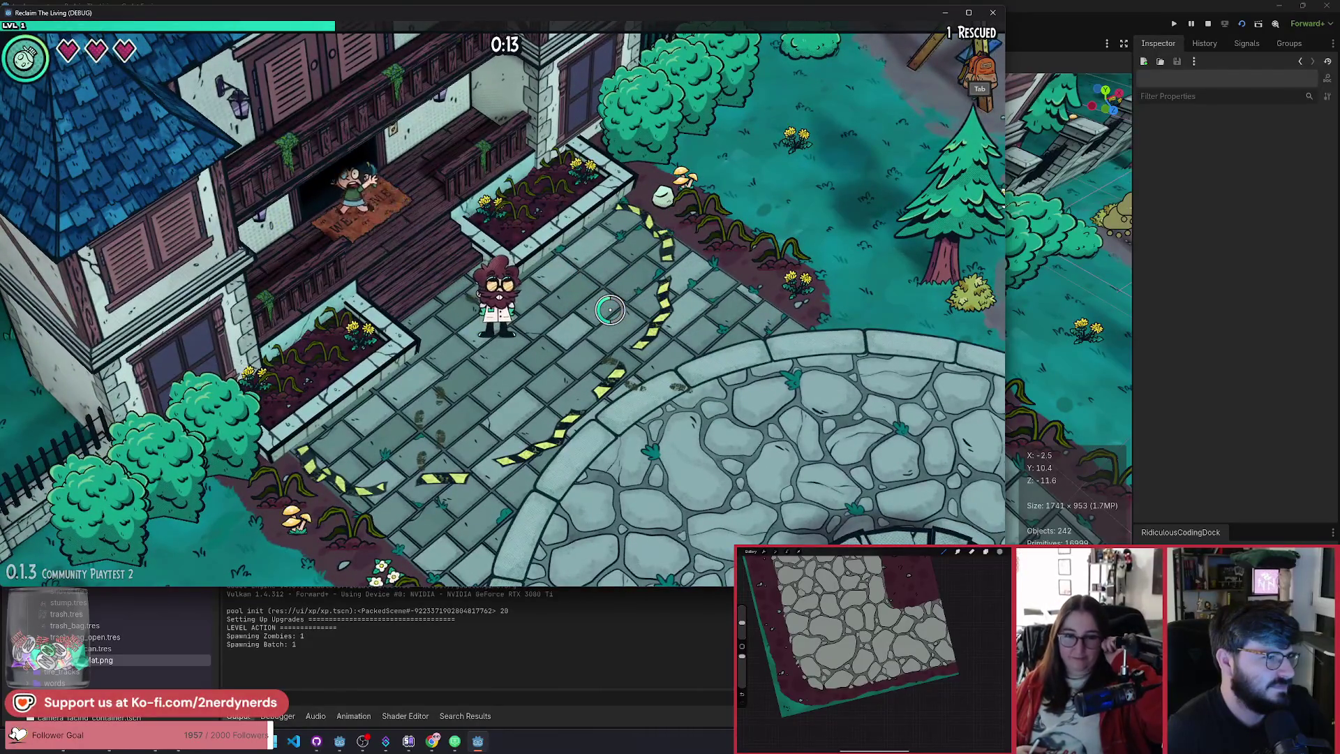
{"action": "key", "text": "s"}
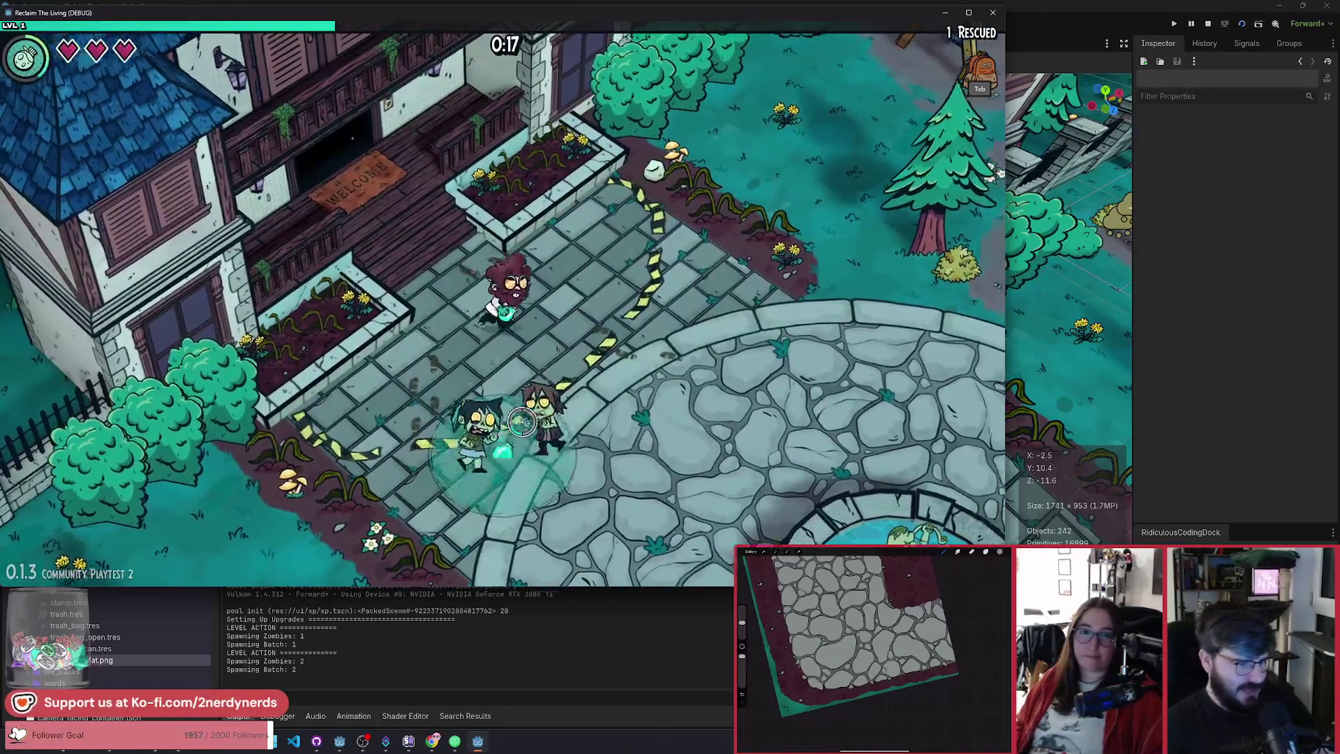
{"action": "key", "text": "d"}
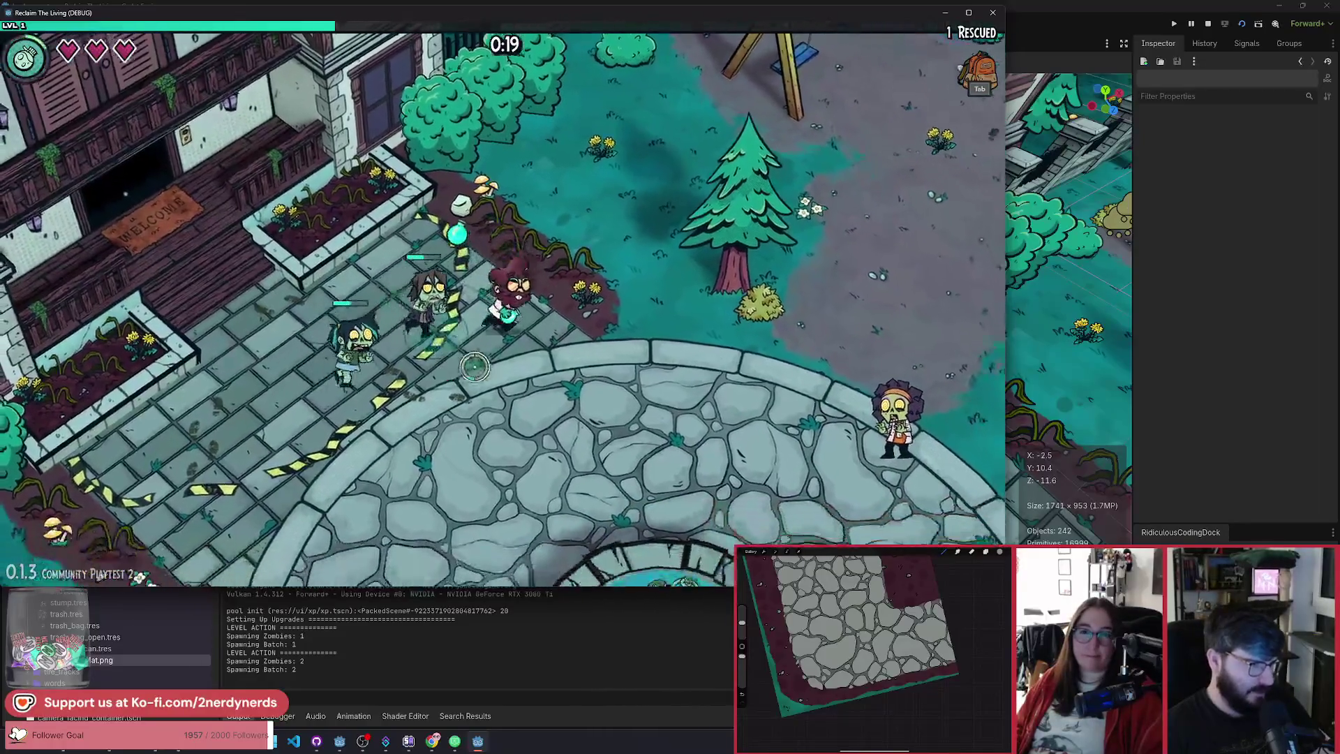
{"action": "key", "text": "s"}
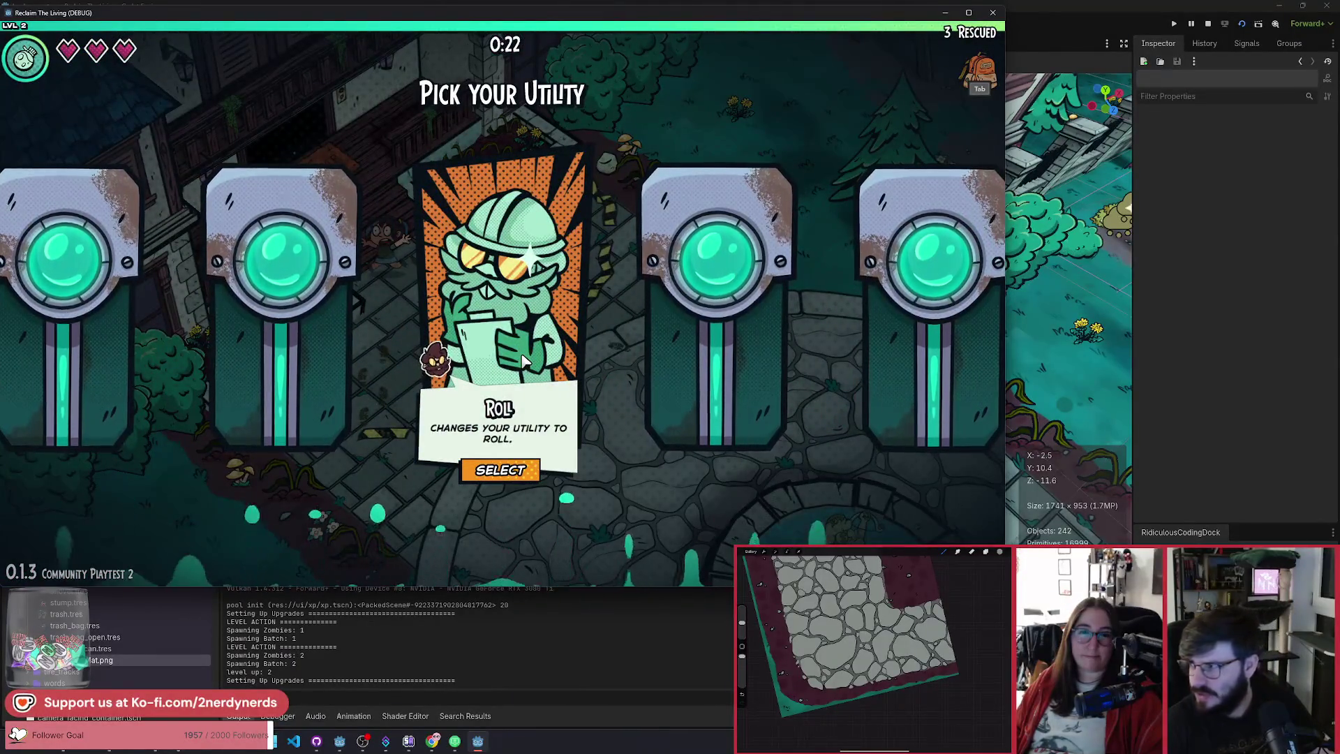
Step: Take the Roll utility and bring up the DEBUG panel
{"action": "left_click", "coordinate": [500, 470]}
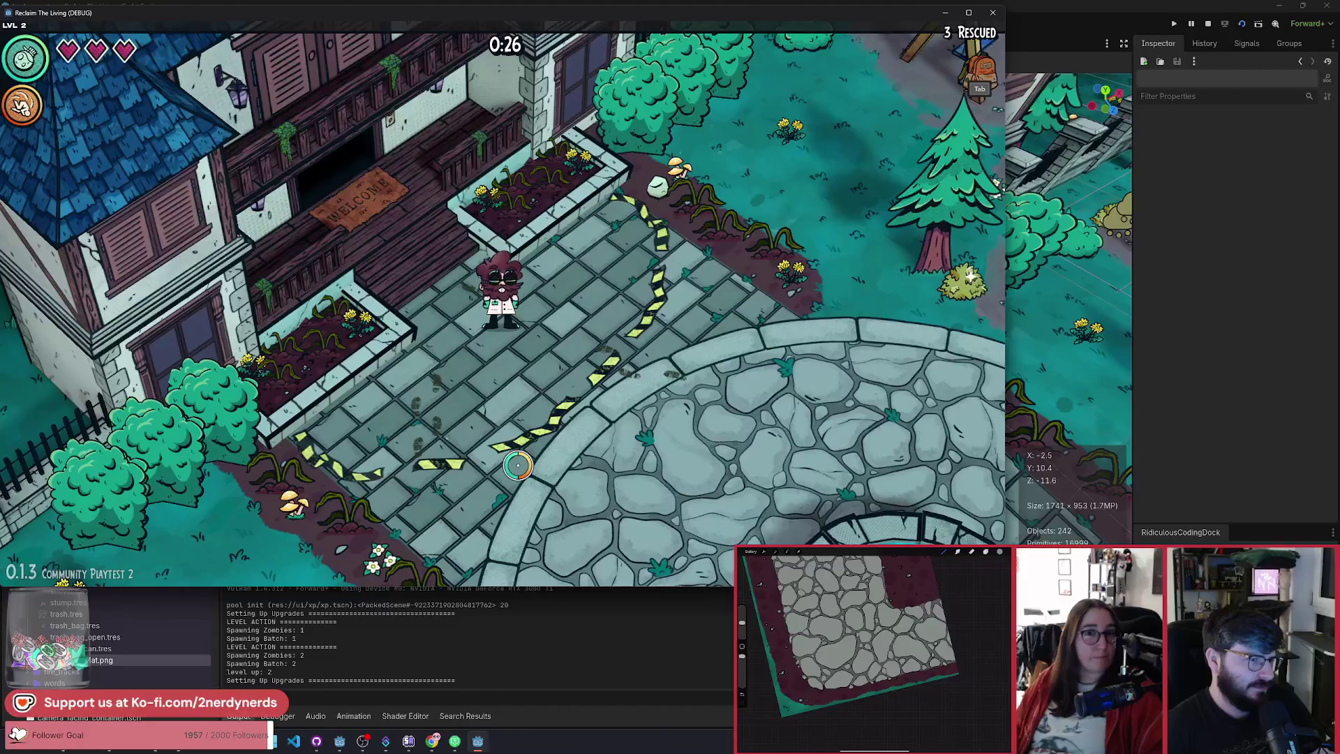
{"action": "key", "text": "d"}
{"action": "key", "text": "F1"}
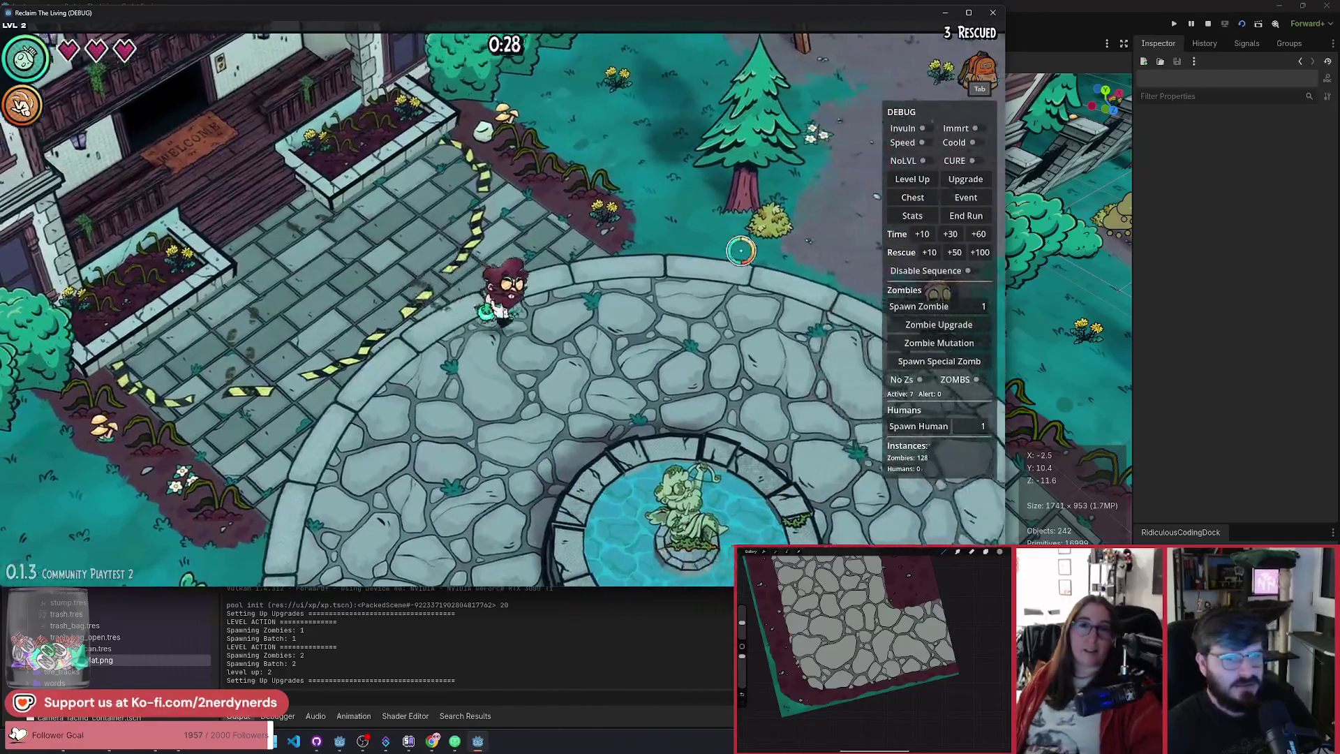
Step: Walk right across the plaza and switch on No Zs and Speed in the debug panel
{"action": "key", "text": "d"}
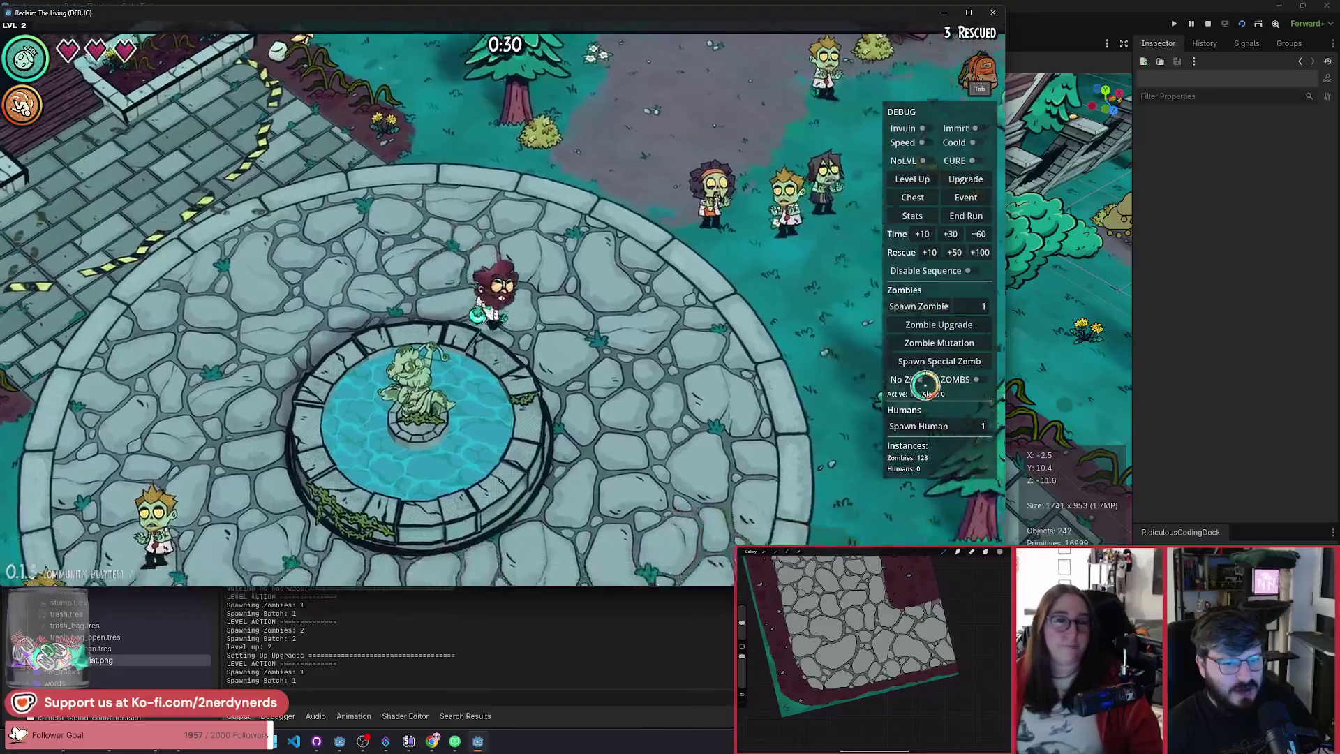
{"action": "key", "text": "d"}
{"action": "left_click", "coordinate": [924, 381]}
{"action": "left_click", "coordinate": [925, 142]}
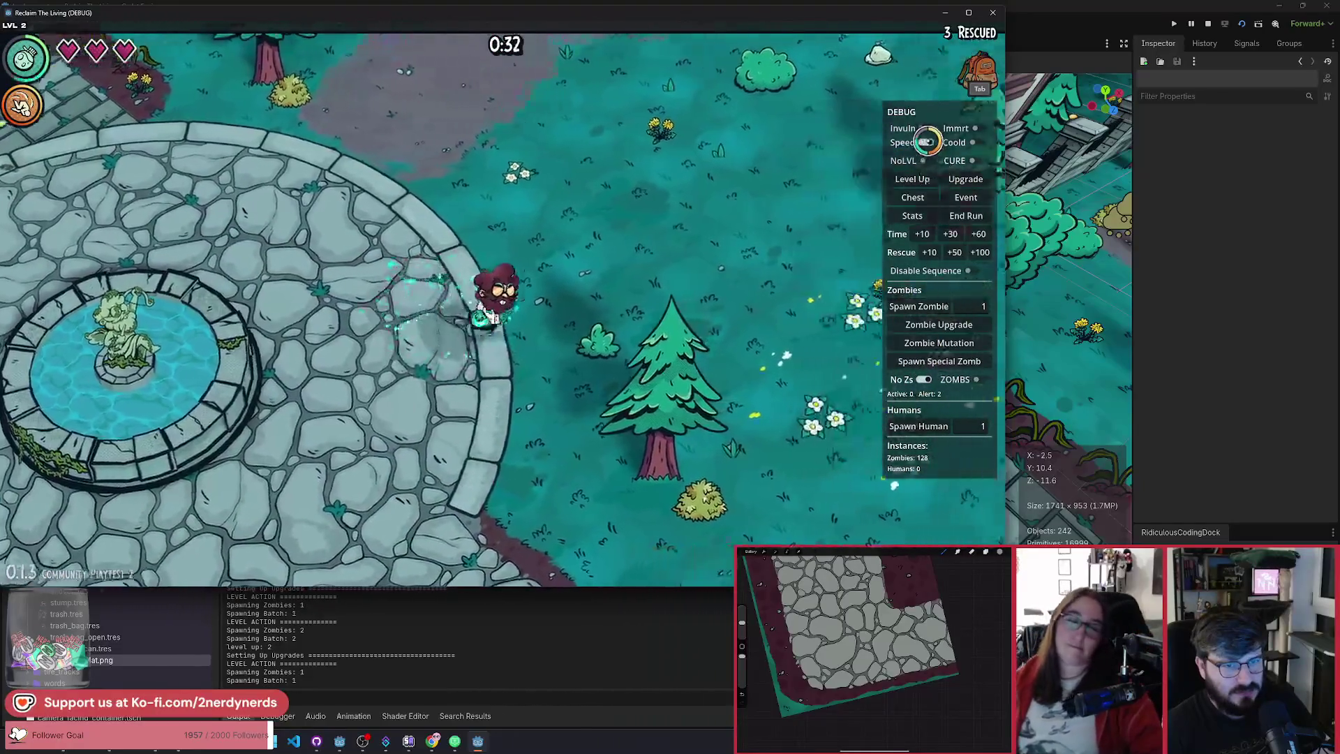
Step: Walk through the forest clearing to the dumpster to pick up the crowbar
{"action": "key", "text": "w"}
{"action": "key", "text": "d"}
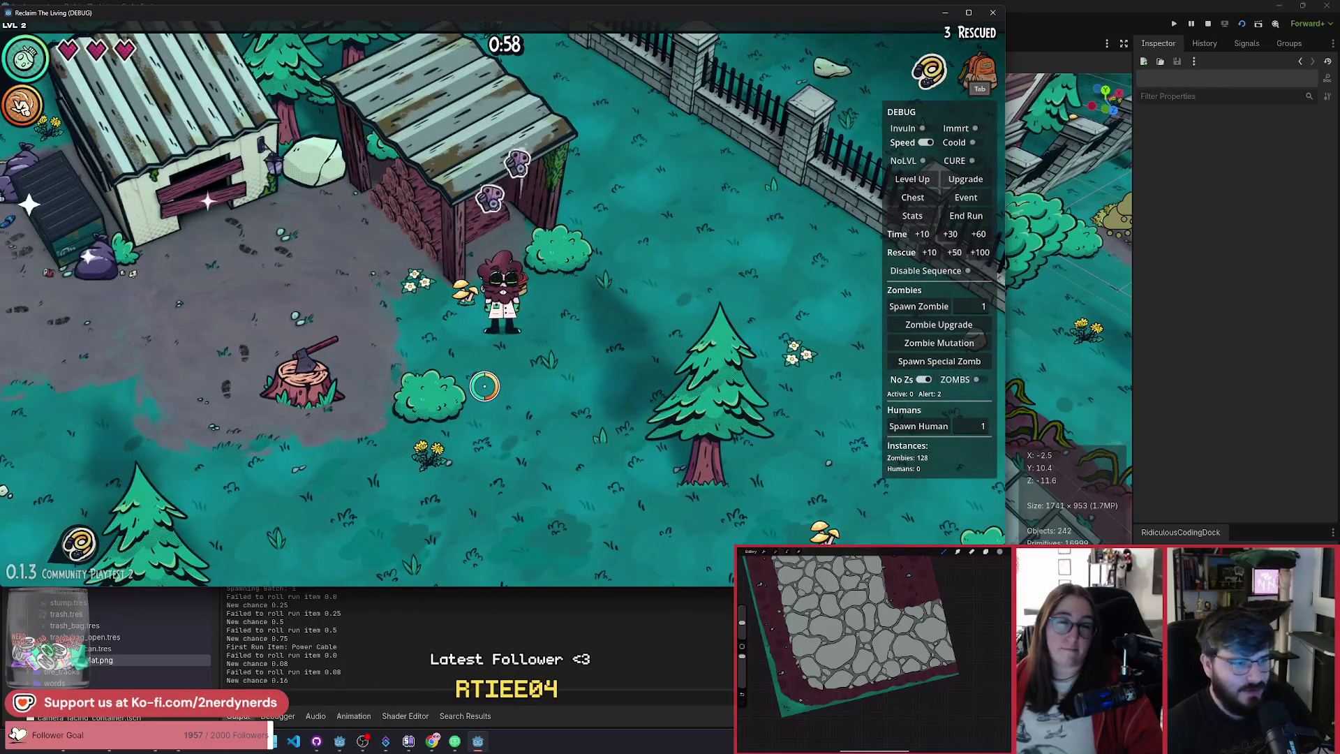
{"action": "key", "text": "s"}
{"action": "key", "text": "a"}
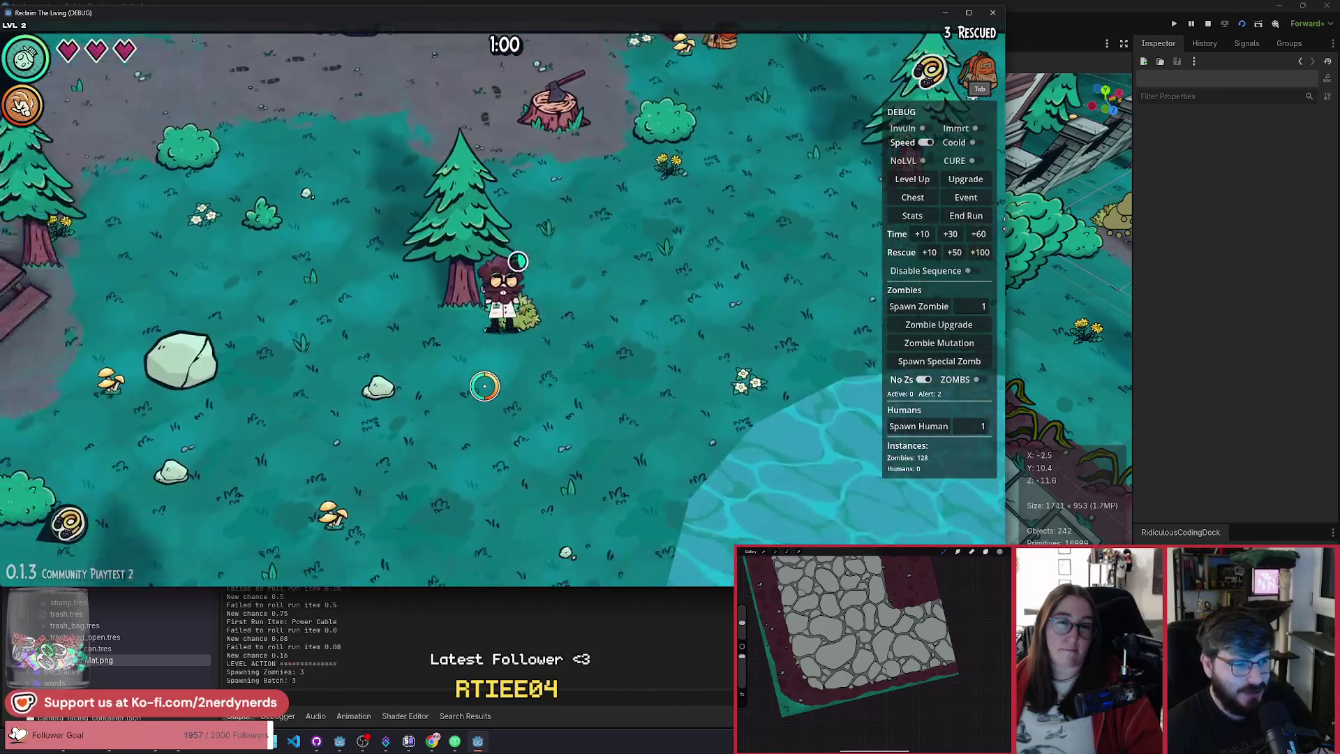
{"action": "key", "text": "w"}
{"action": "key", "text": "a"}
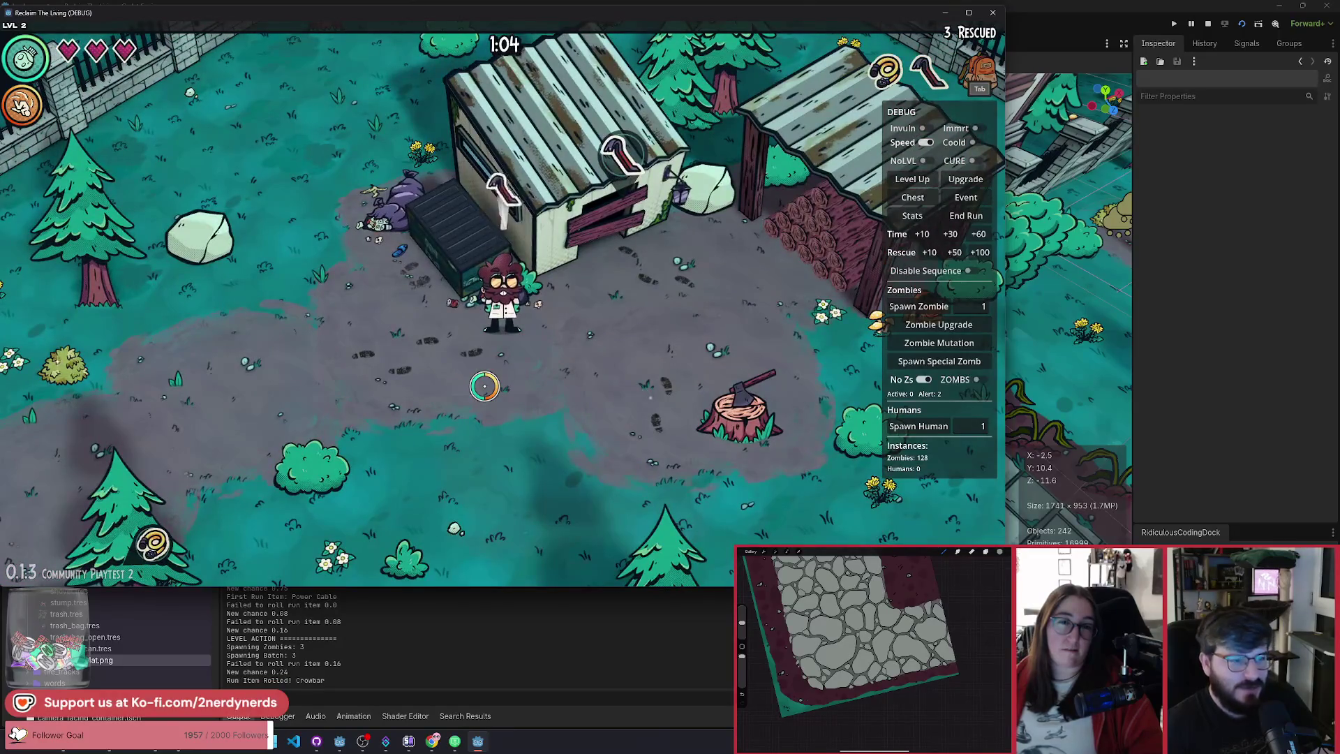
{"action": "key", "text": "w"}
{"action": "key", "text": "a"}
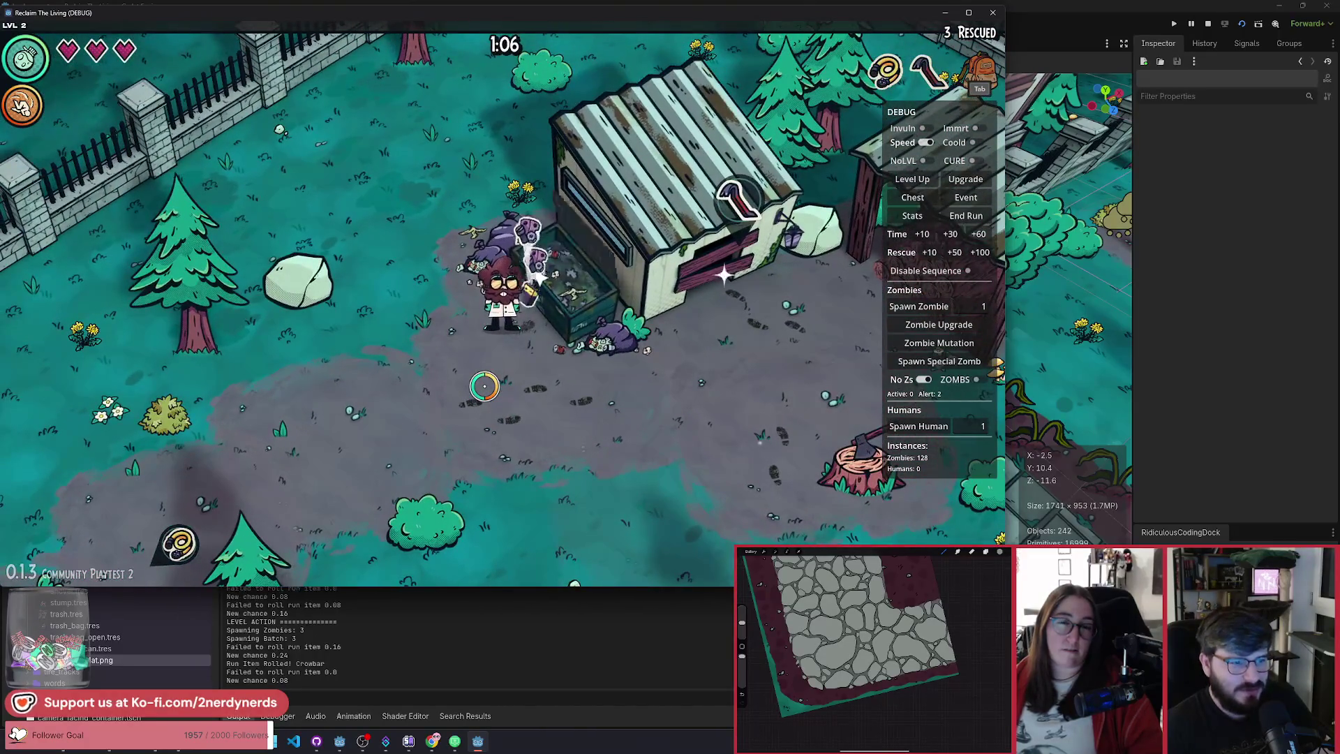
Step: Walk down past the shed and back up to breach it
{"action": "key", "text": "s"}
{"action": "key", "text": "d"}
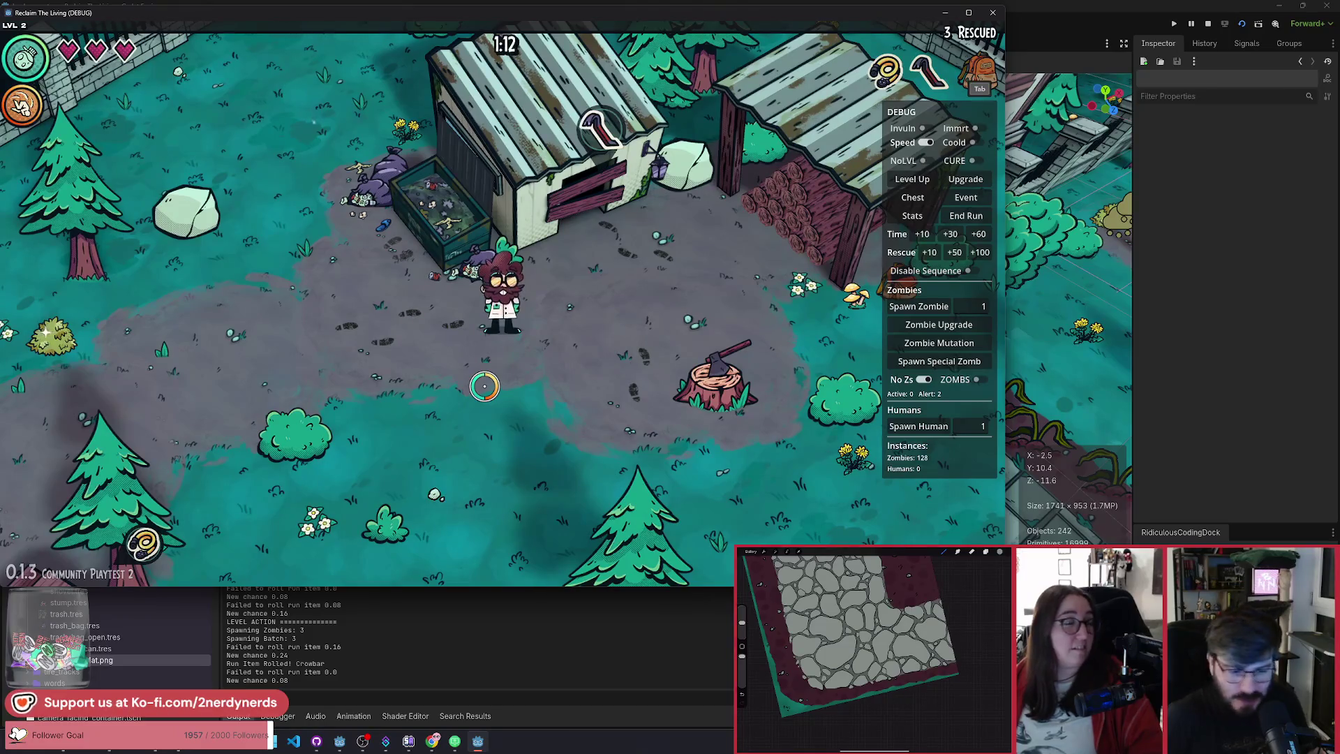
{"action": "key", "text": "w"}
{"action": "key", "text": "d"}
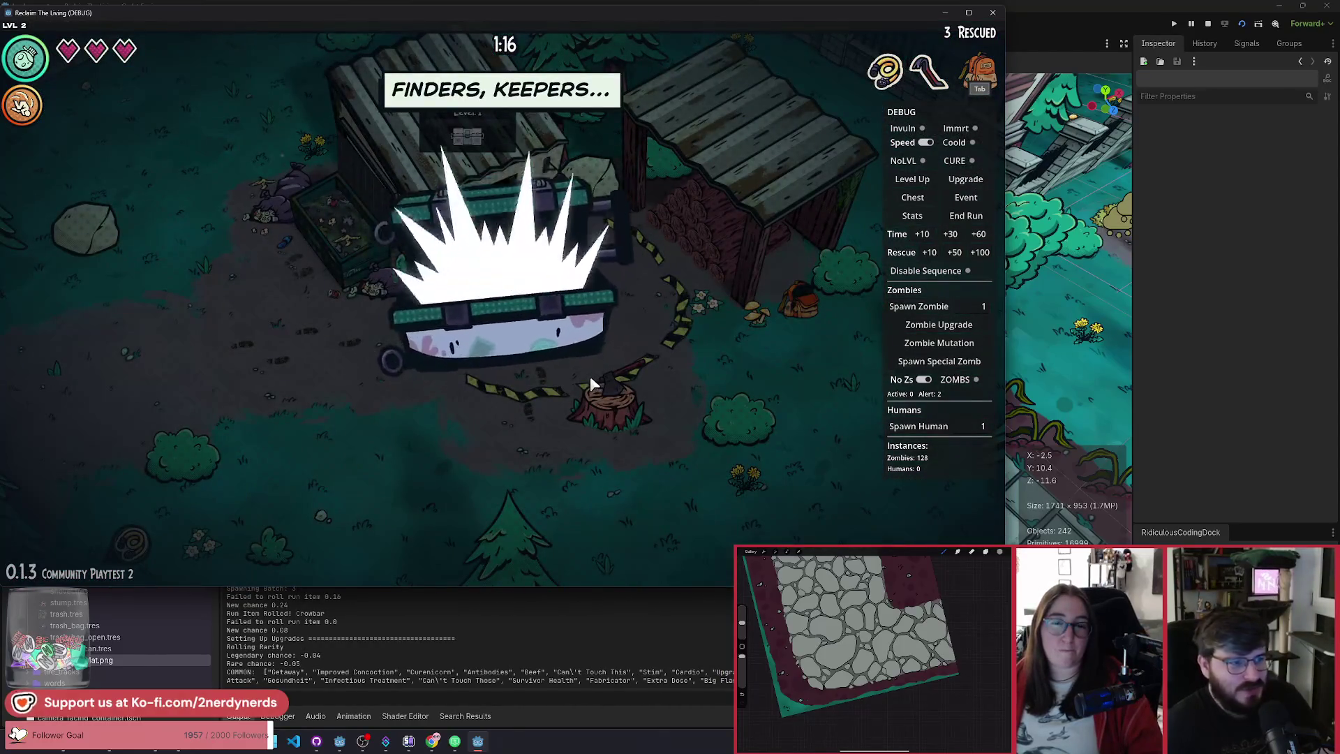
Step: Settle the Counter Attack item offer and walk south-west past the swings to the stone plaza
{"action": "left_click", "coordinate": [516, 473]}
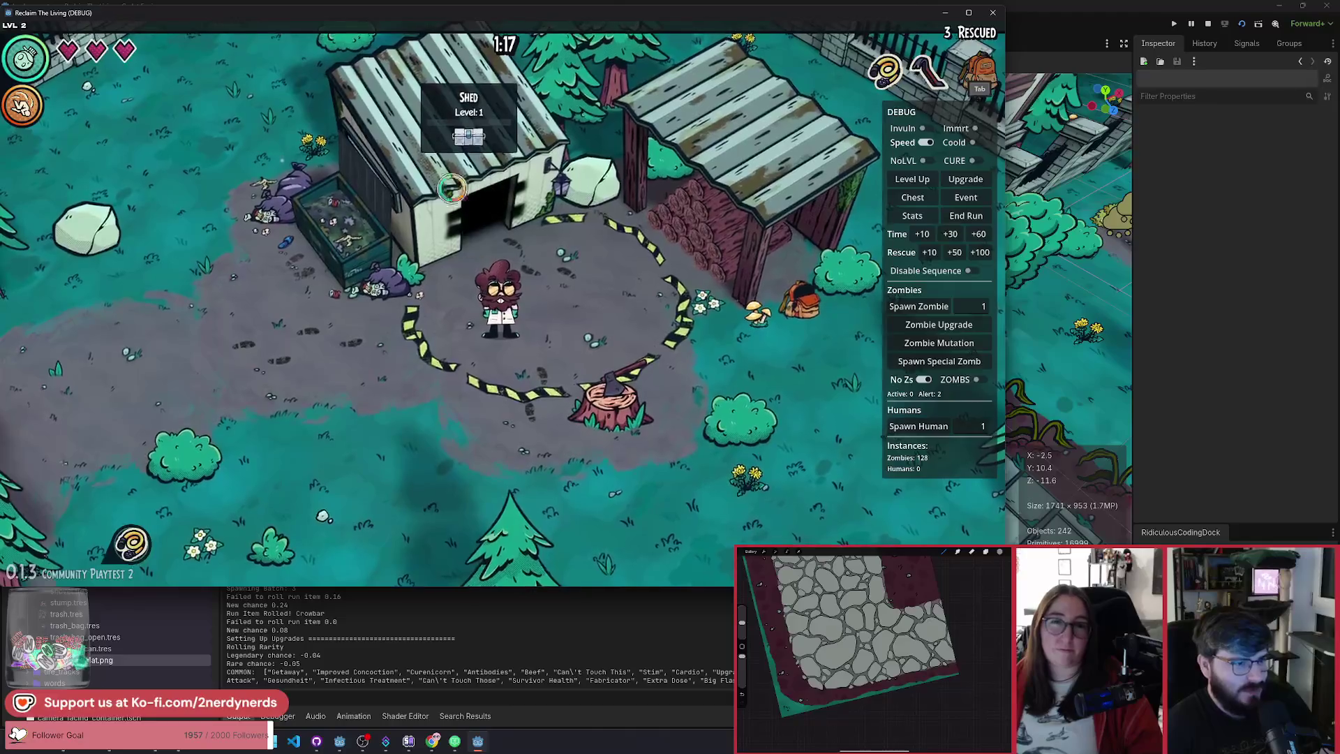
{"action": "key", "text": "d"}
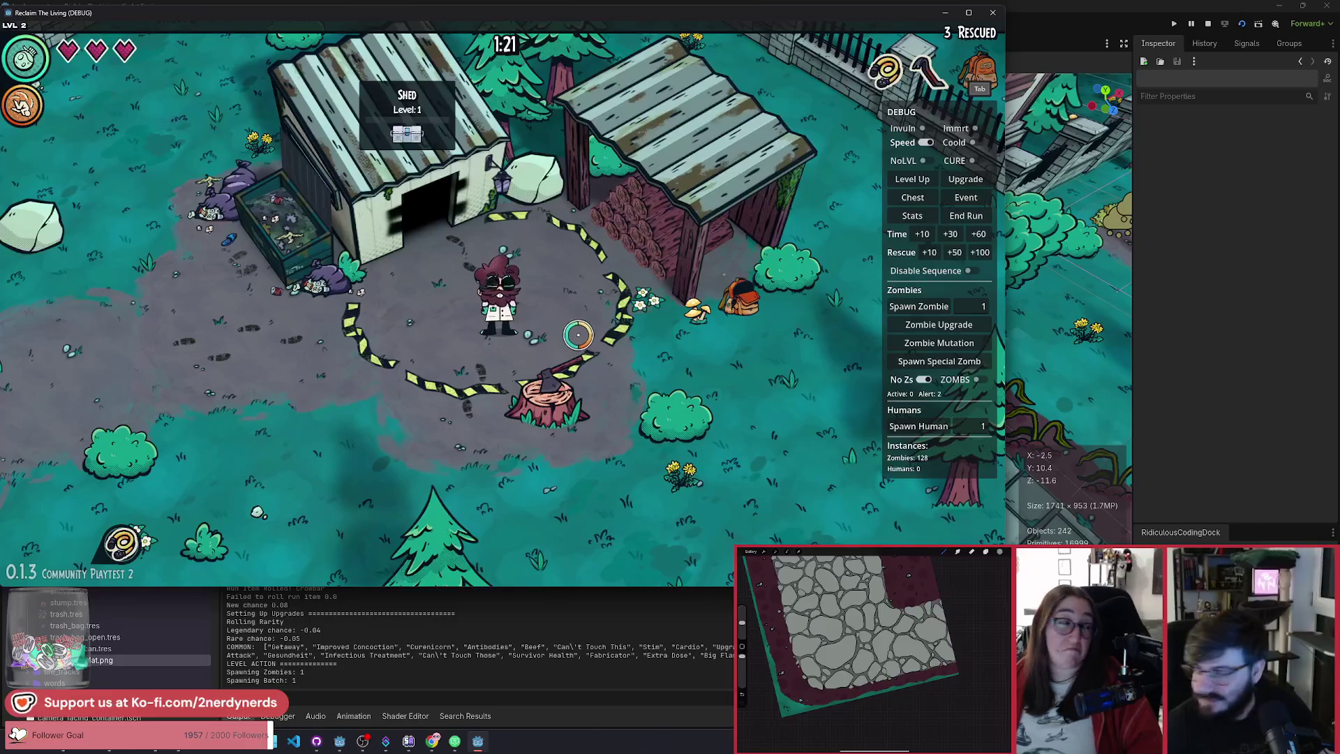
{"action": "key", "text": "a"}
{"action": "key", "text": "s"}
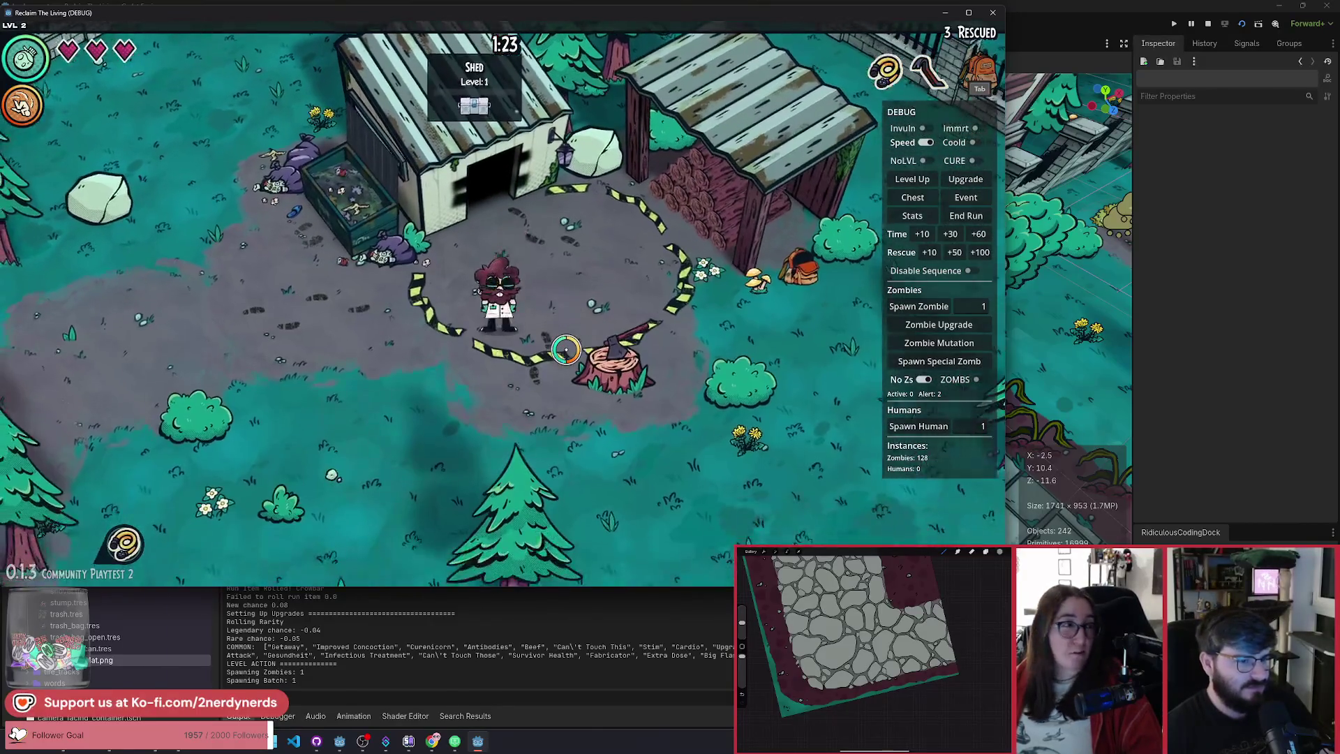
{"action": "key", "text": "a"}
{"action": "key", "text": "s"}
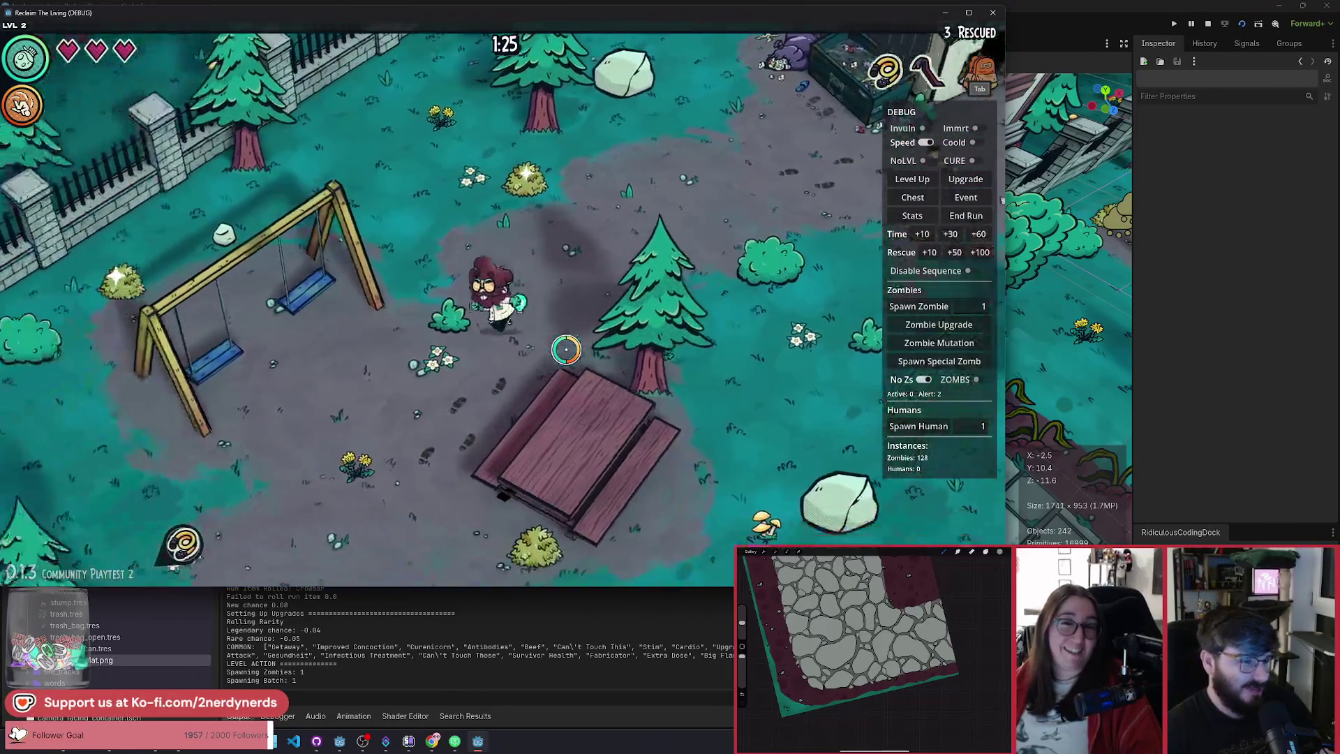
{"action": "key", "text": "a"}
{"action": "key", "text": "s"}
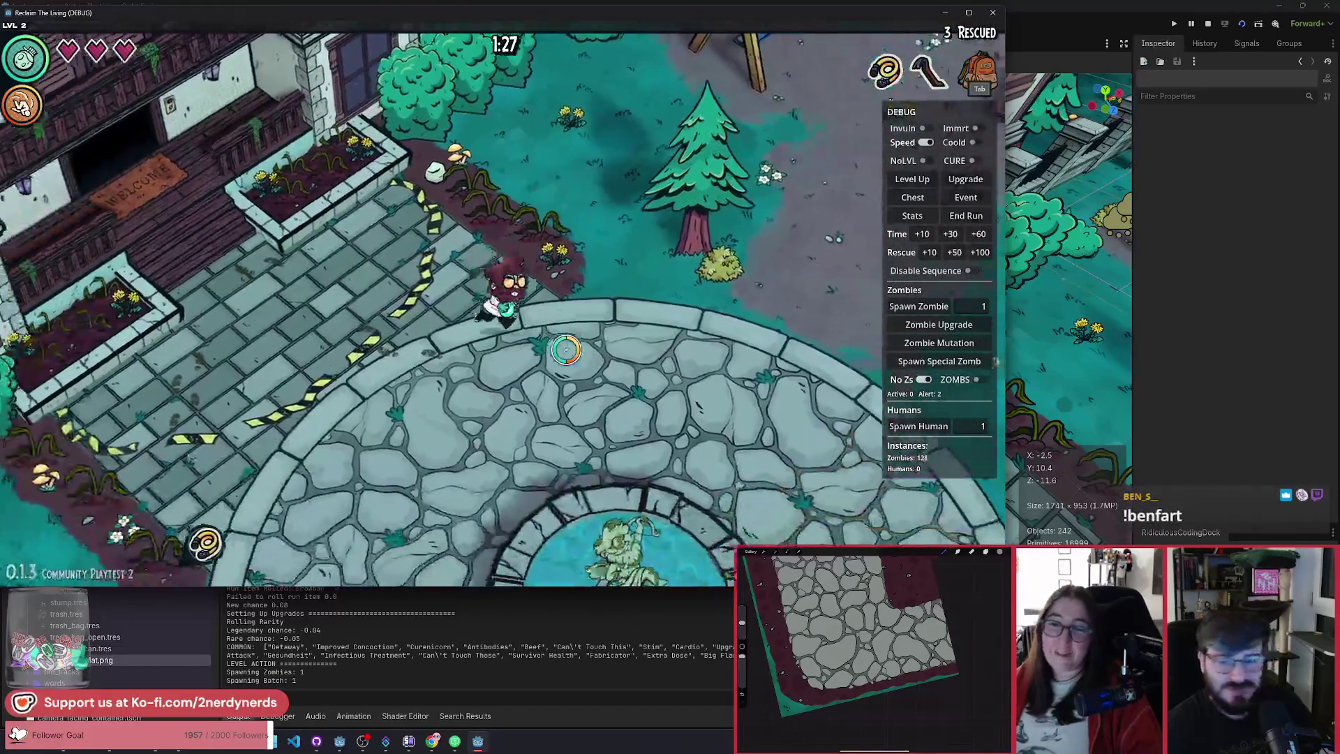
Step: Walk back along the path up toward the manor and pause the game
{"action": "key", "text": "w"}
{"action": "key", "text": "d"}
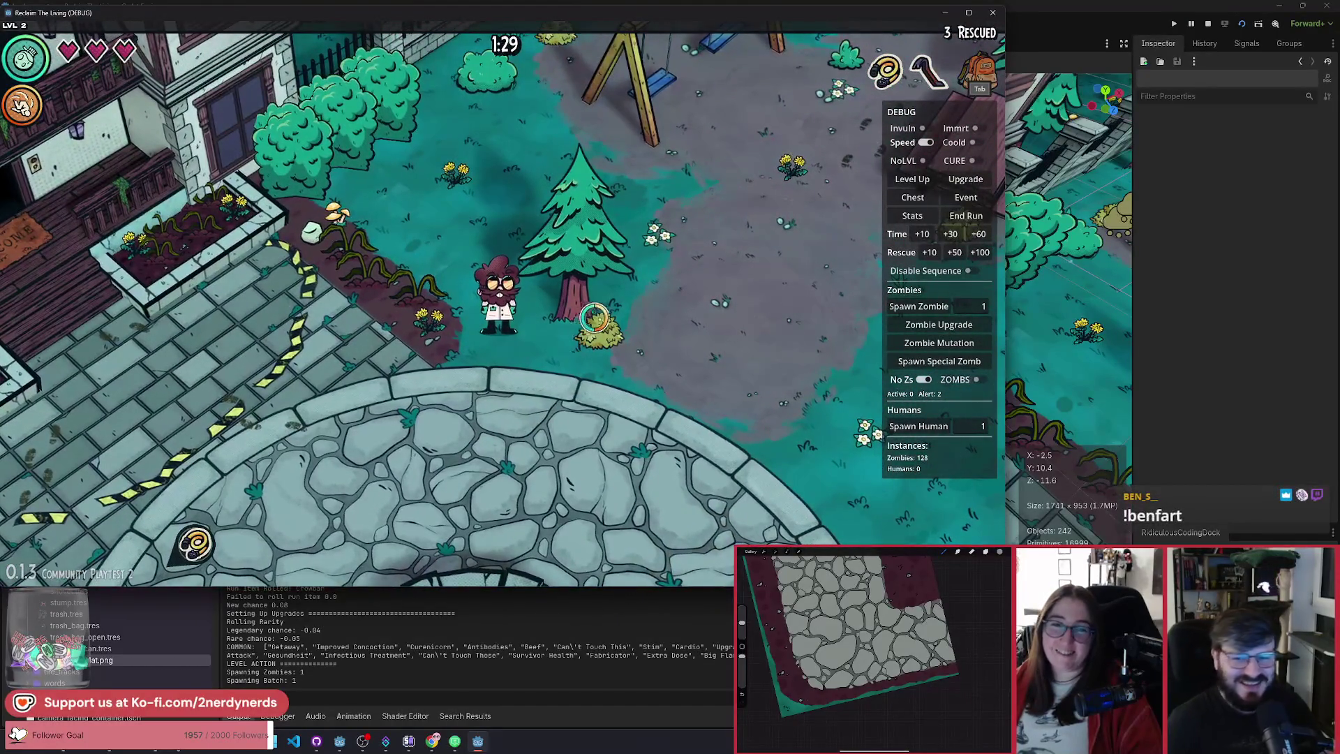
{"action": "key", "text": "d"}
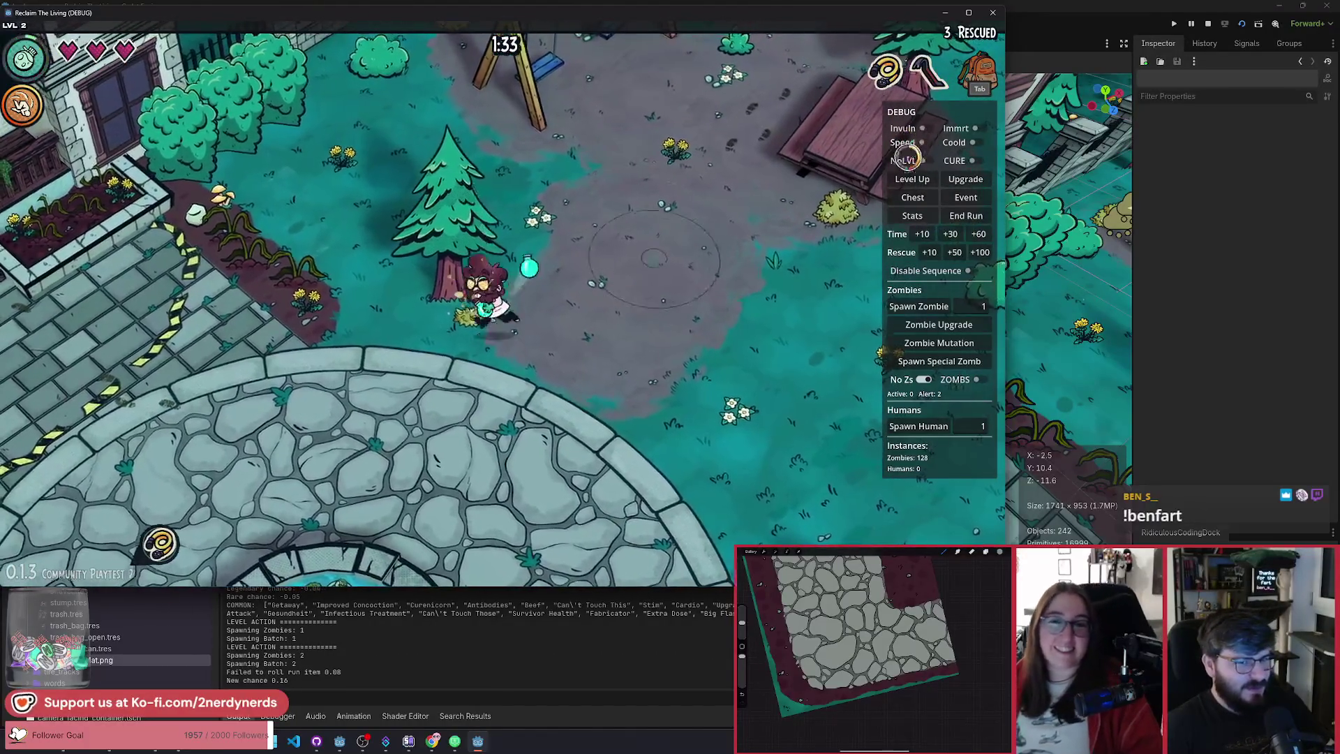
{"action": "key", "text": "a"}
{"action": "key", "text": "a"}
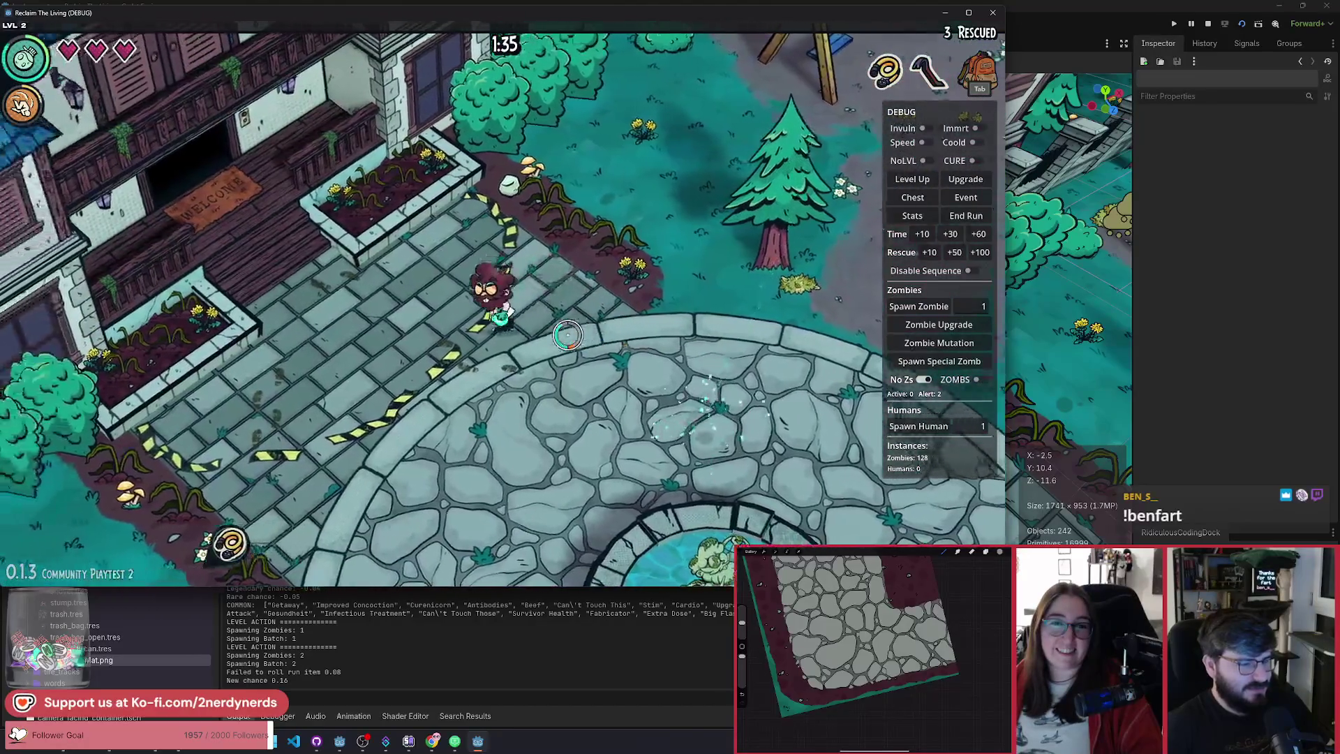
{"action": "key", "text": "w"}
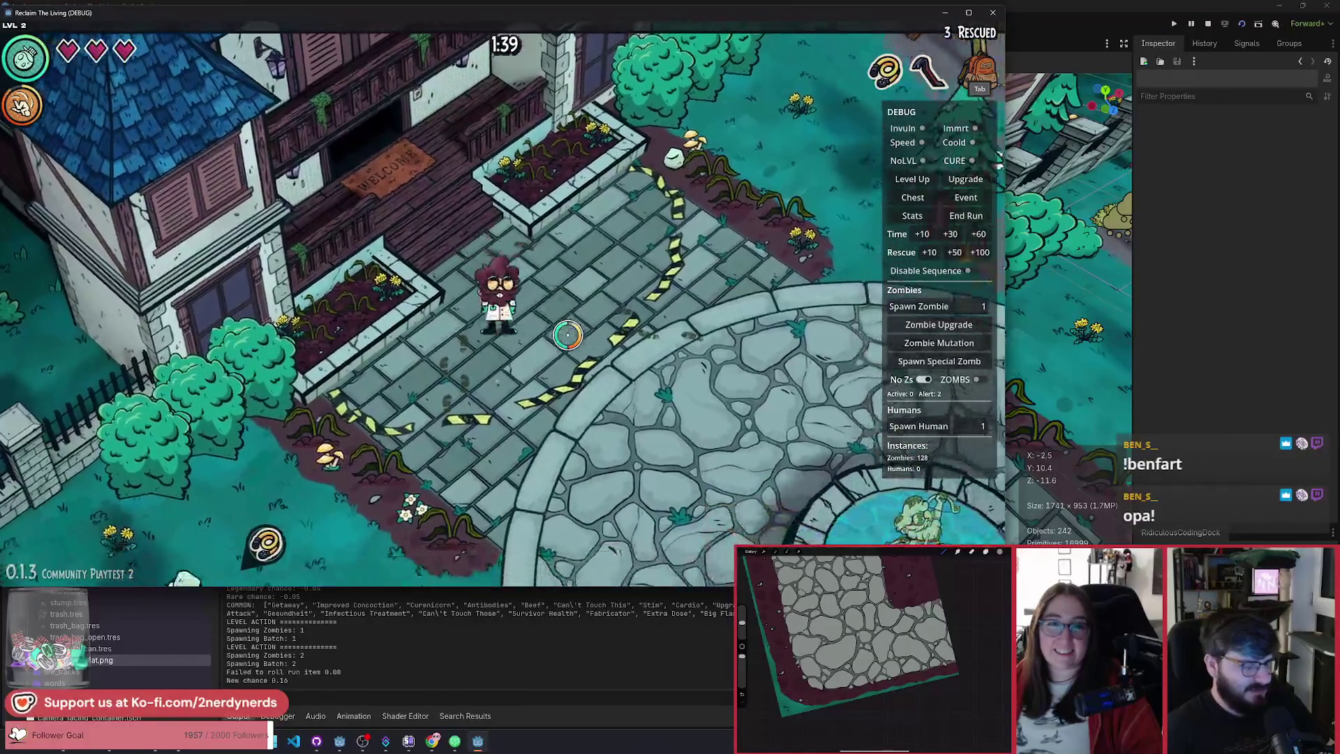
{"action": "key", "text": "Escape"}
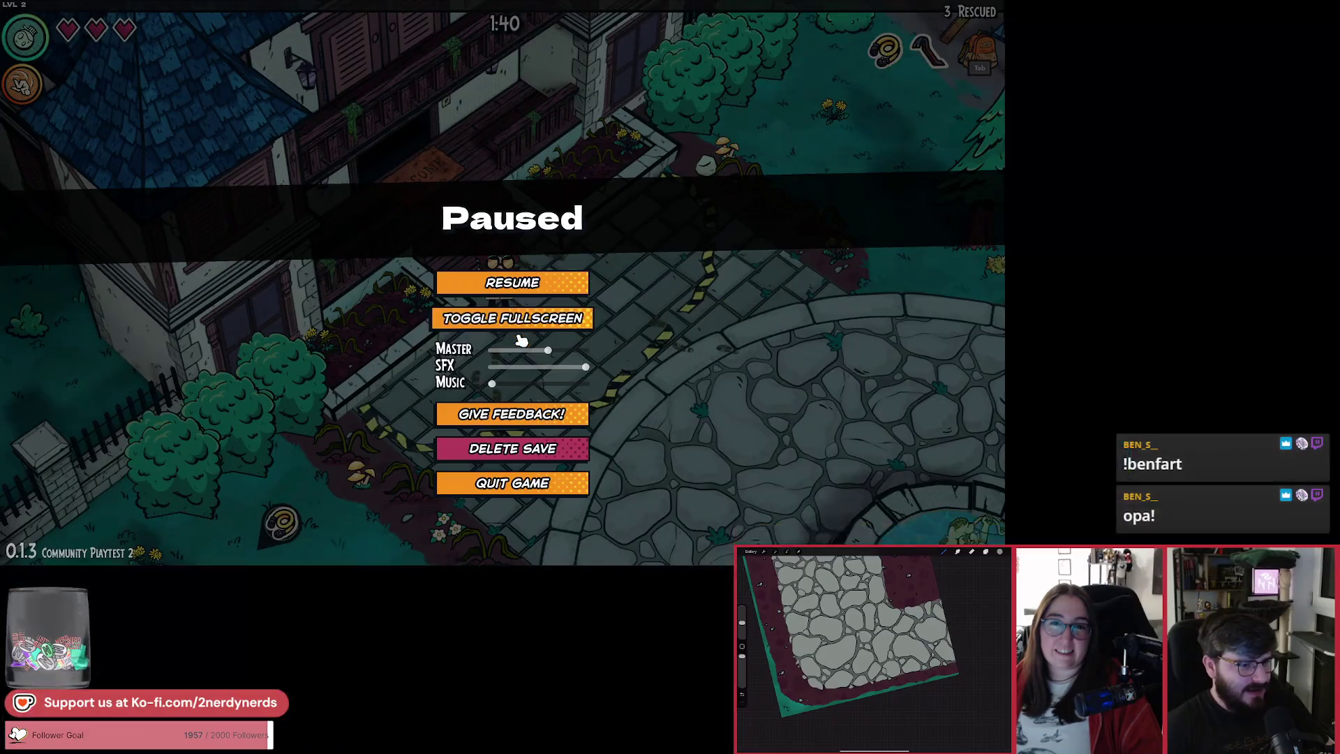
Step: Toggle fullscreen, then roam the plaza until Sharp Nails or Two Wheel Drive is offered
{"action": "left_click", "coordinate": [514, 338]}
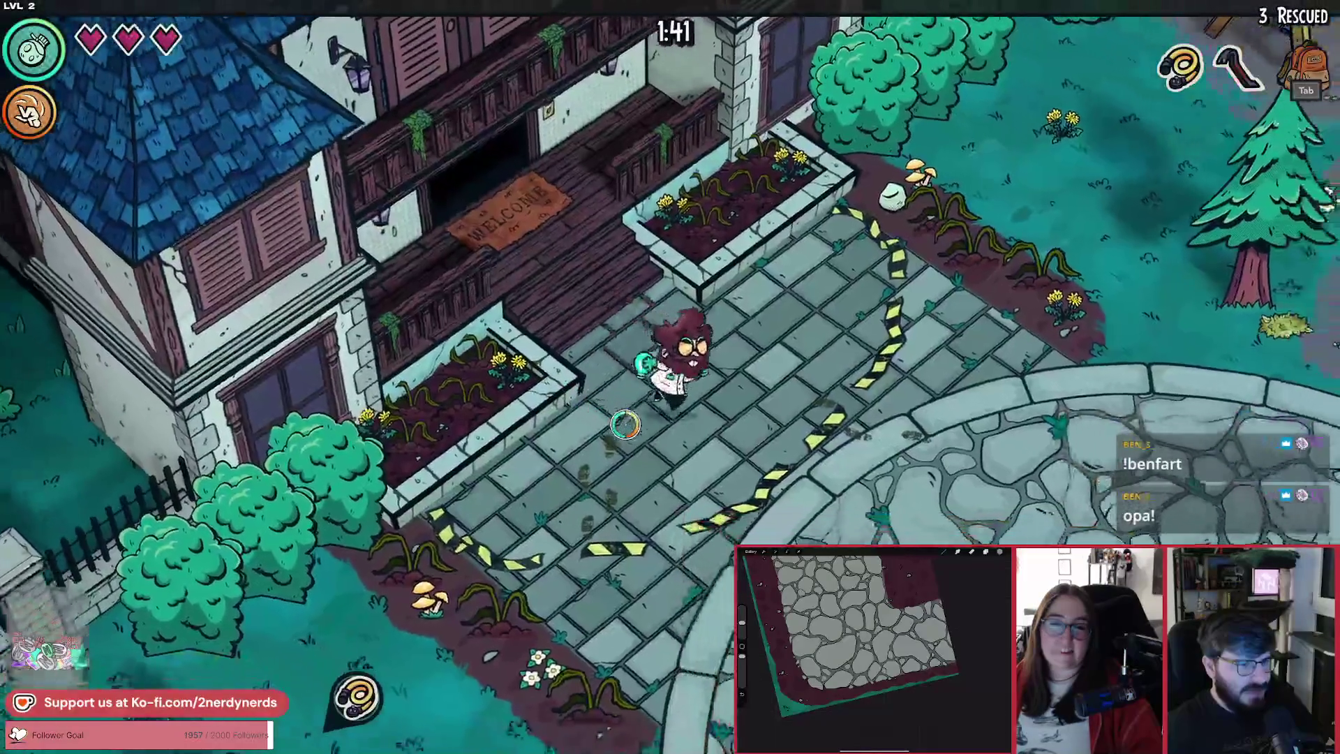
{"action": "key", "text": "w+d"}
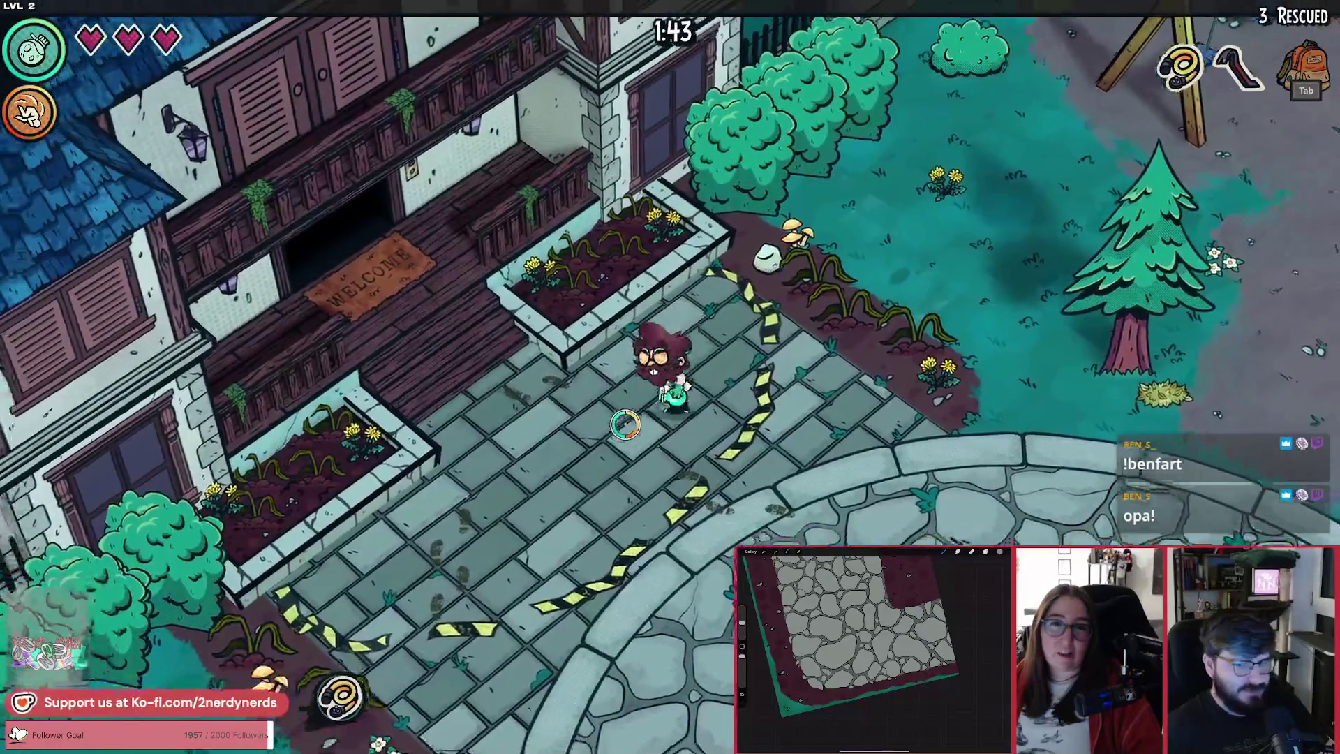
{"action": "key", "text": "a"}
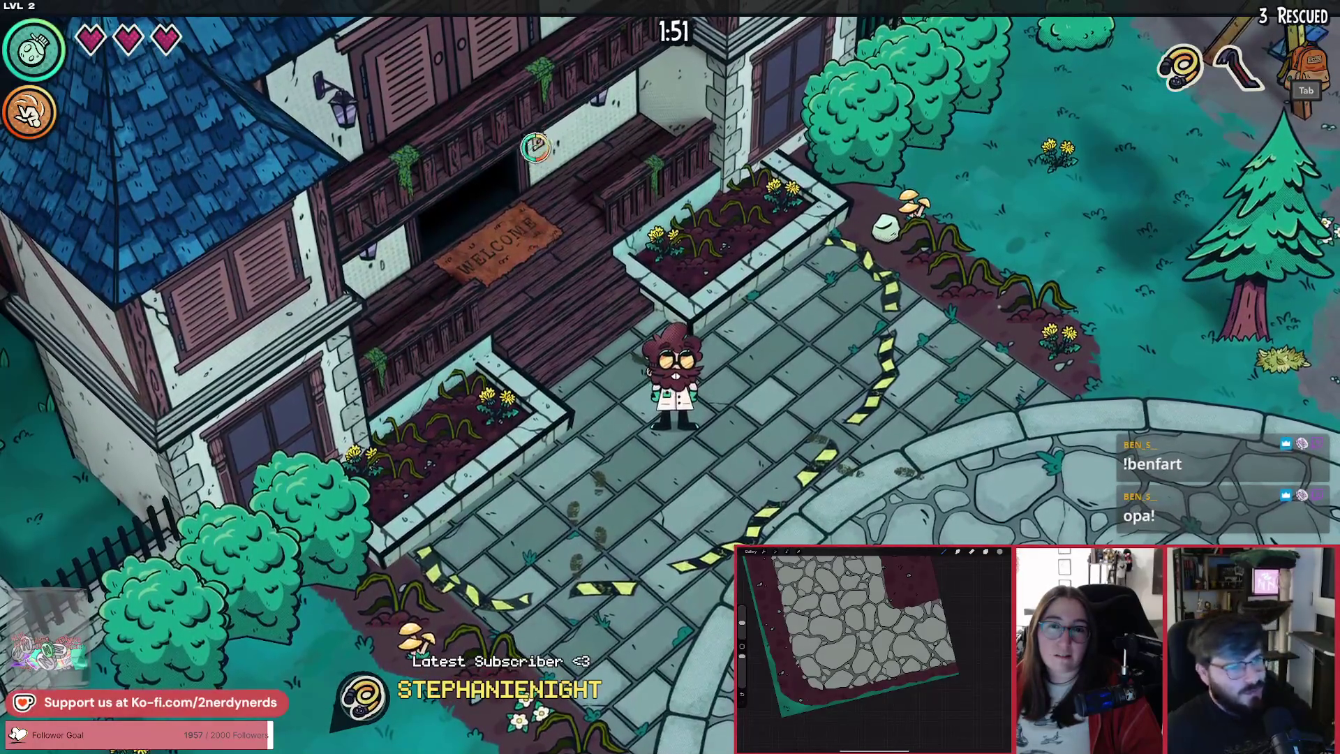
{"action": "key", "text": "d"}
{"action": "key", "text": "a"}
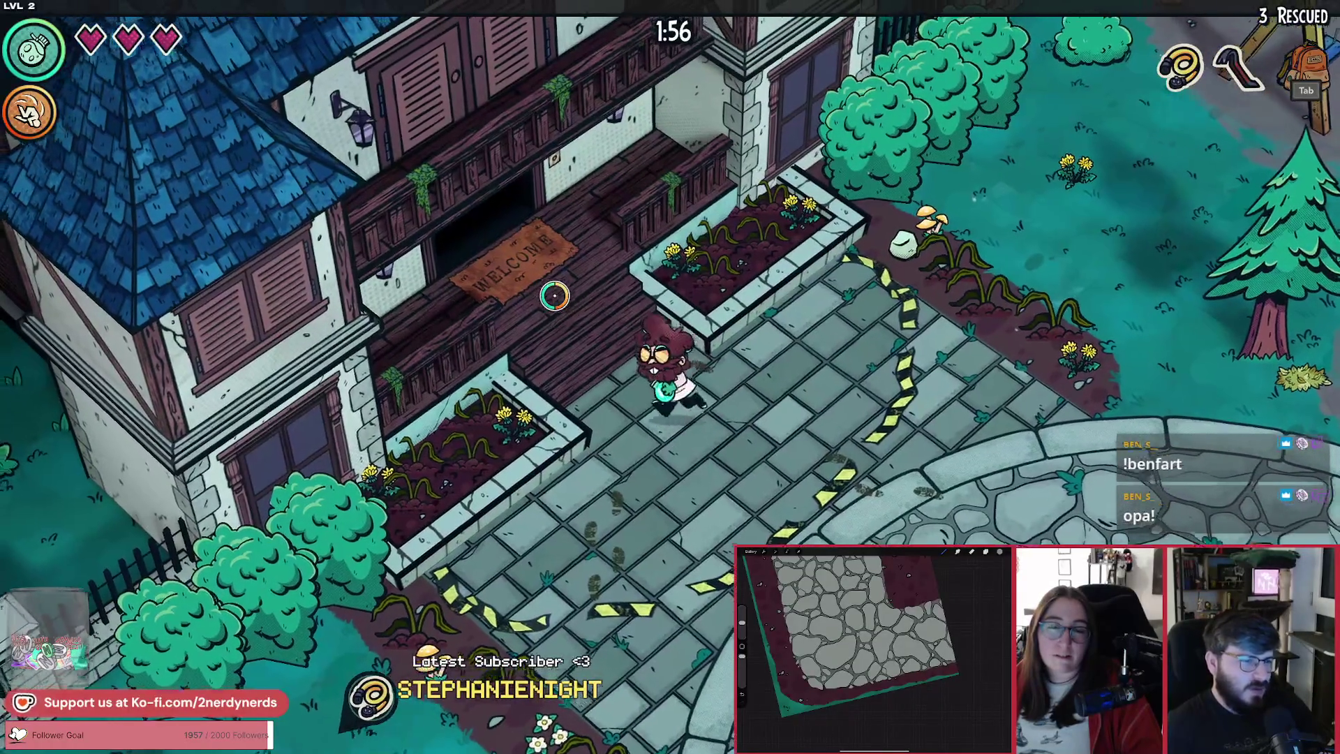
{"action": "key", "text": "a"}
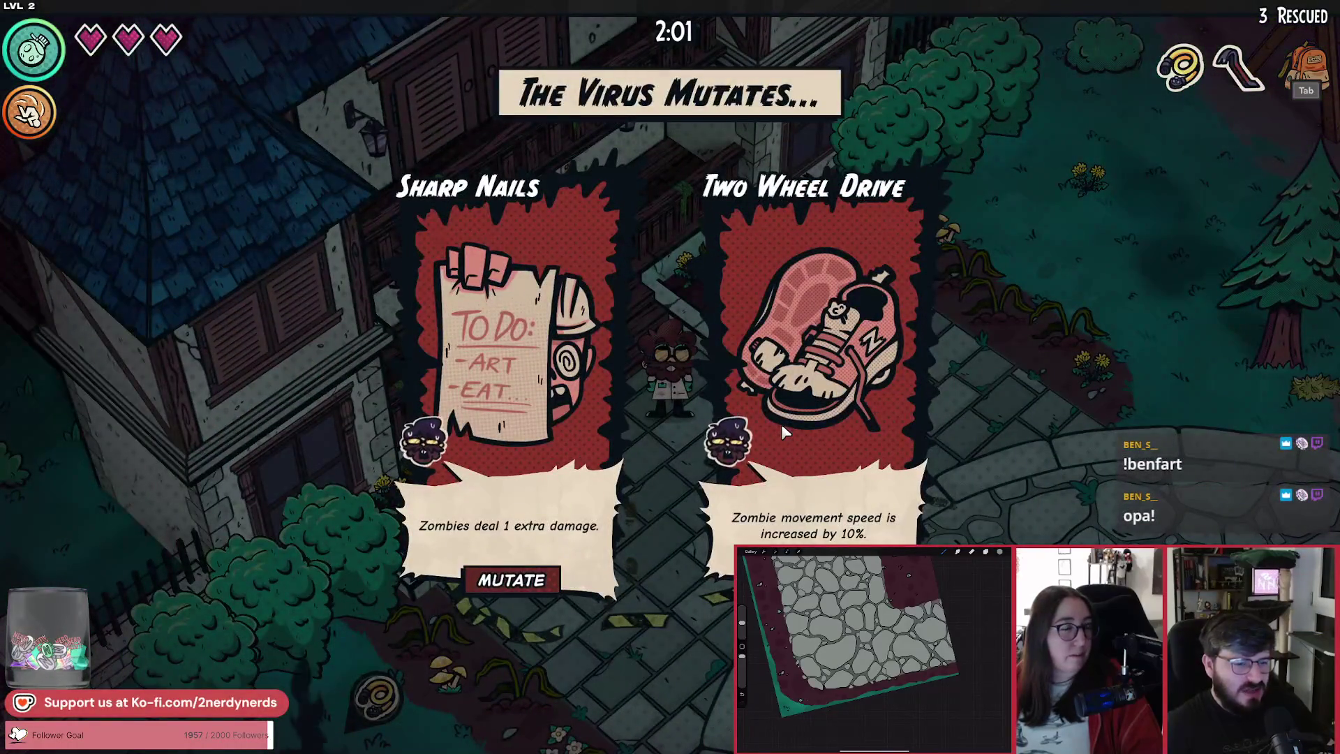
Step: Pick a virus mutation, pause and resume, then walk across the plaza back to the manor
{"action": "left_click", "coordinate": [537, 576]}
{"action": "key", "text": "Escape"}
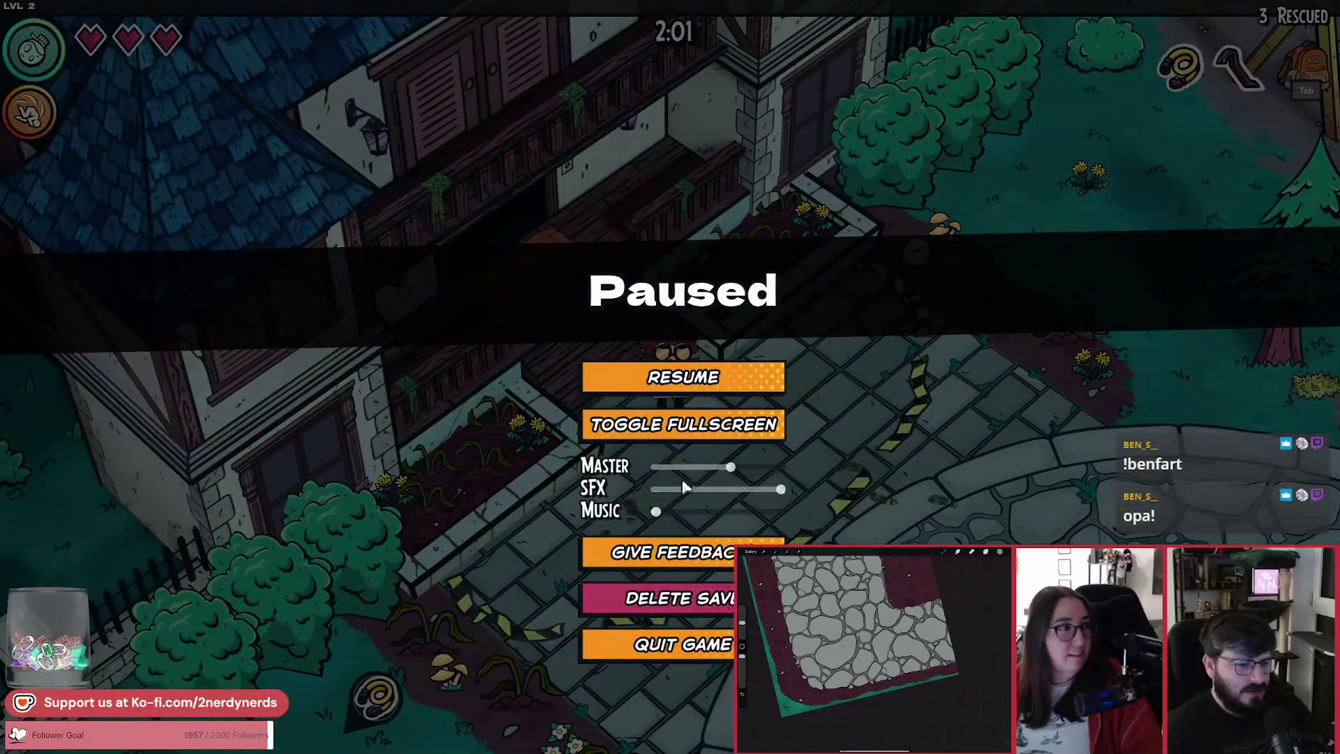
{"action": "left_click", "coordinate": [700, 387]}
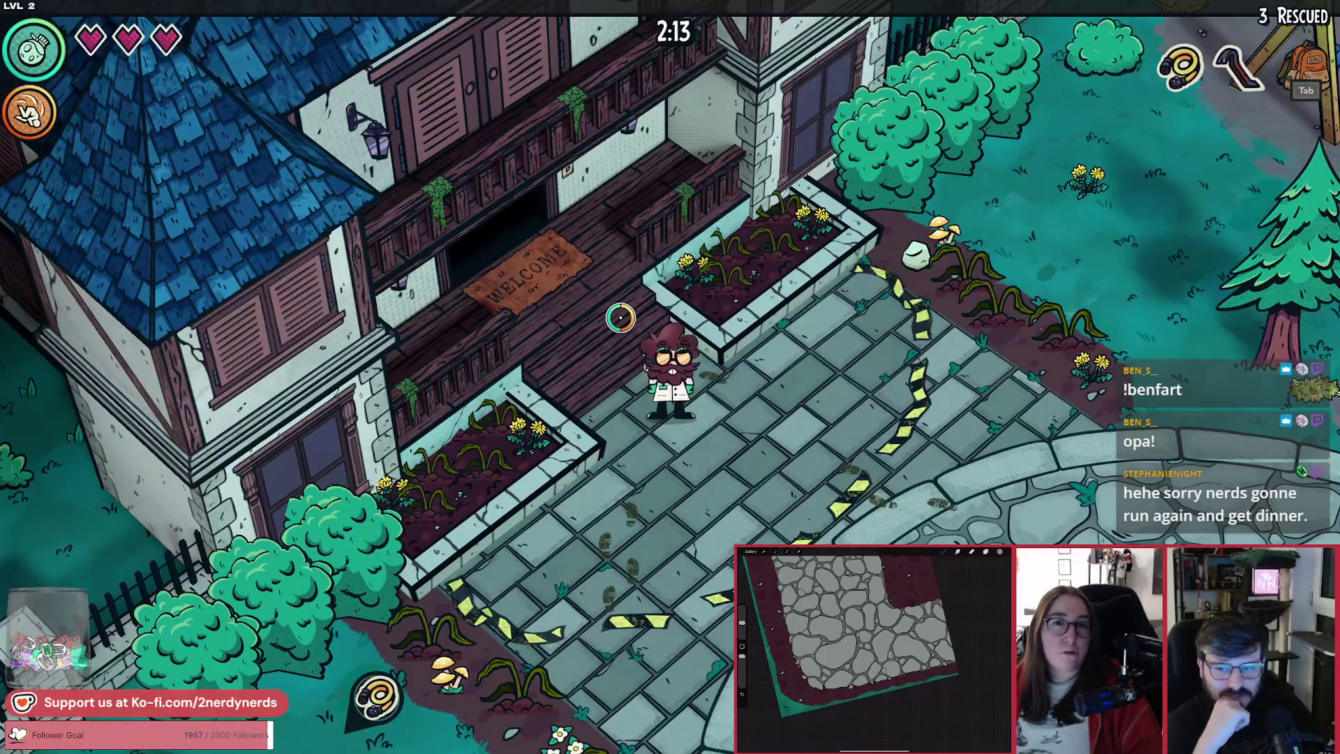
{"action": "key", "text": "s+d"}
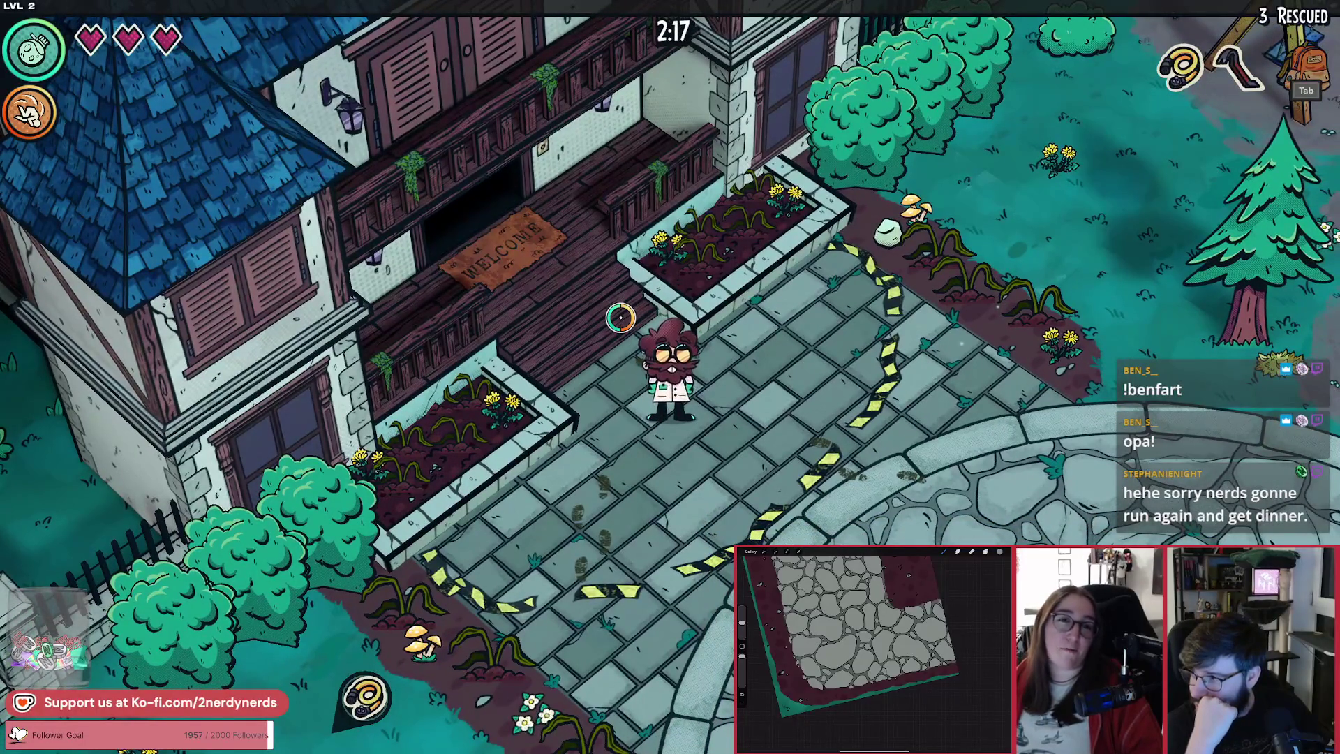
{"action": "key", "text": "w+a"}
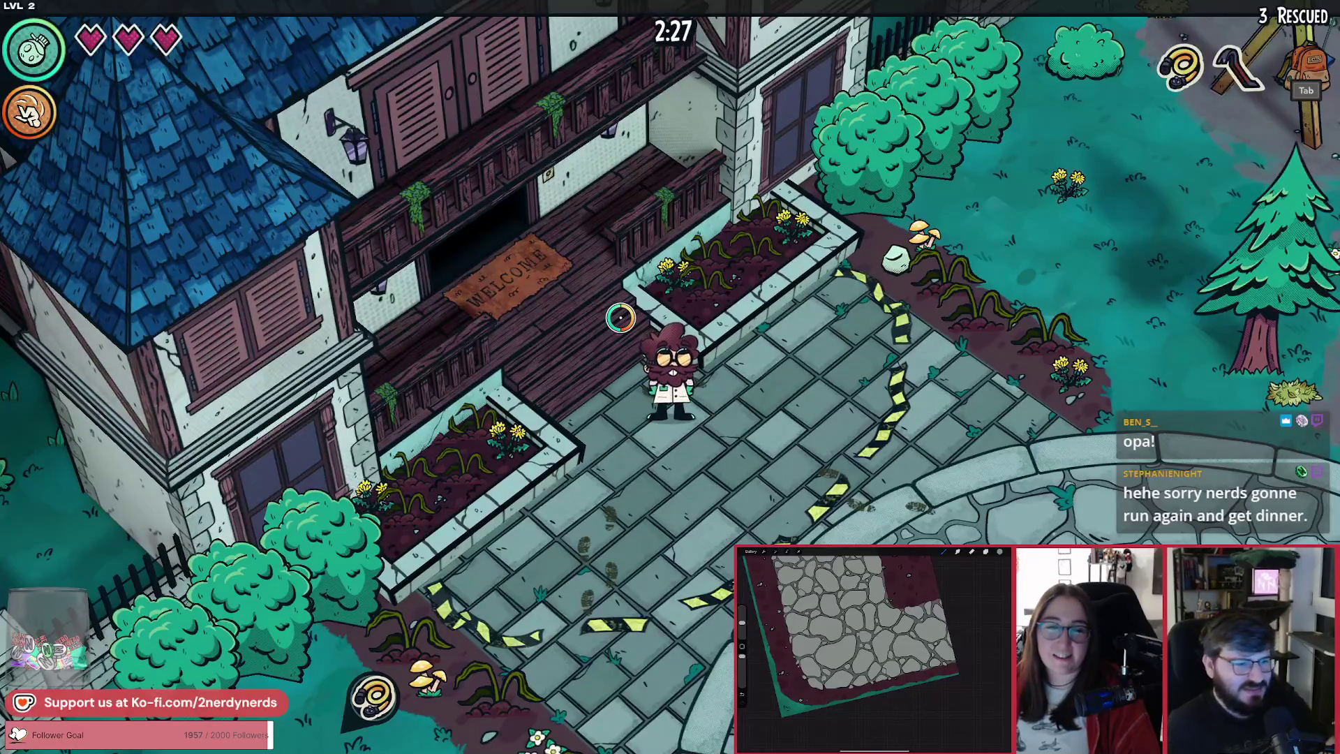
Step: Run from the manor past the barrels and generator up to the garage chest
{"action": "key", "text": "d"}
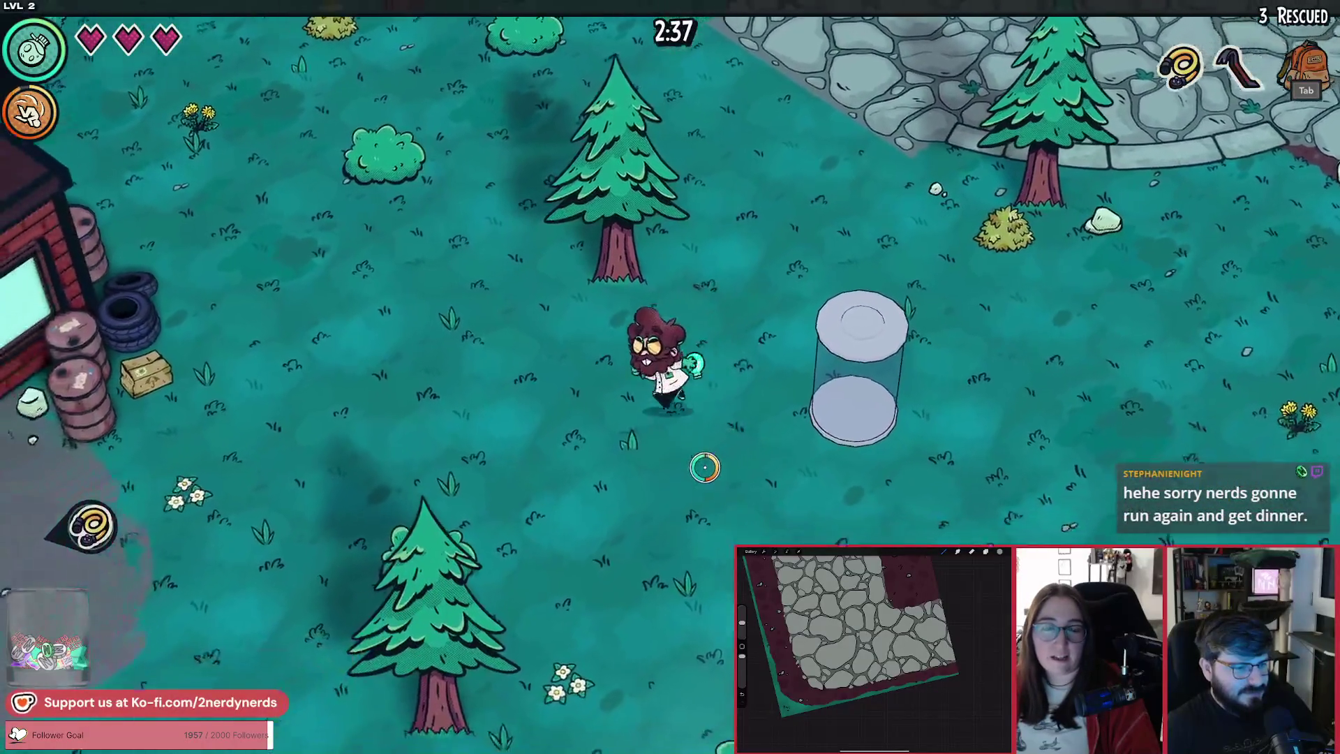
{"action": "key", "text": "a"}
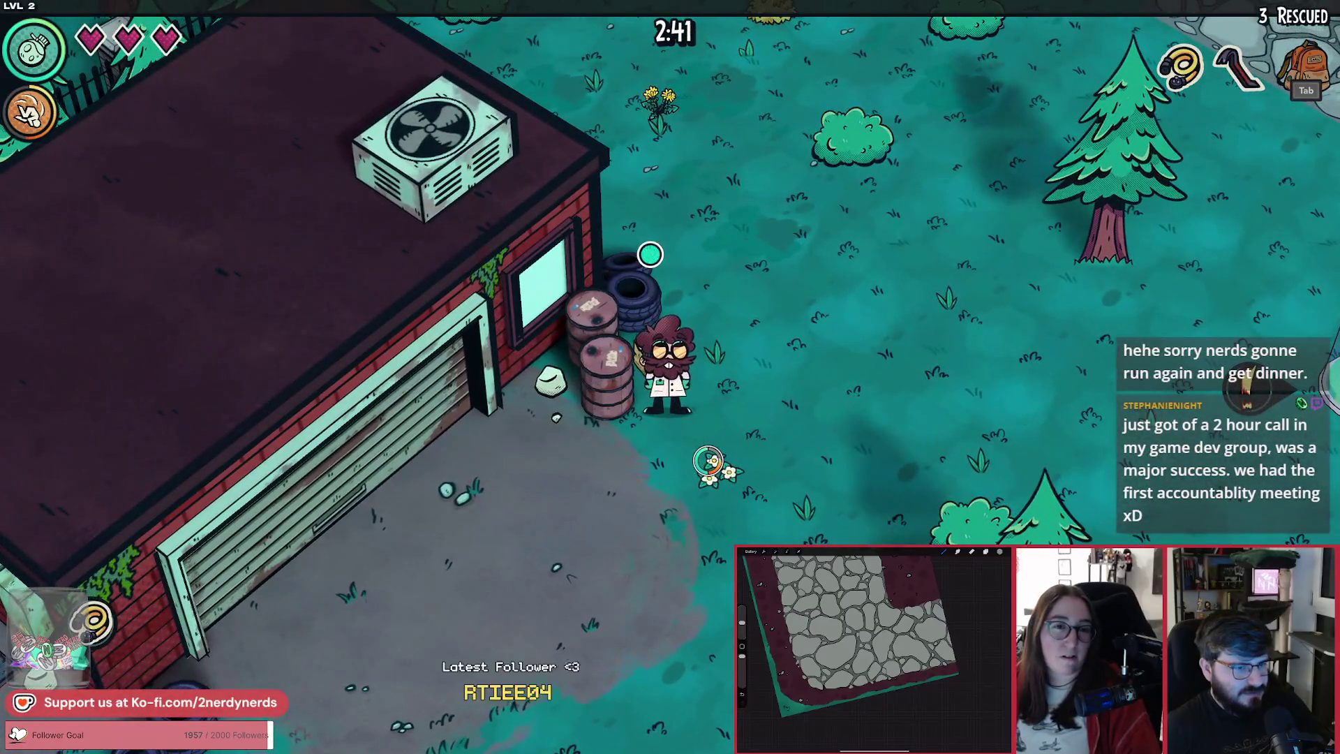
{"action": "key", "text": "s"}
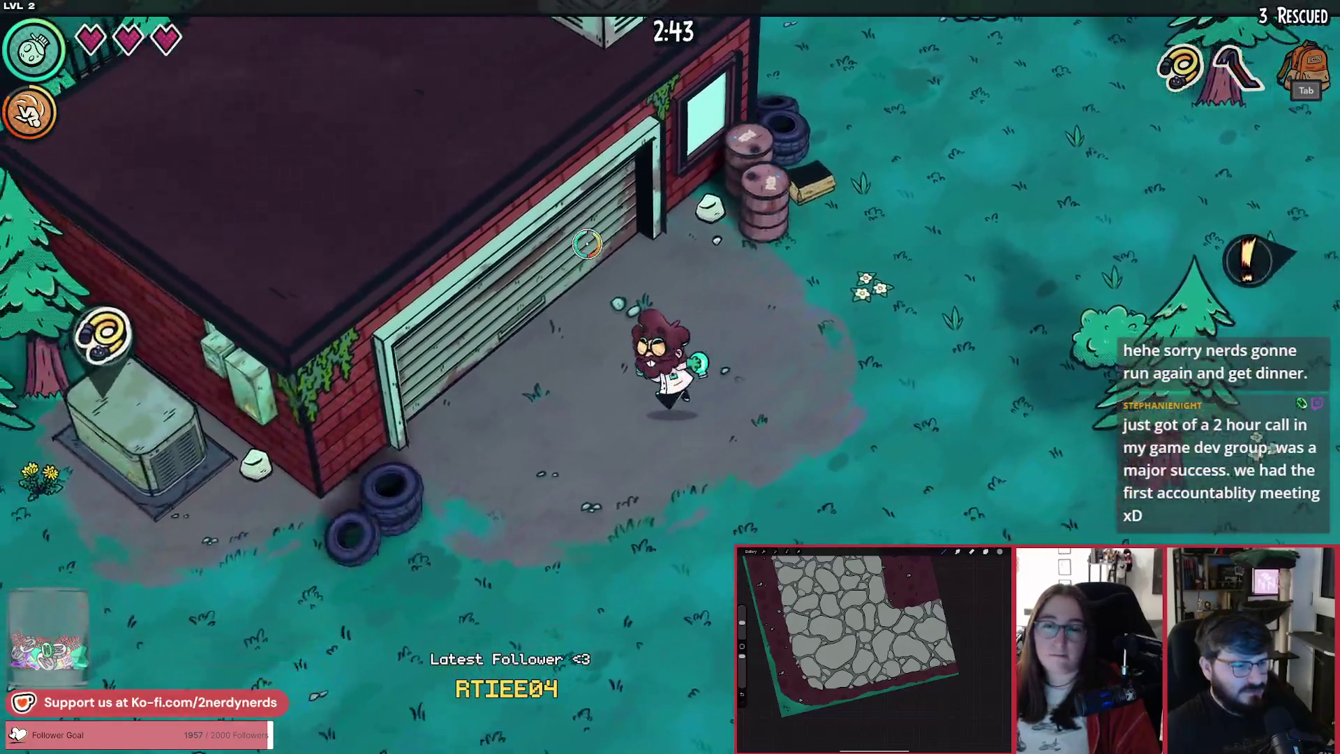
{"action": "key", "text": "s"}
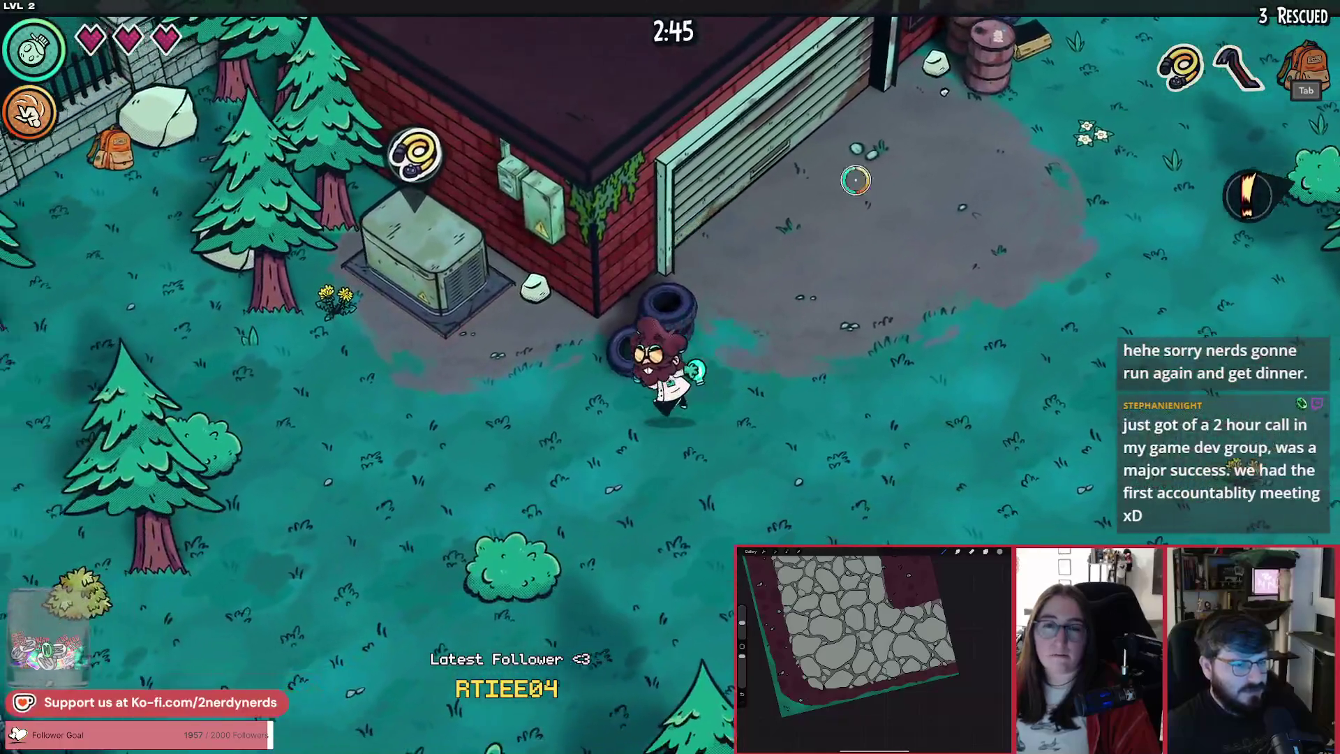
{"action": "key", "text": "a"}
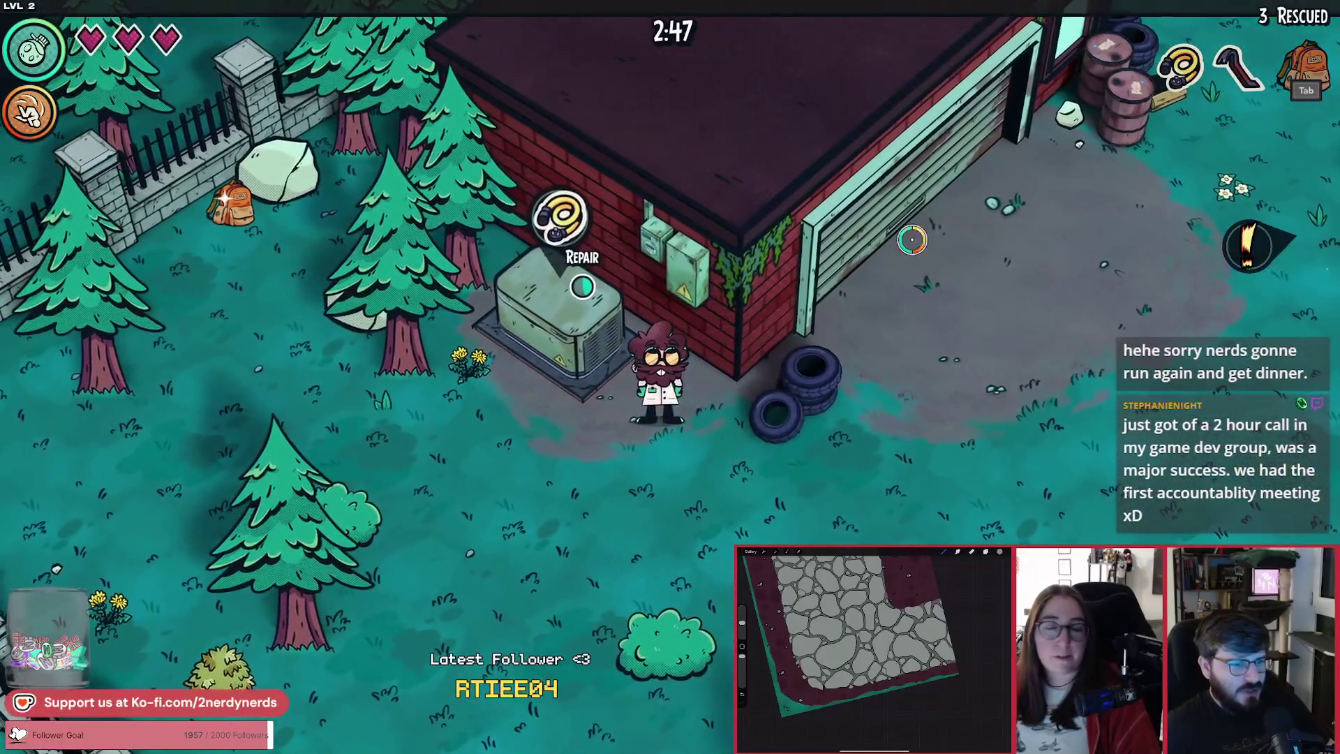
{"action": "key", "text": "a"}
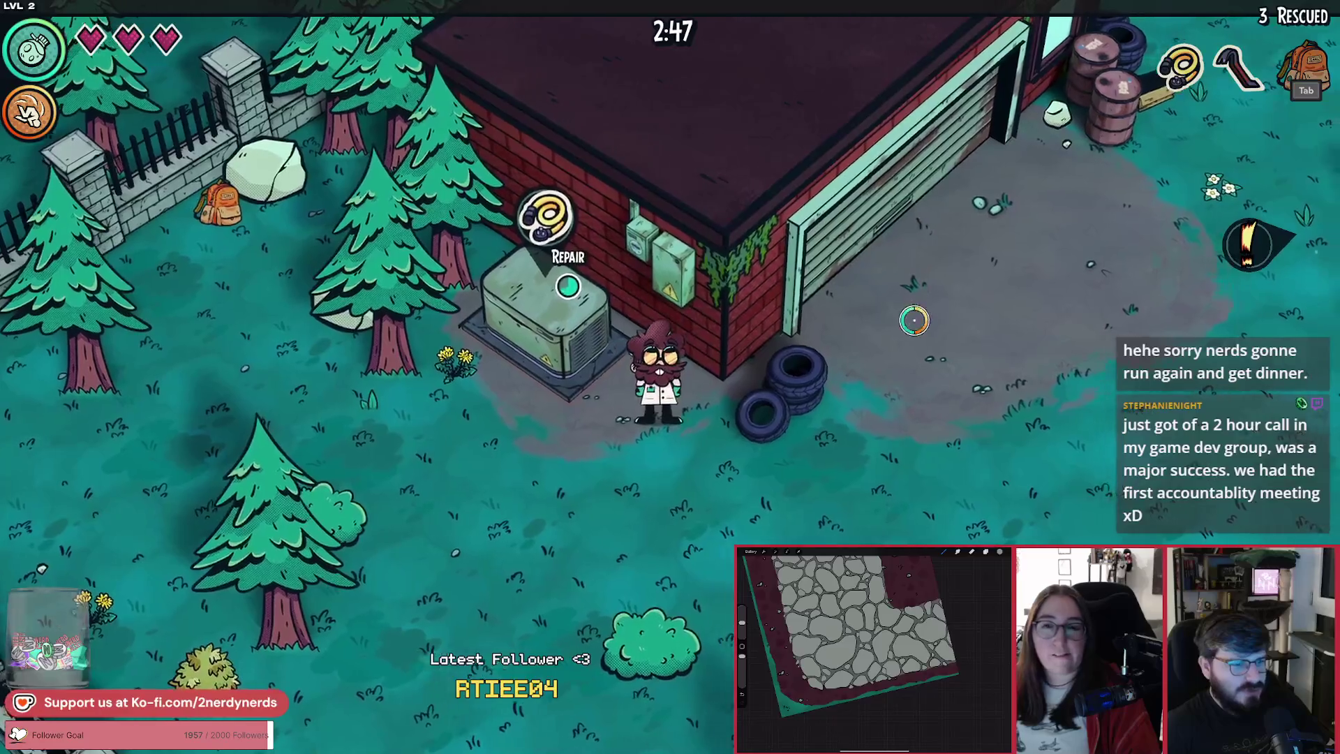
{"action": "key", "text": "d"}
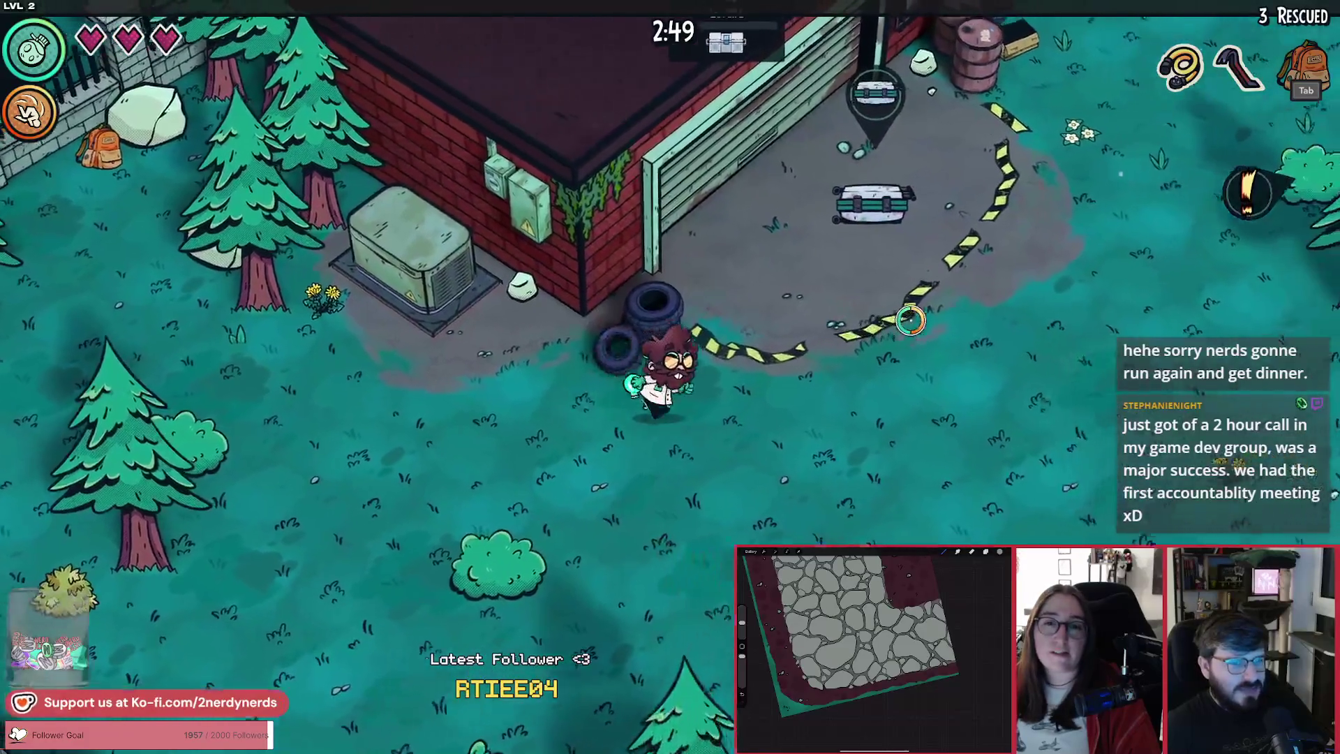
{"action": "key", "text": "d"}
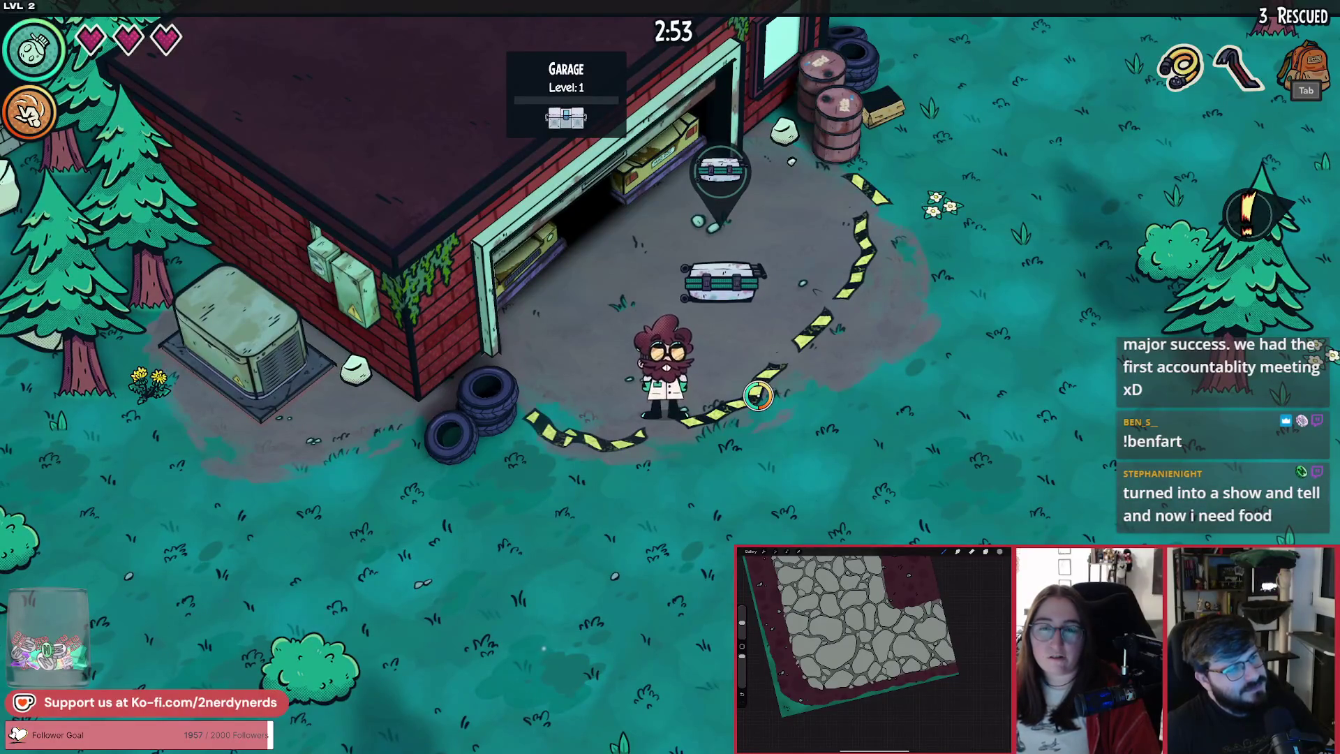
Step: Open the garage chest and settle its Can't Touch This card
{"action": "key", "text": "e"}
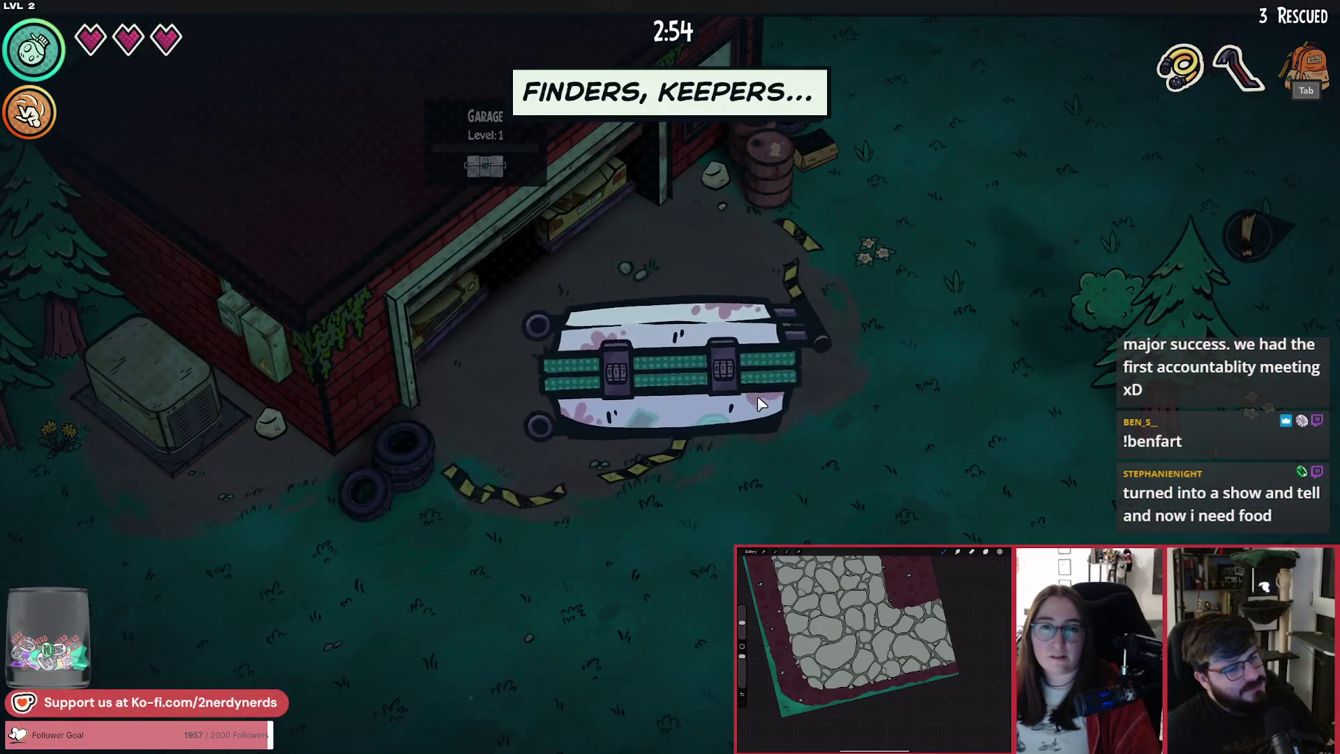
{"action": "key", "text": "e"}
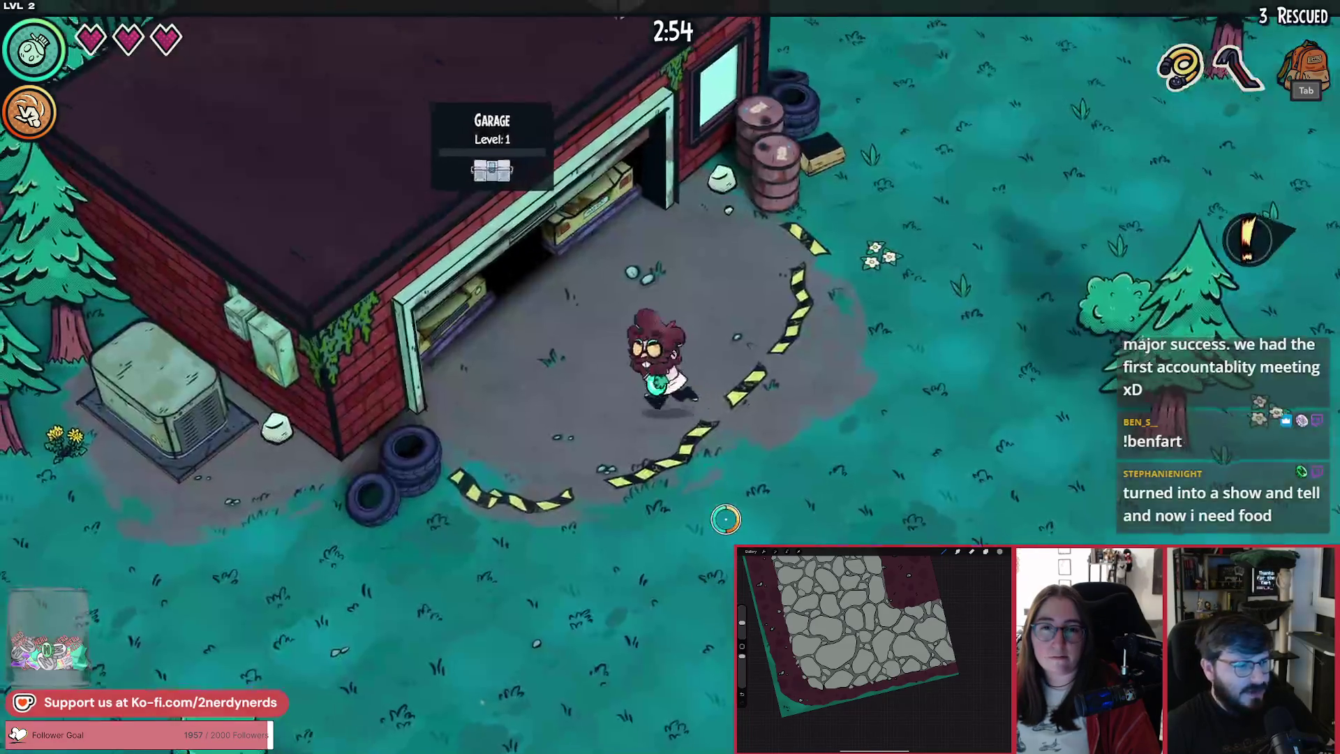
{"action": "key", "text": "w"}
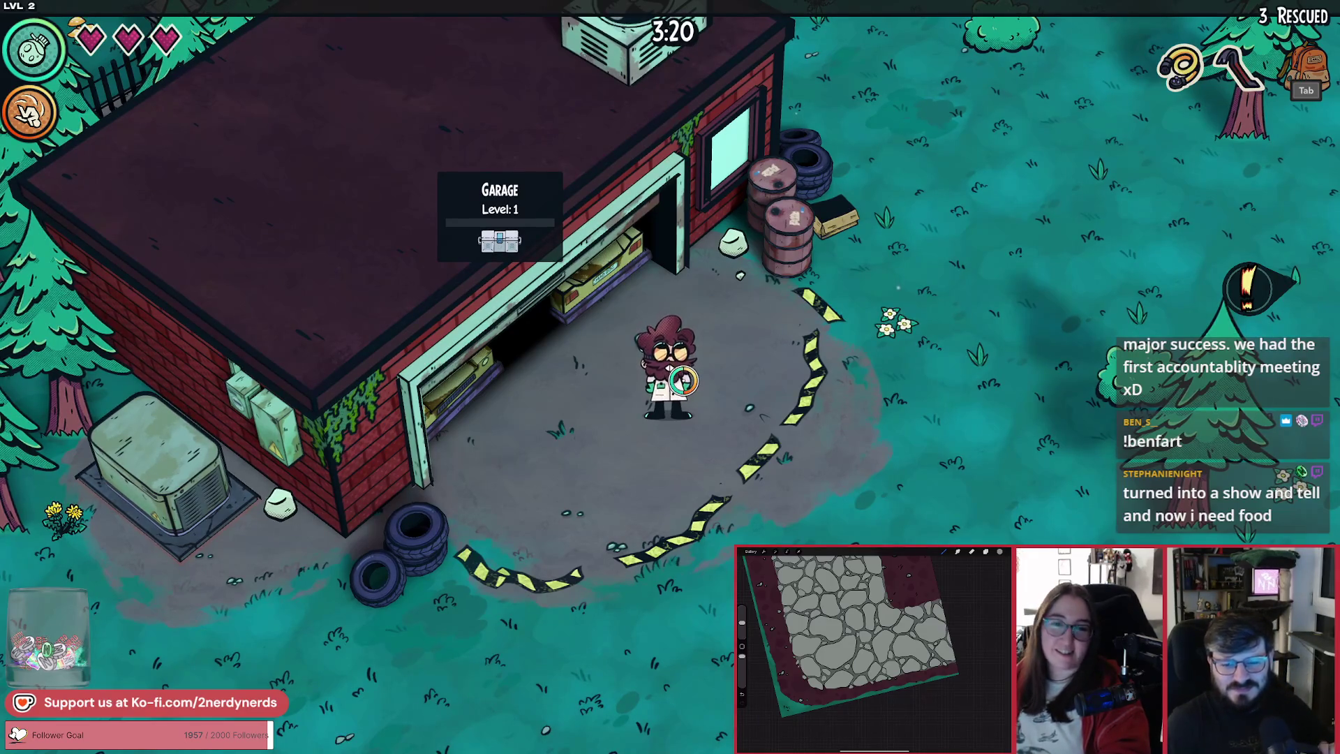
Step: Walk down-right past the hedges to the backpack and choose the Spitfire mutation
{"action": "left_click", "coordinate": [726, 462]}
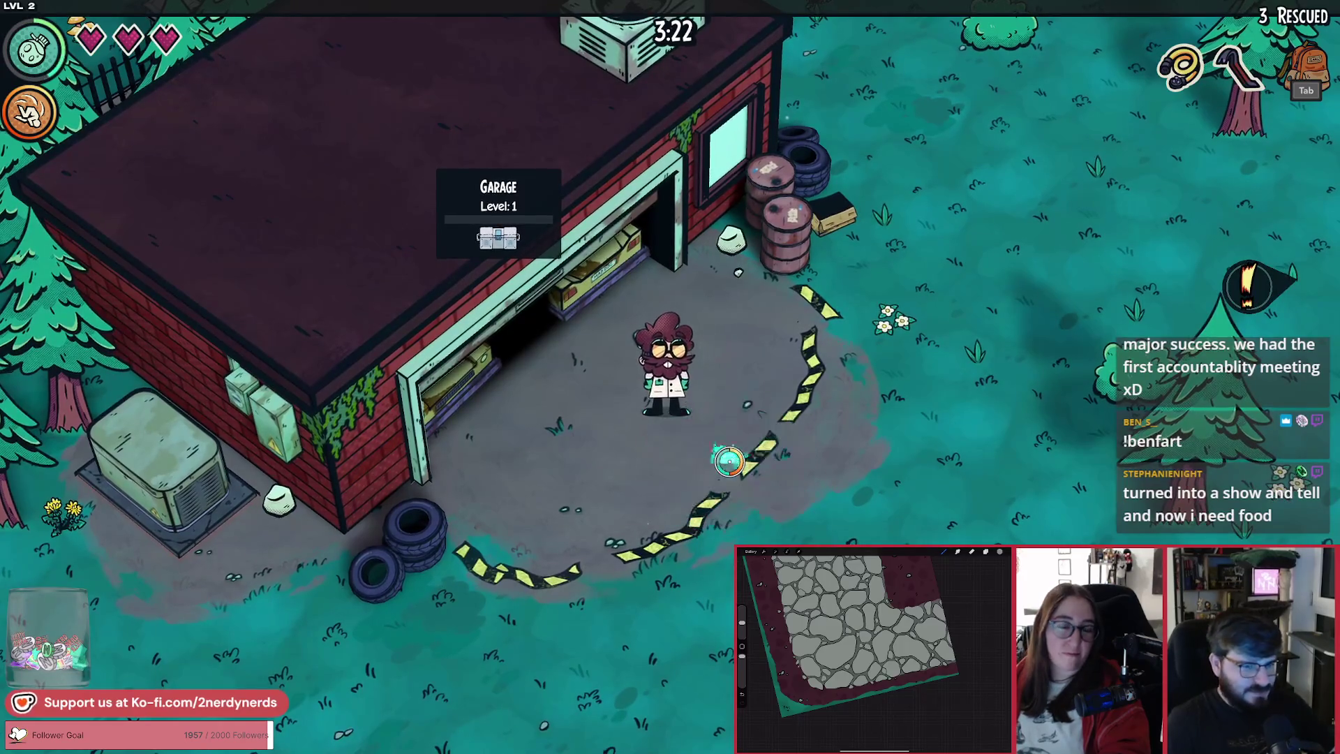
{"action": "key", "text": "d+s"}
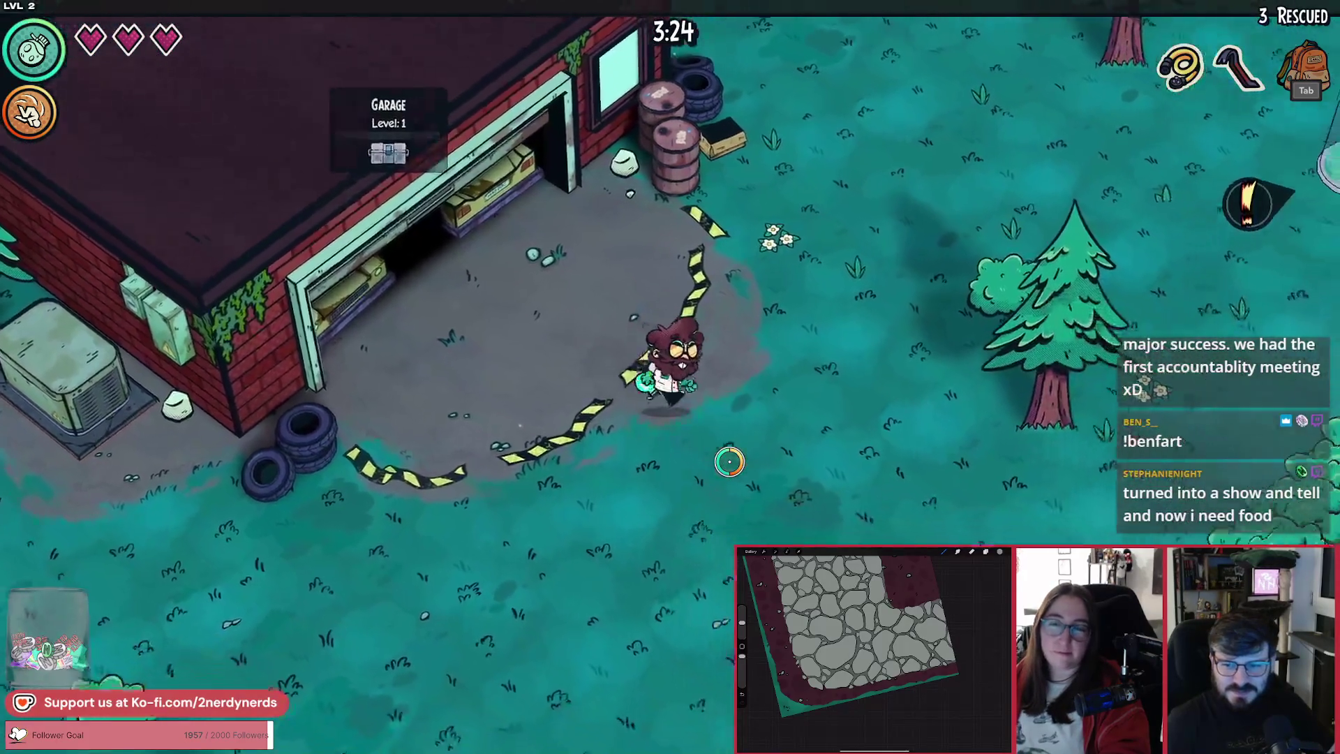
{"action": "key", "text": "d+s"}
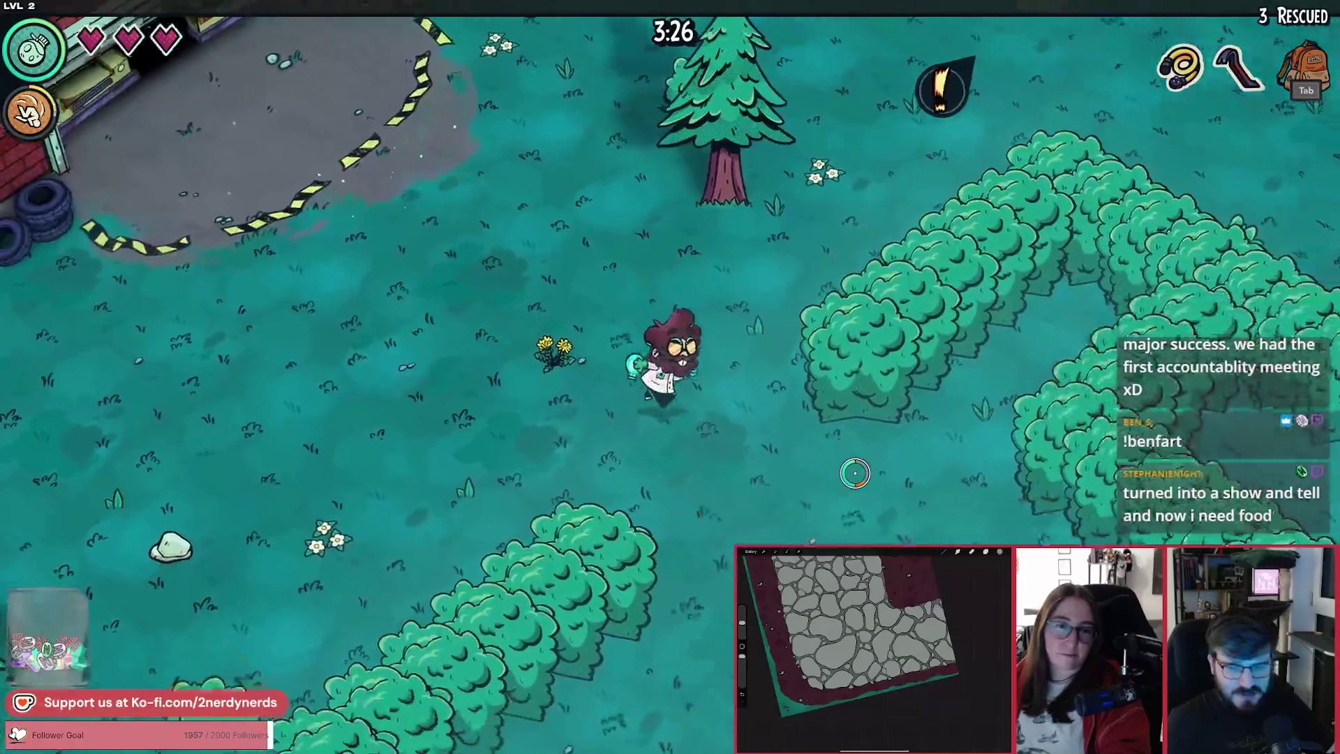
{"action": "key", "text": "d+s"}
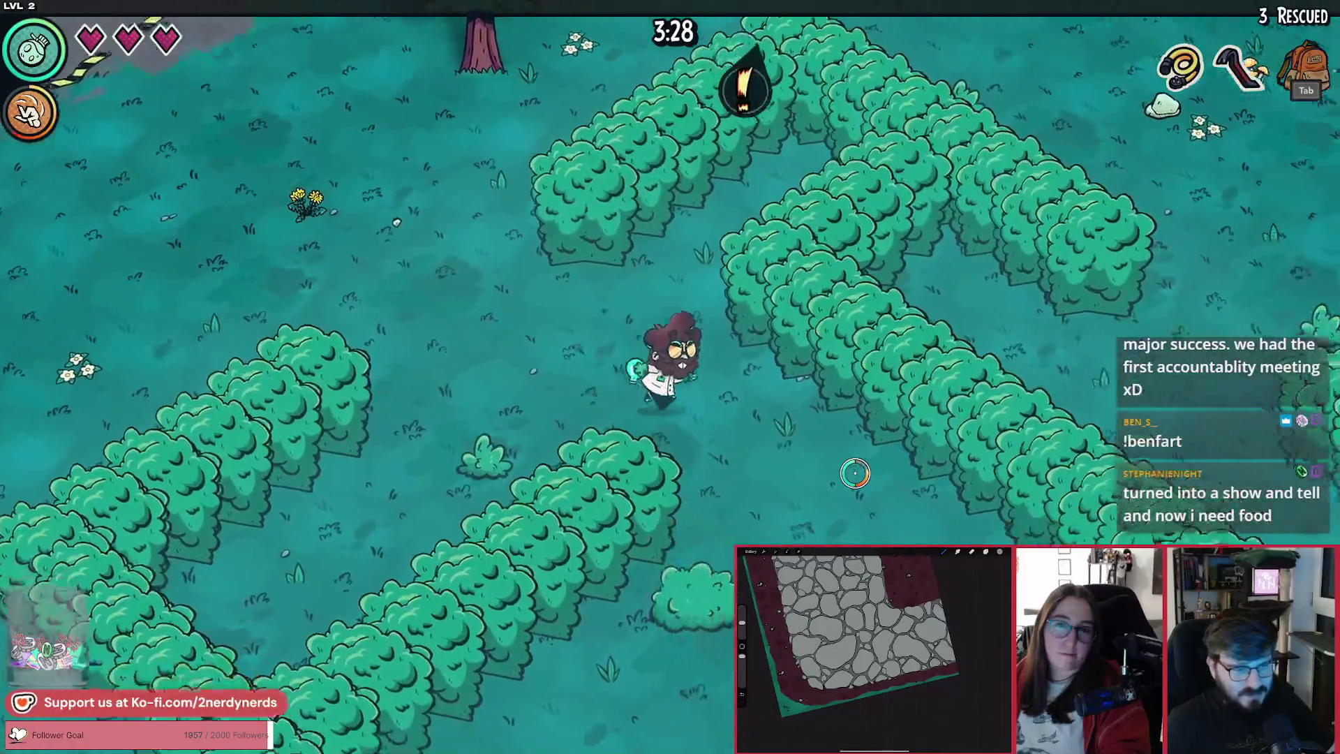
{"action": "key", "text": "d+s"}
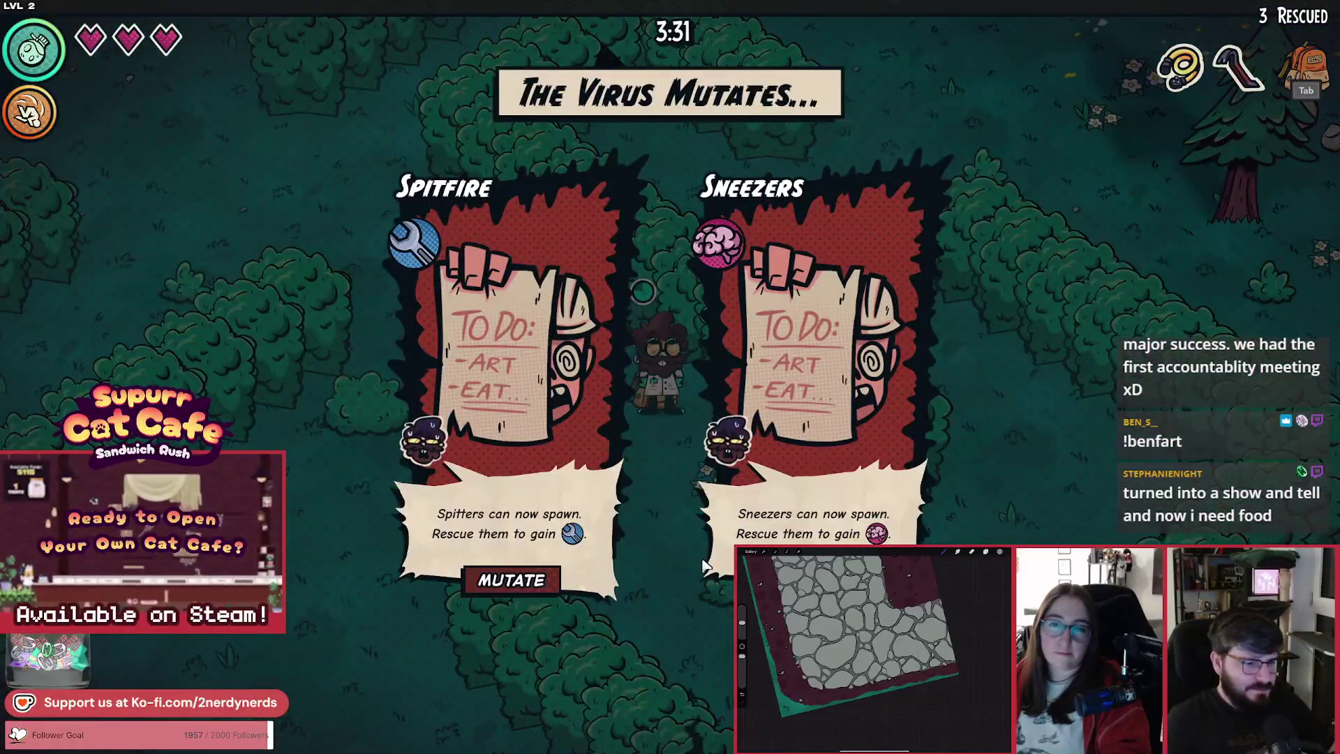
{"action": "left_click", "coordinate": [555, 583]}
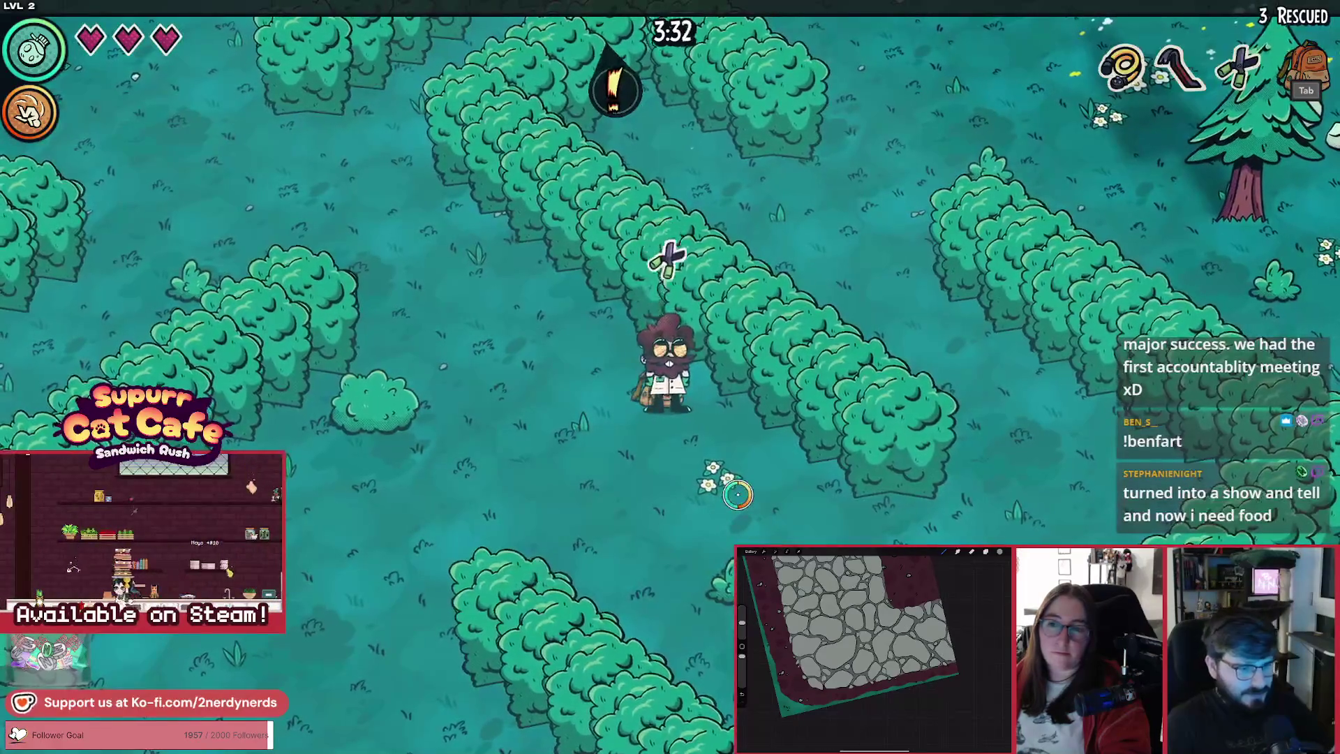
Step: Weave through the hedge maze corridors while dodging the zombie
{"action": "key", "text": "a+s"}
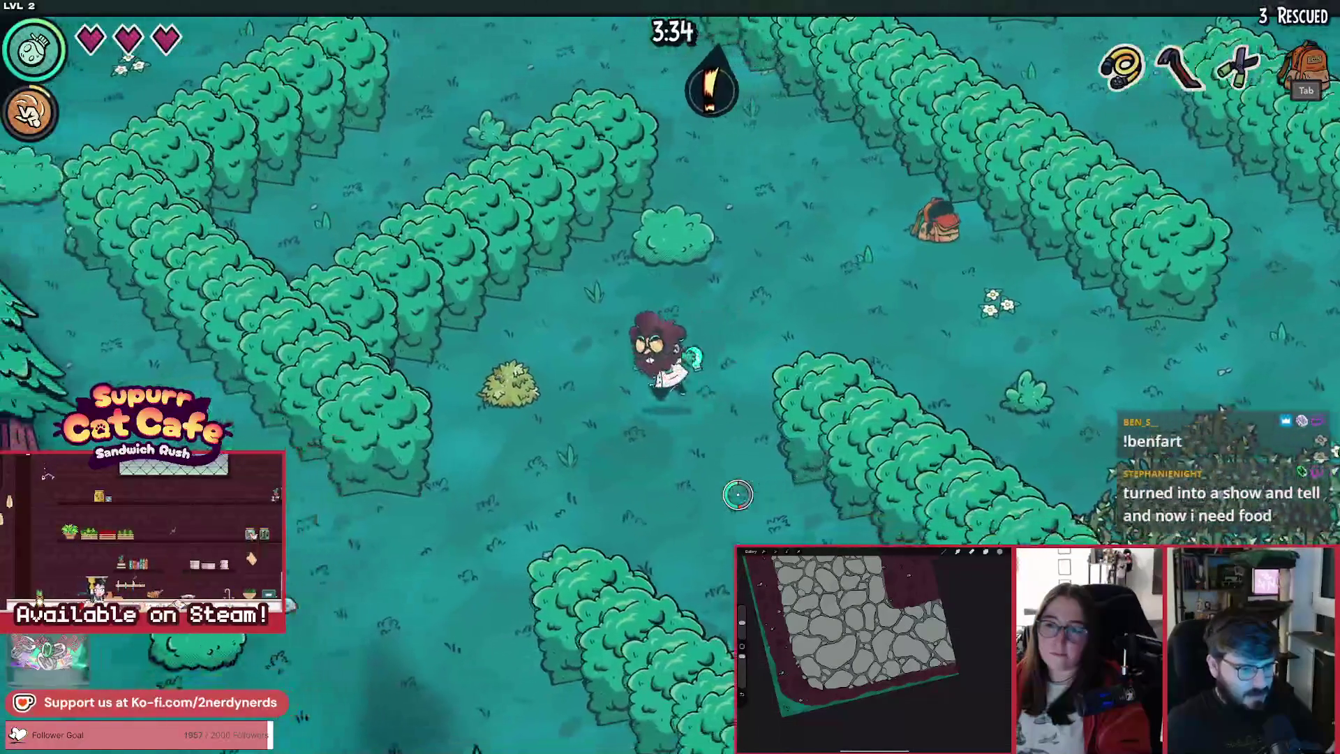
{"action": "key", "text": "d"}
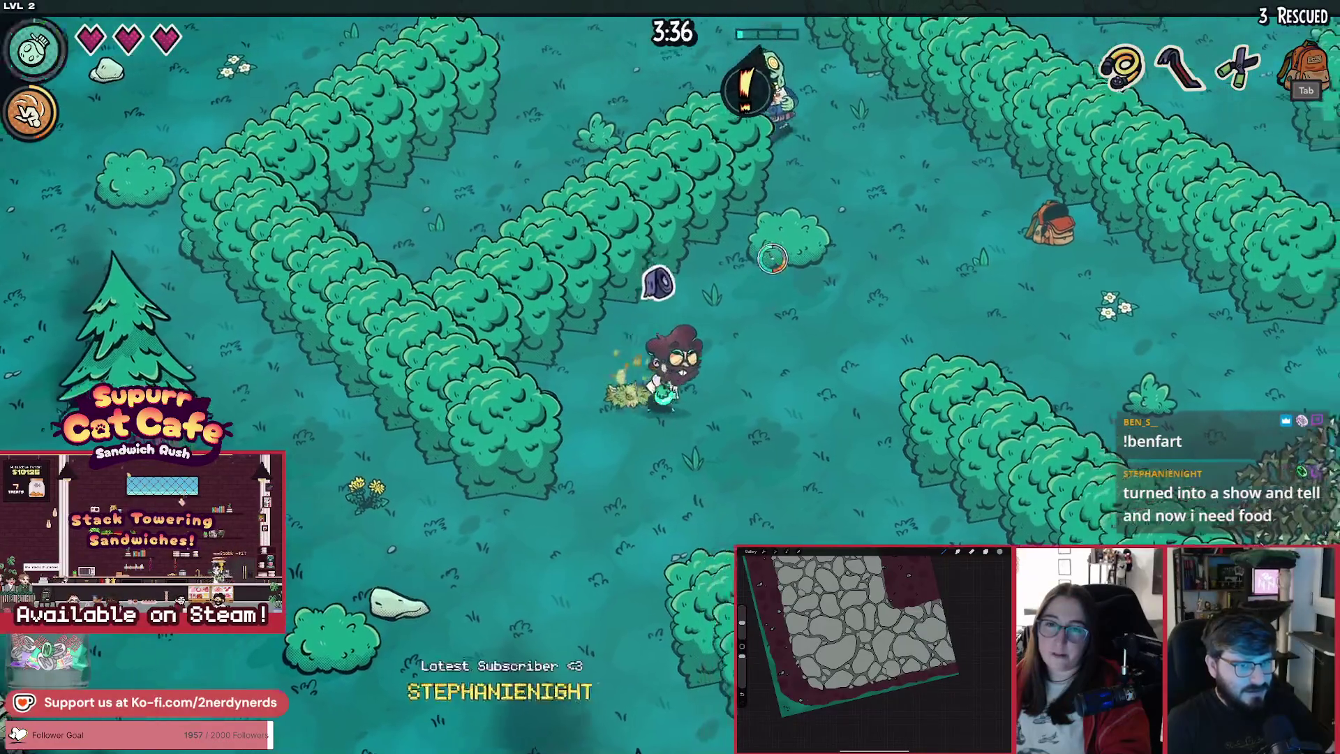
{"action": "key", "text": "s"}
{"action": "key", "text": "s+d"}
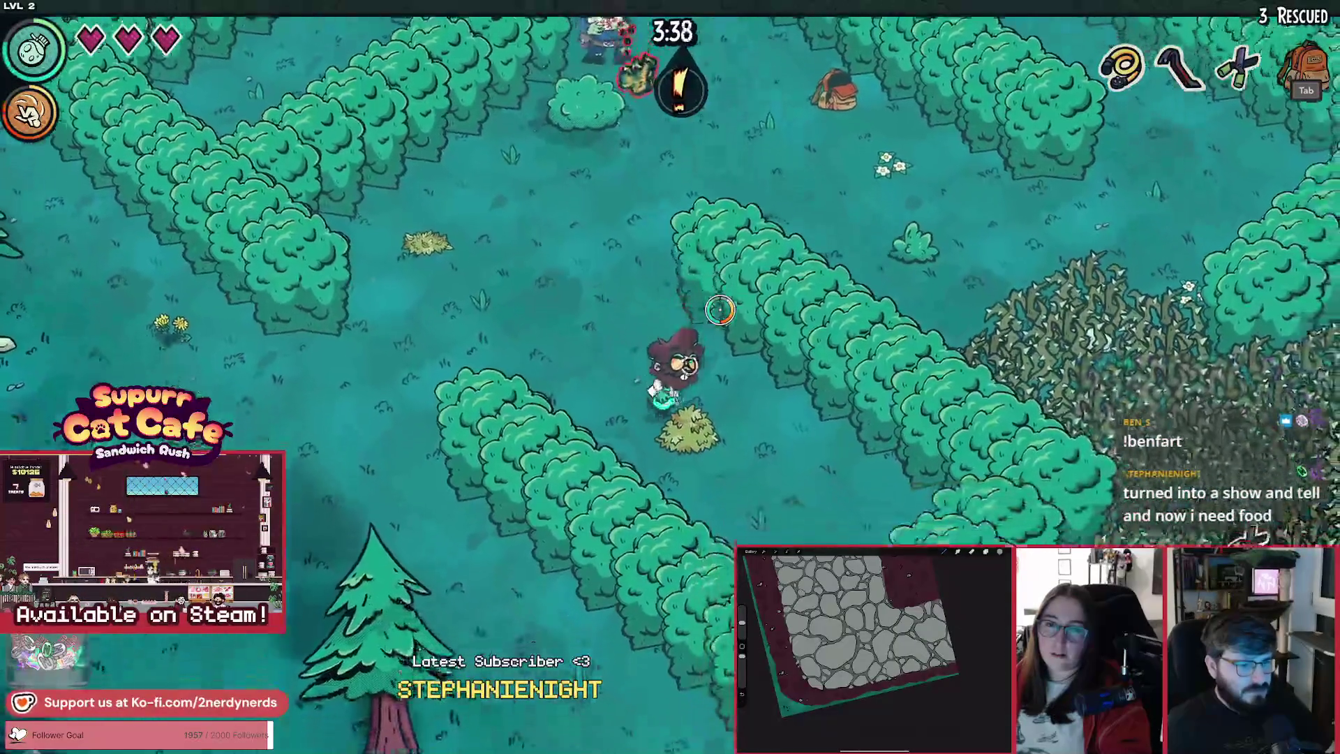
{"action": "key", "text": "w+a"}
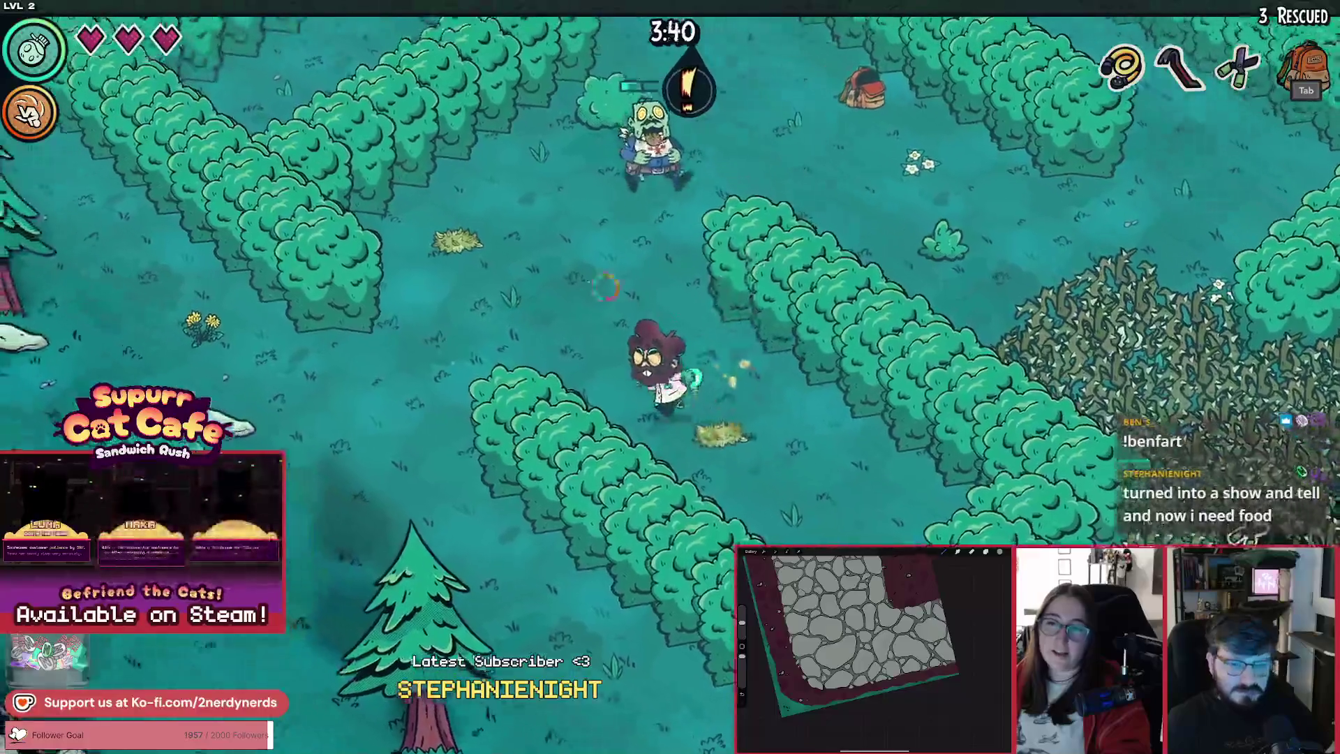
Step: Slip past the zombie, clear the thorn patch, then turn back and attack the zombie
{"action": "key", "text": "w+d"}
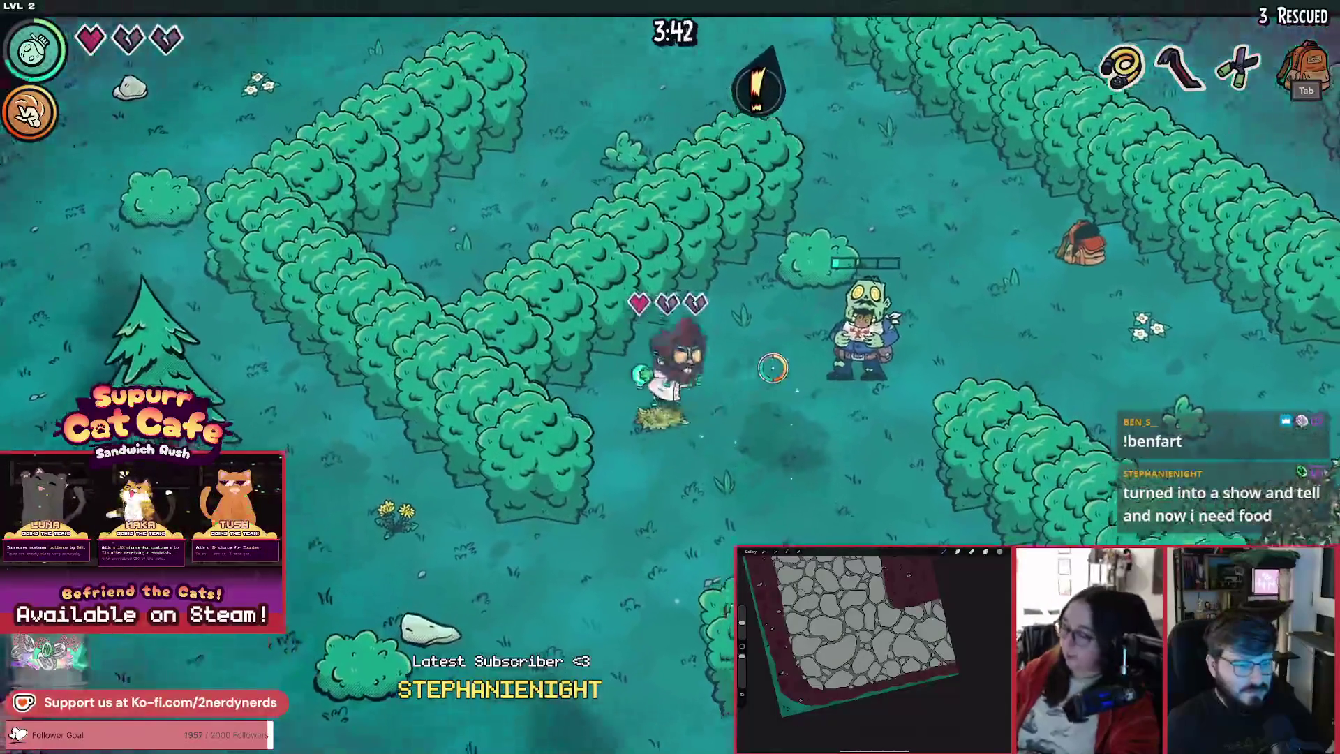
{"action": "key", "text": "s+d"}
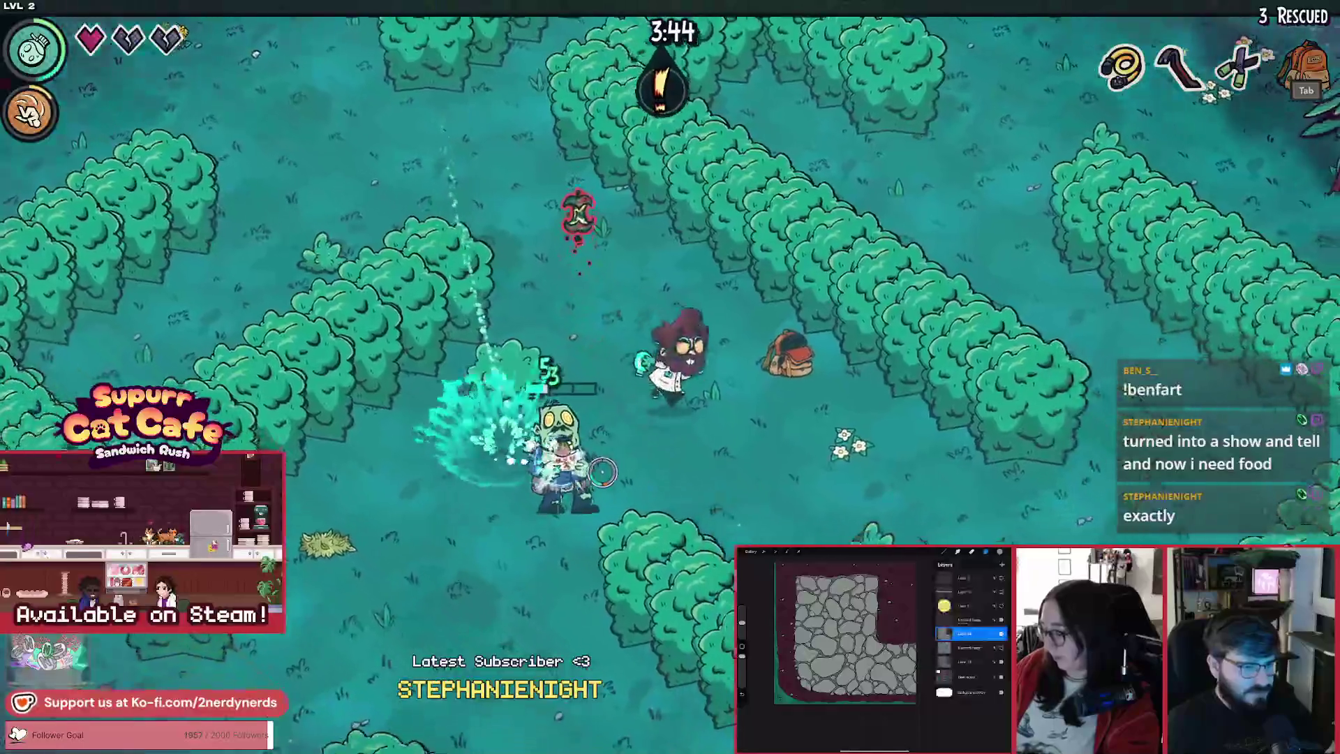
{"action": "key", "text": "s+d"}
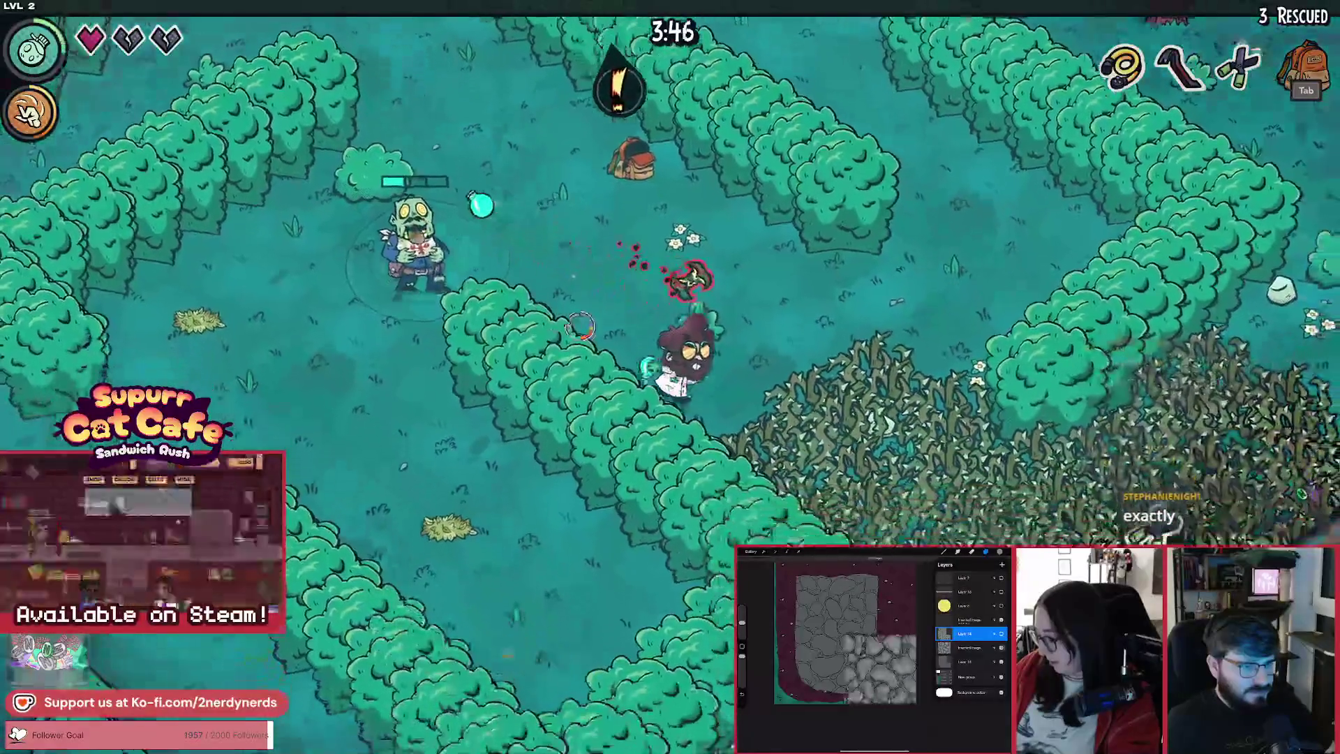
{"action": "key", "text": "s+d"}
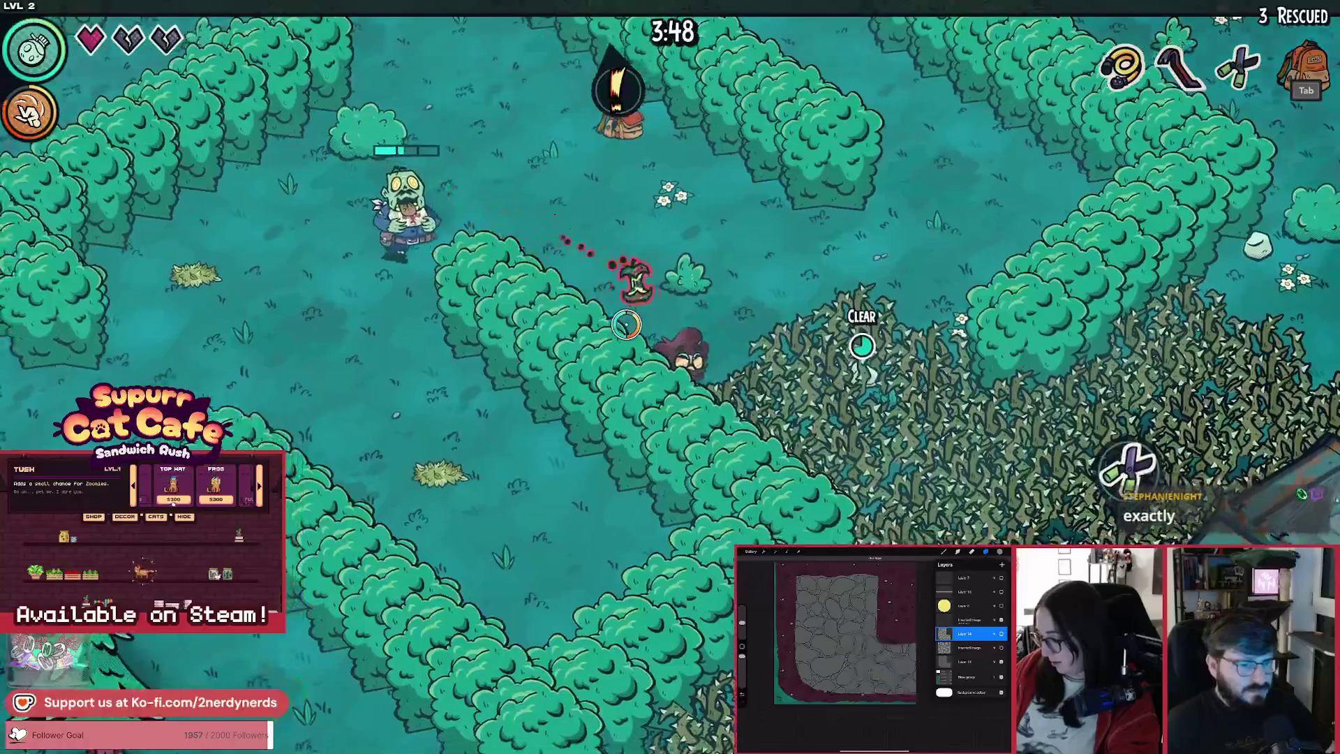
{"action": "key", "text": "d"}
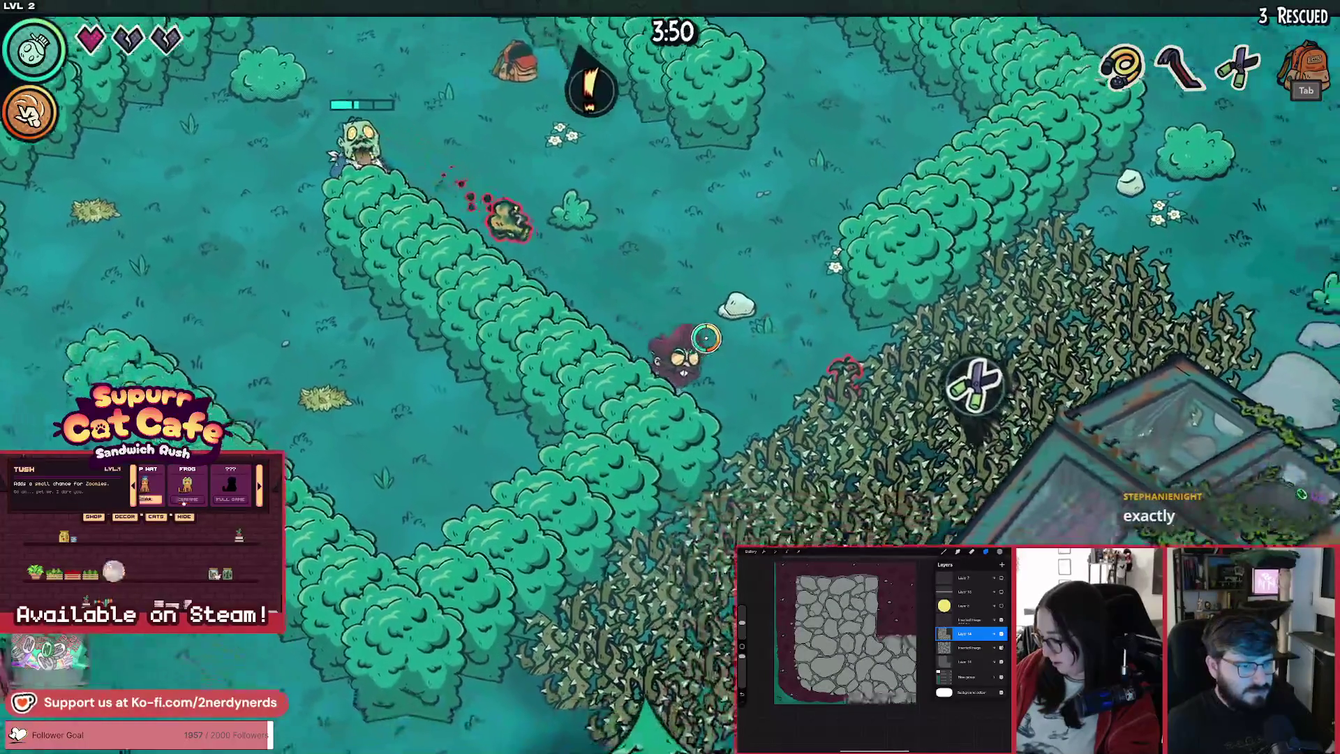
{"action": "key", "text": "w+a"}
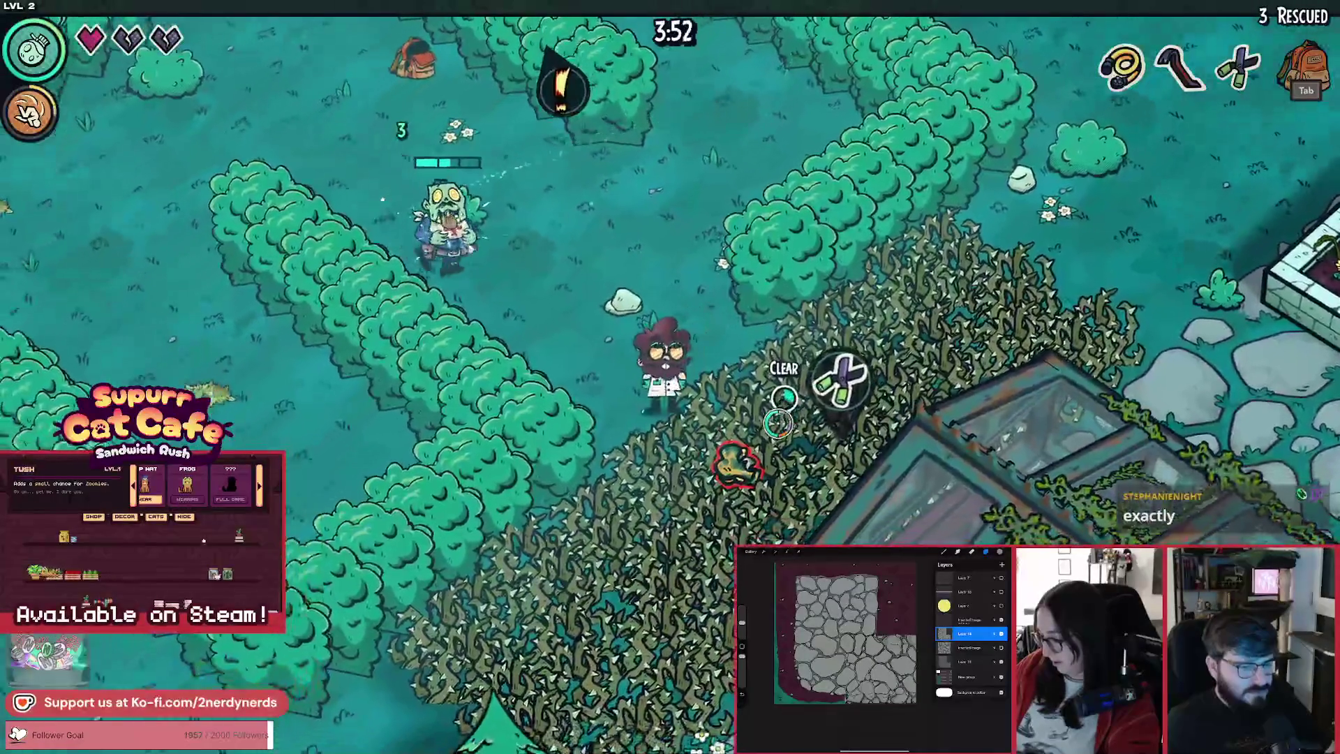
{"action": "left_click", "coordinate": [579, 328]}
Step: Pick up the suitcase near the Greenhouse, then walk into the zombie to end the run infected
{"action": "key", "text": "s"}
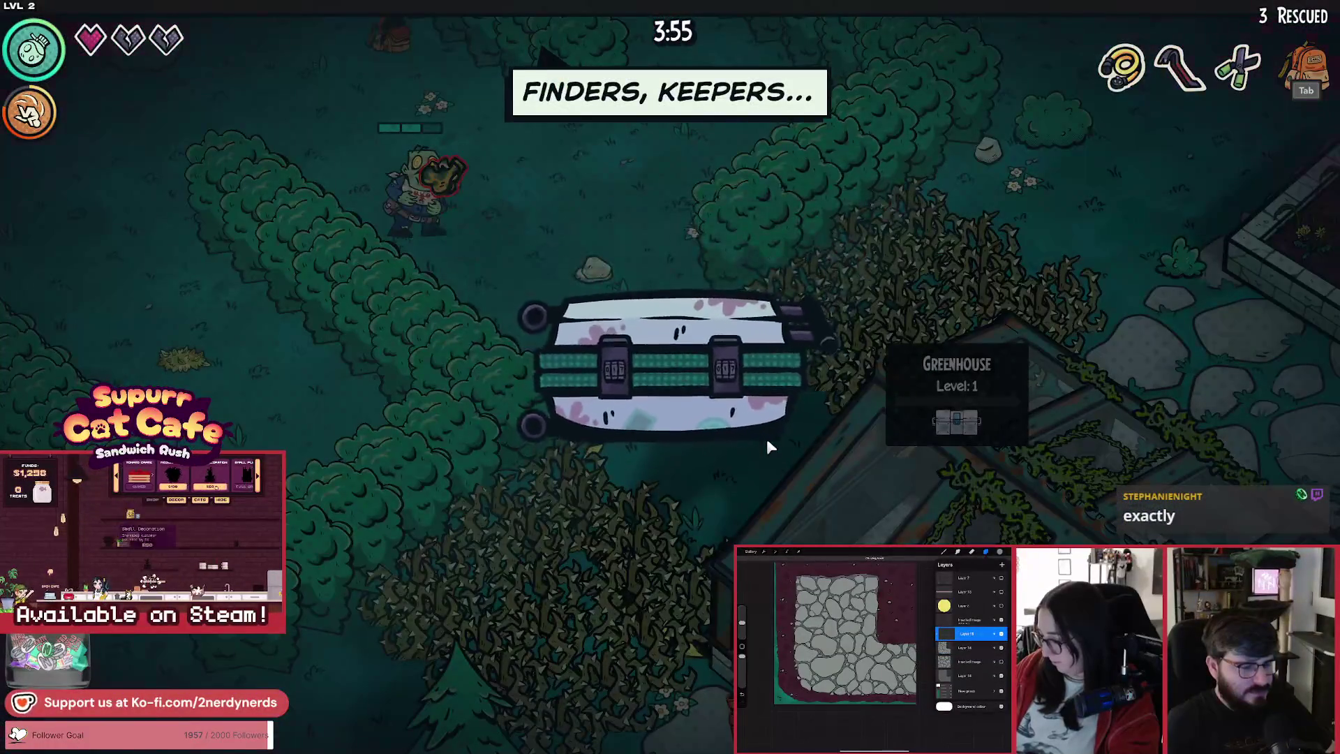
{"action": "left_click", "coordinate": [668, 599]}
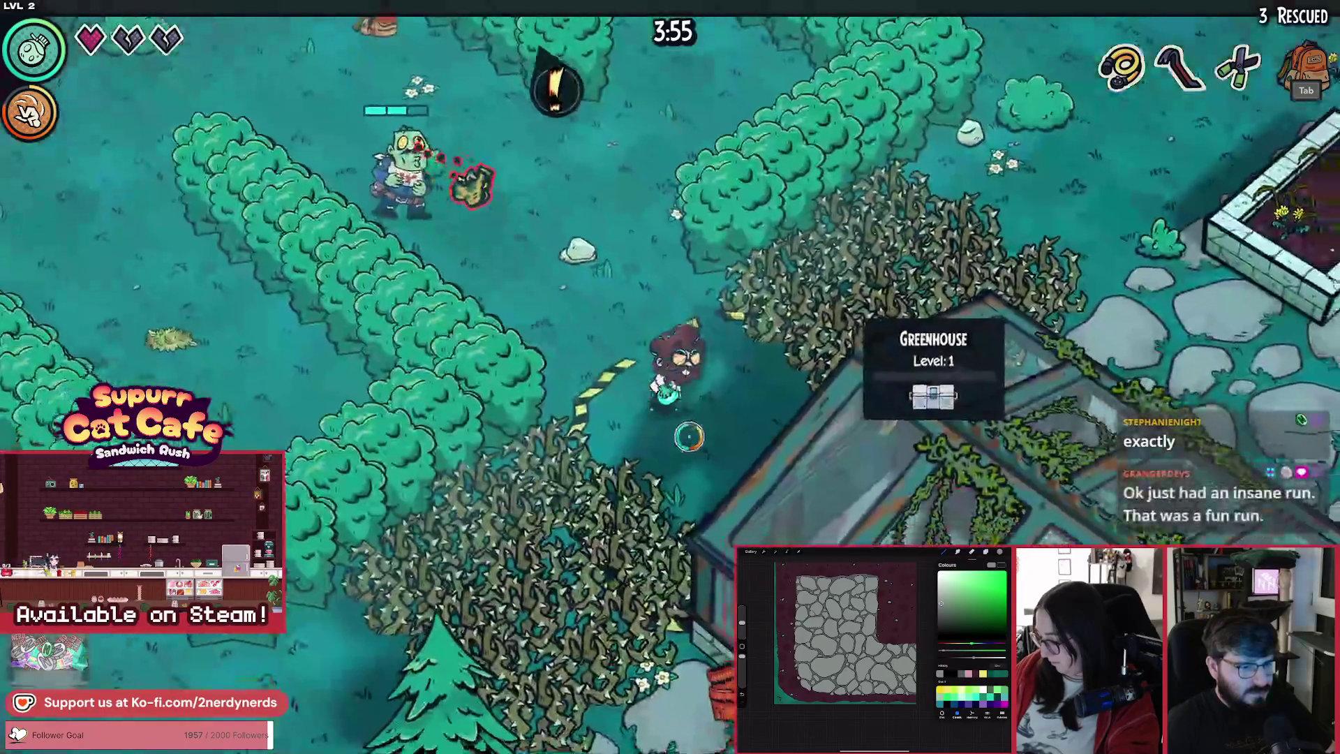
{"action": "key", "text": "s"}
{"action": "key", "text": "w"}
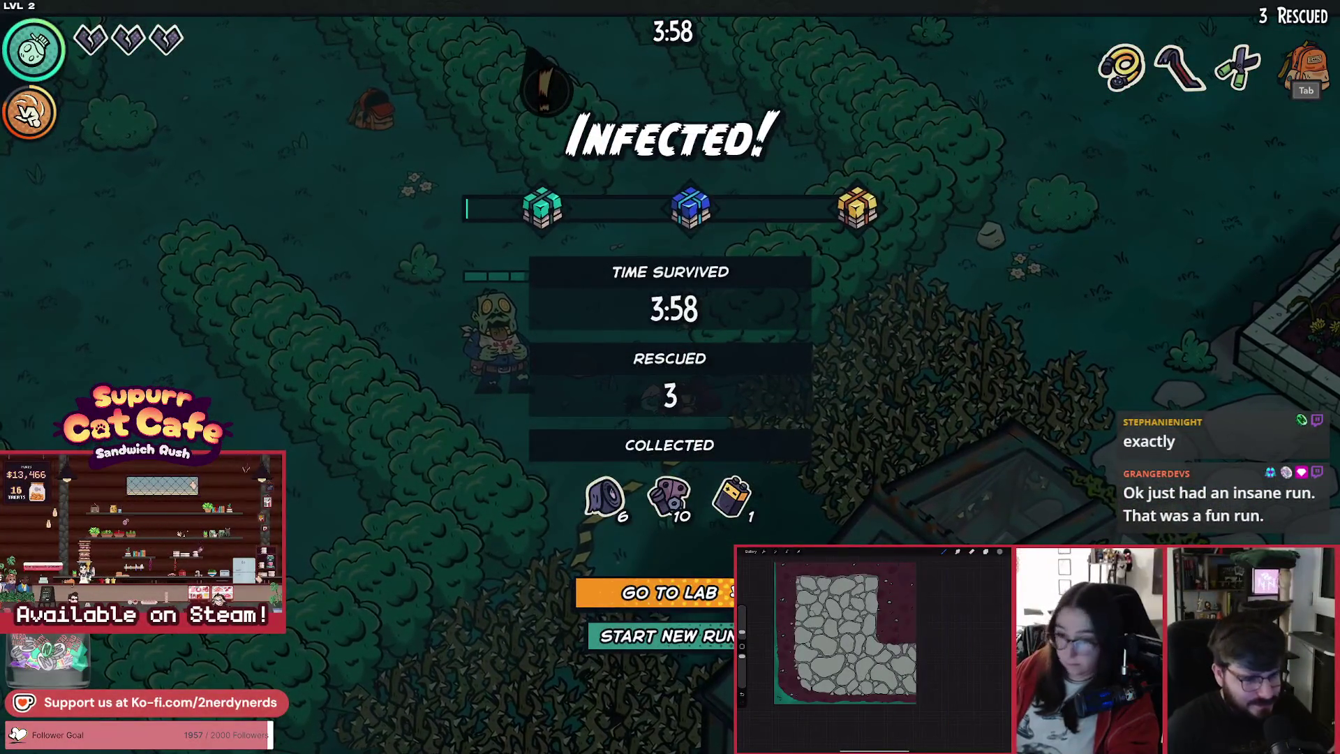
Step: Return to the lab from the results and collect the items around the Generator
{"action": "left_click", "coordinate": [659, 593]}
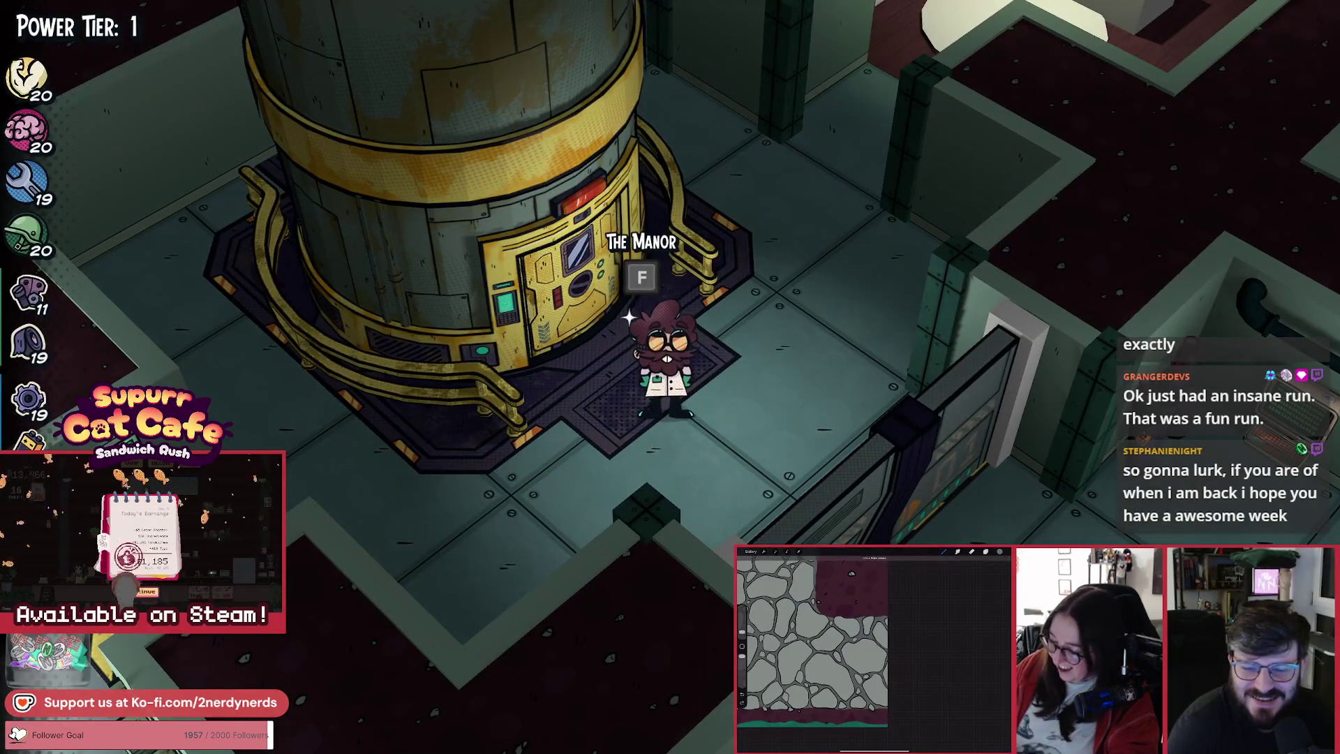
{"action": "key", "text": "d"}
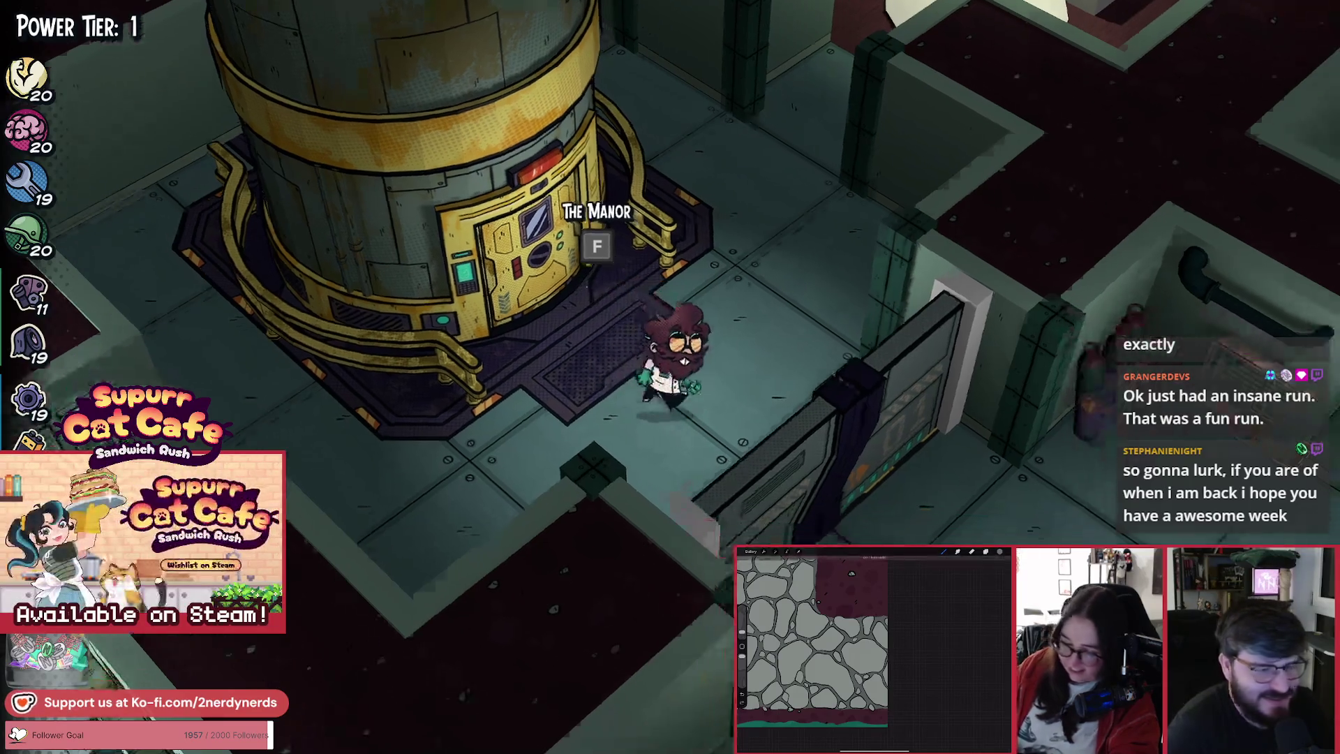
{"action": "key", "text": "d"}
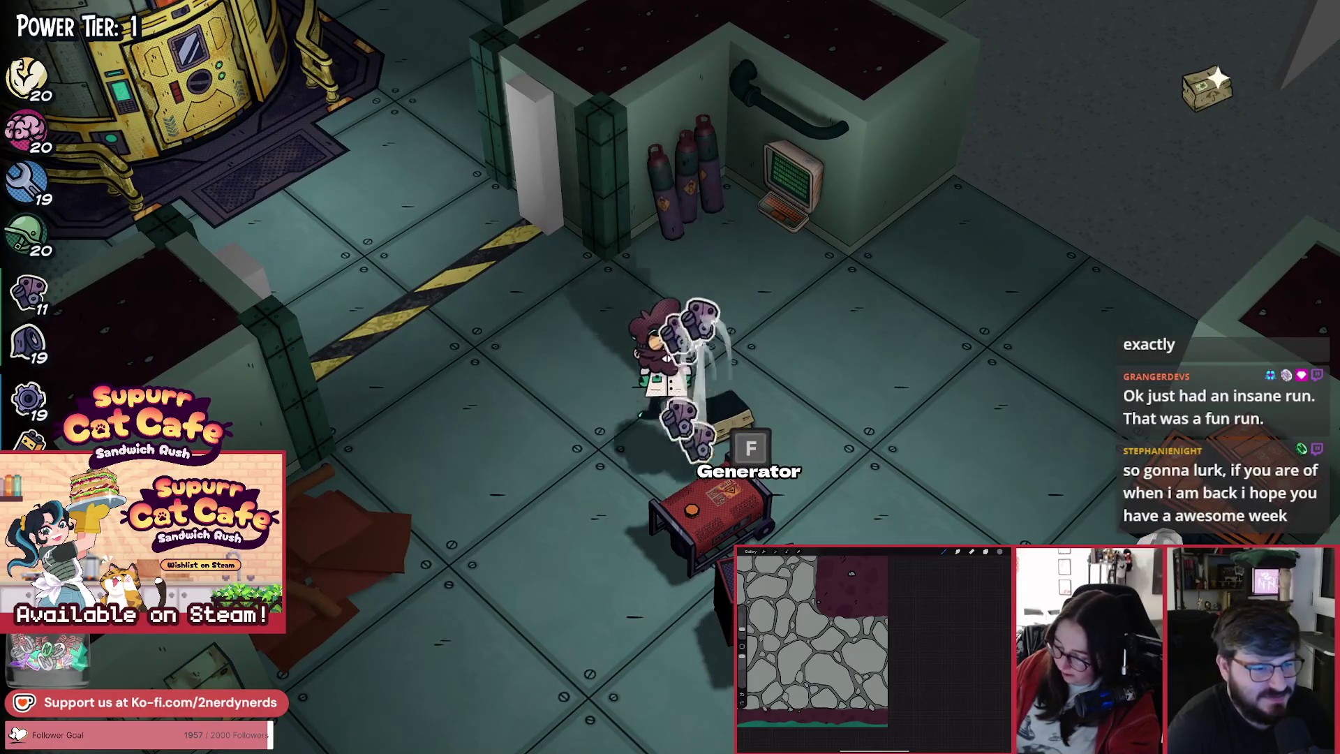
{"action": "key", "text": "d"}
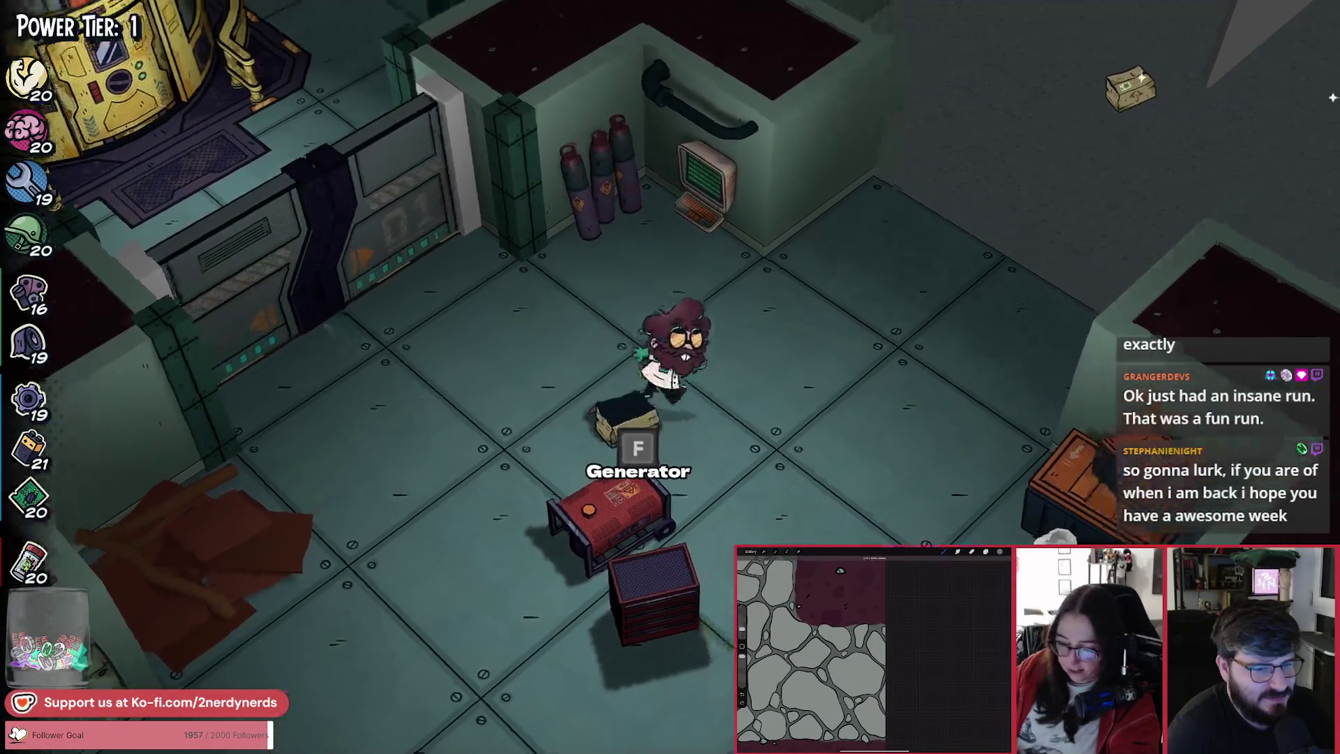
Step: Start the Treadmill's Level 1 Sprint upgrade challenge and hit the timing rings to fill progress
{"action": "key", "text": "w+d"}
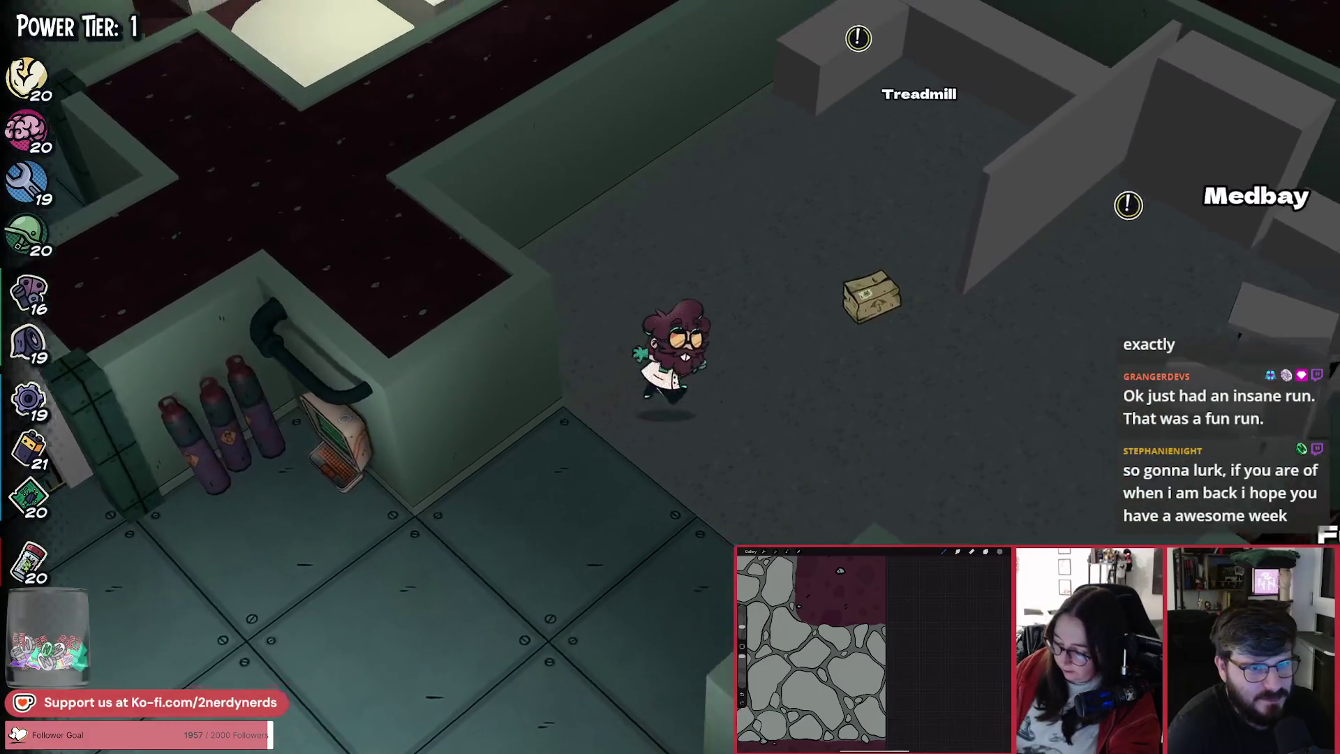
{"action": "key", "text": "w"}
{"action": "key", "text": "f"}
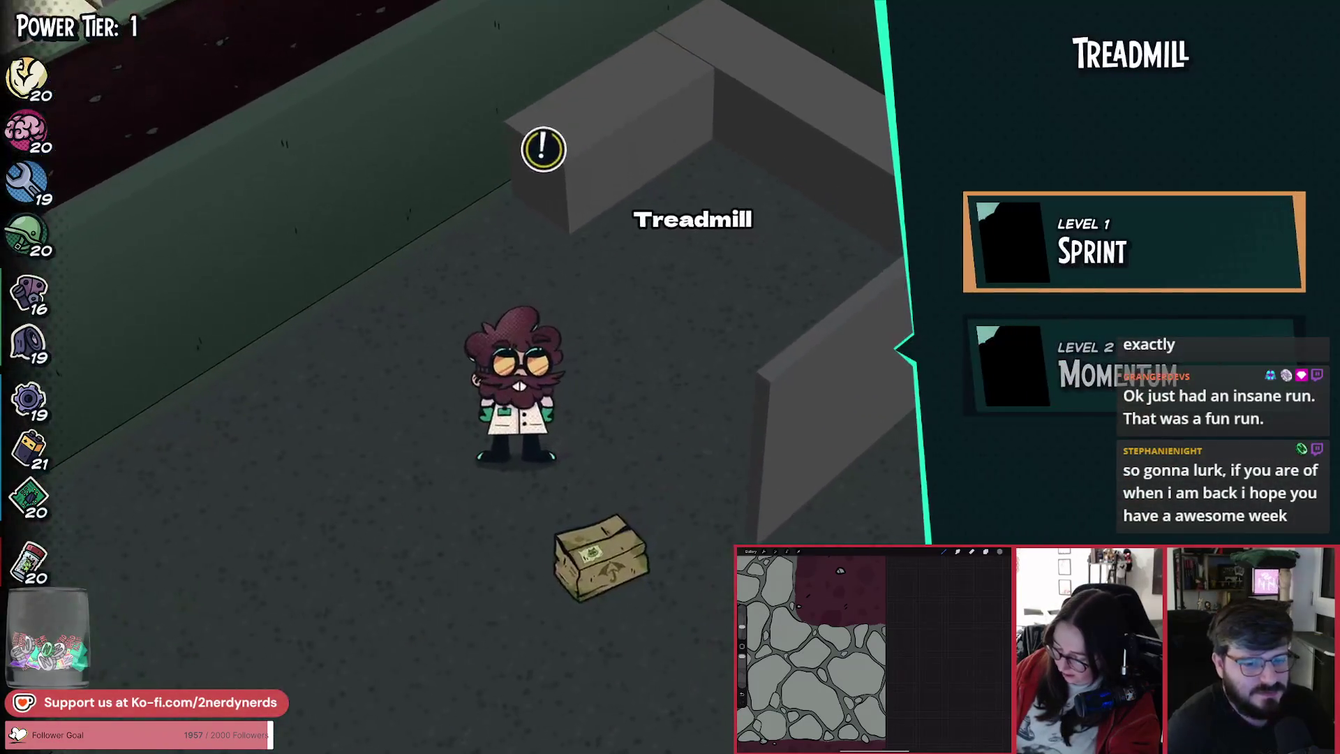
{"action": "key", "text": "f"}
{"action": "key", "text": "space"}
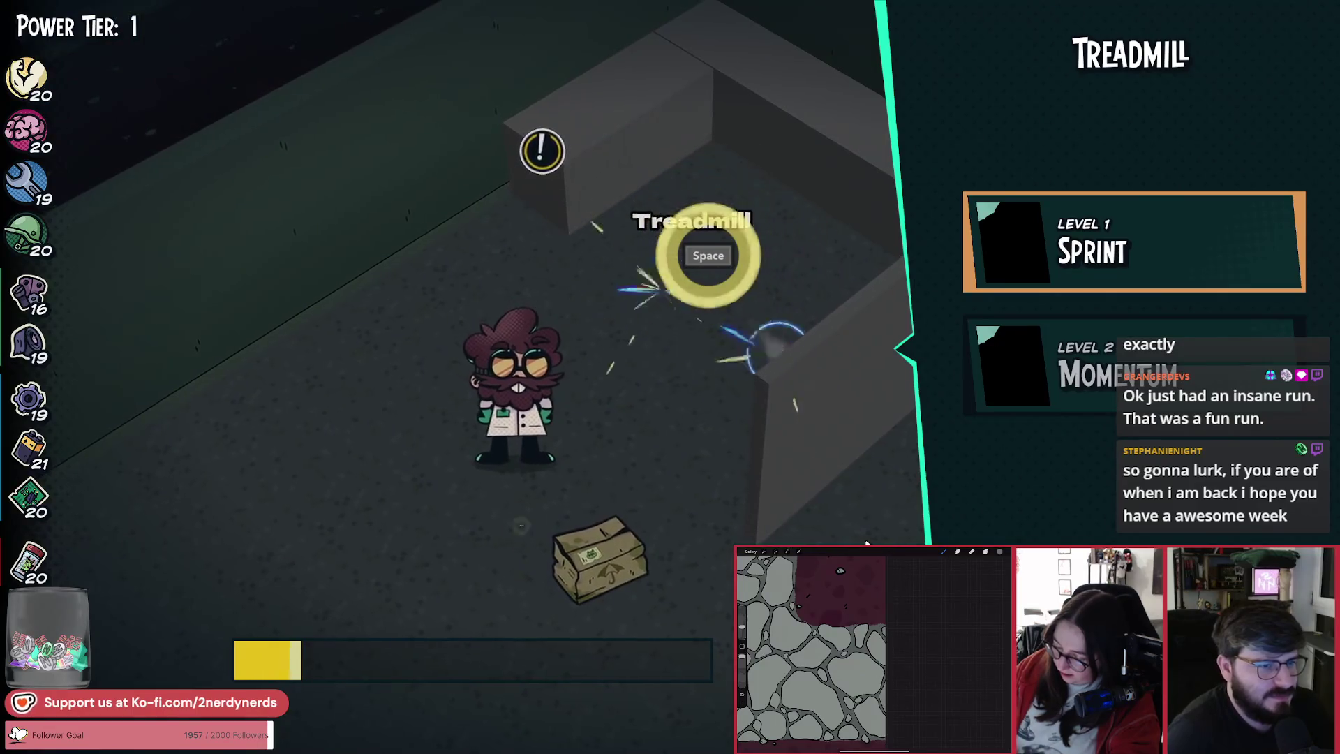
{"action": "key", "text": "space"}
{"action": "key", "text": "space"}
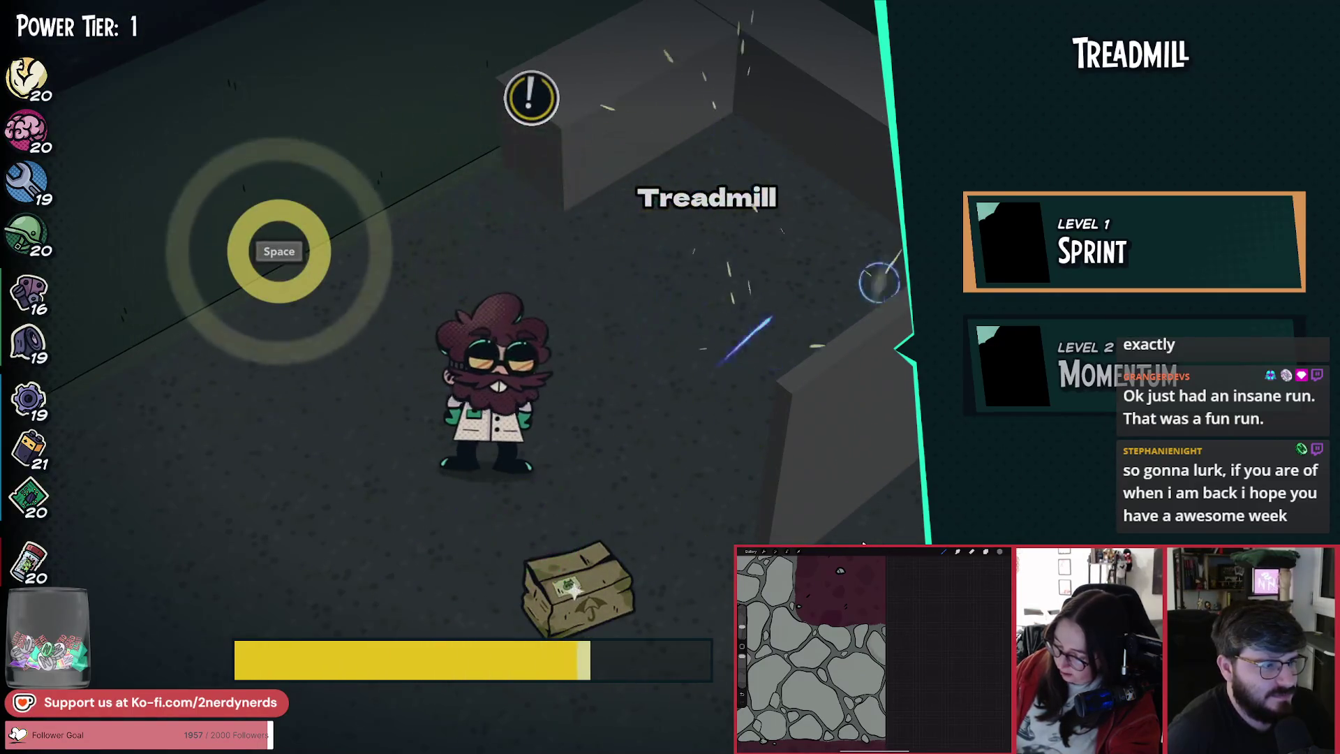
{"action": "key", "text": "space"}
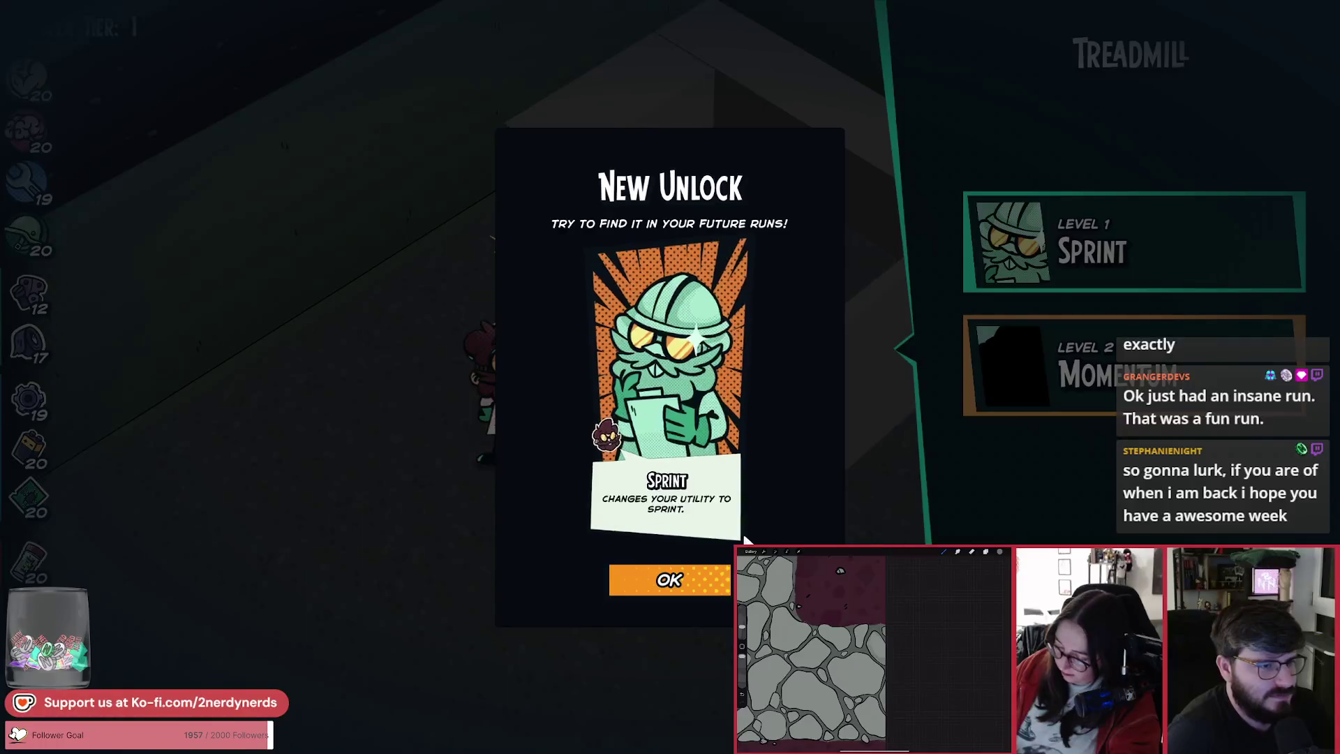
Step: Dismiss the Sprint card, unlock the Medbay's Level 1 Bandage, and head back to the Generator
{"action": "left_click", "coordinate": [680, 599]}
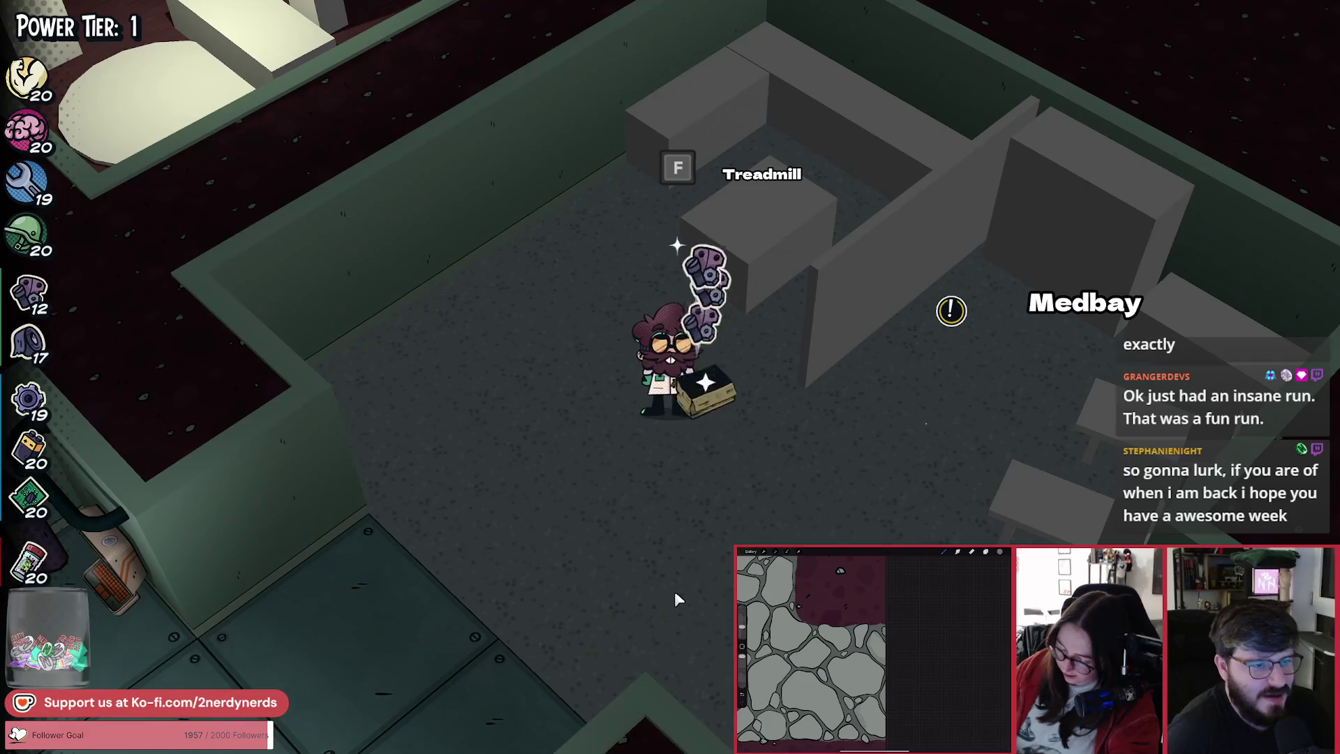
{"action": "key", "text": "d"}
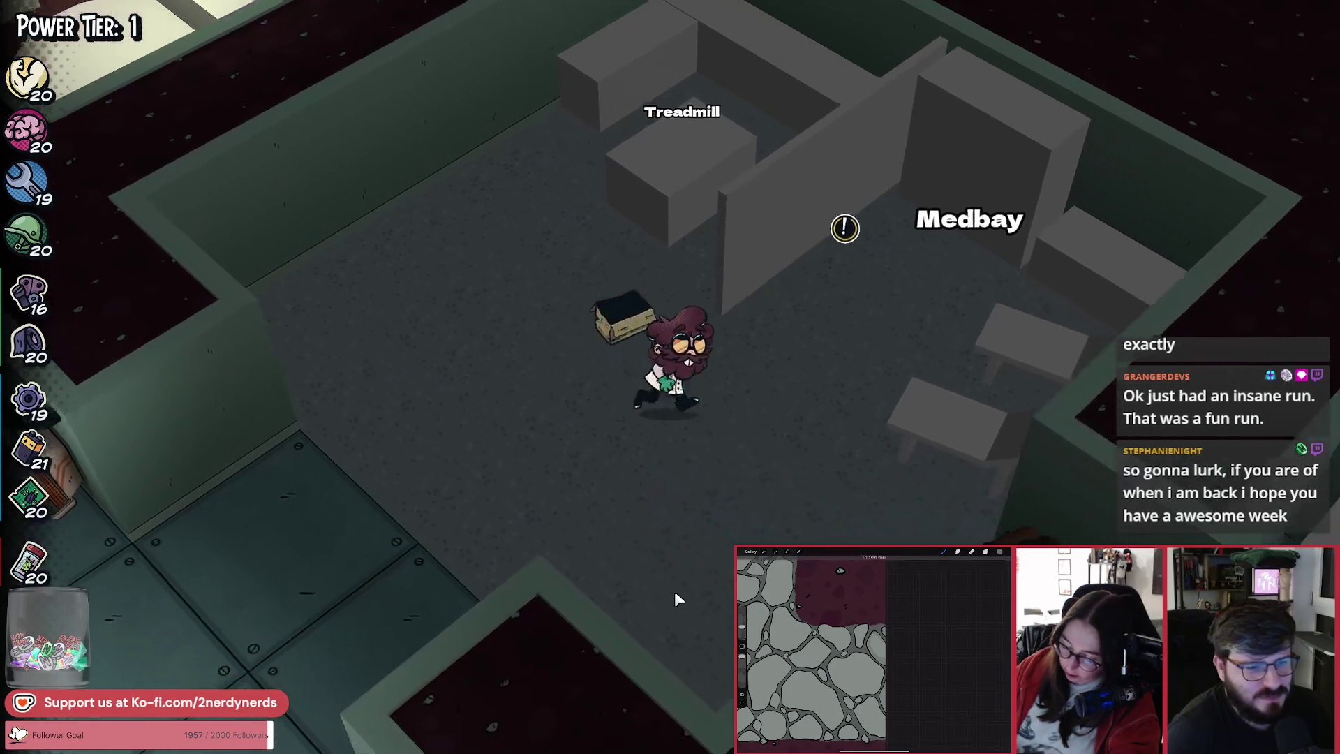
{"action": "key", "text": "f"}
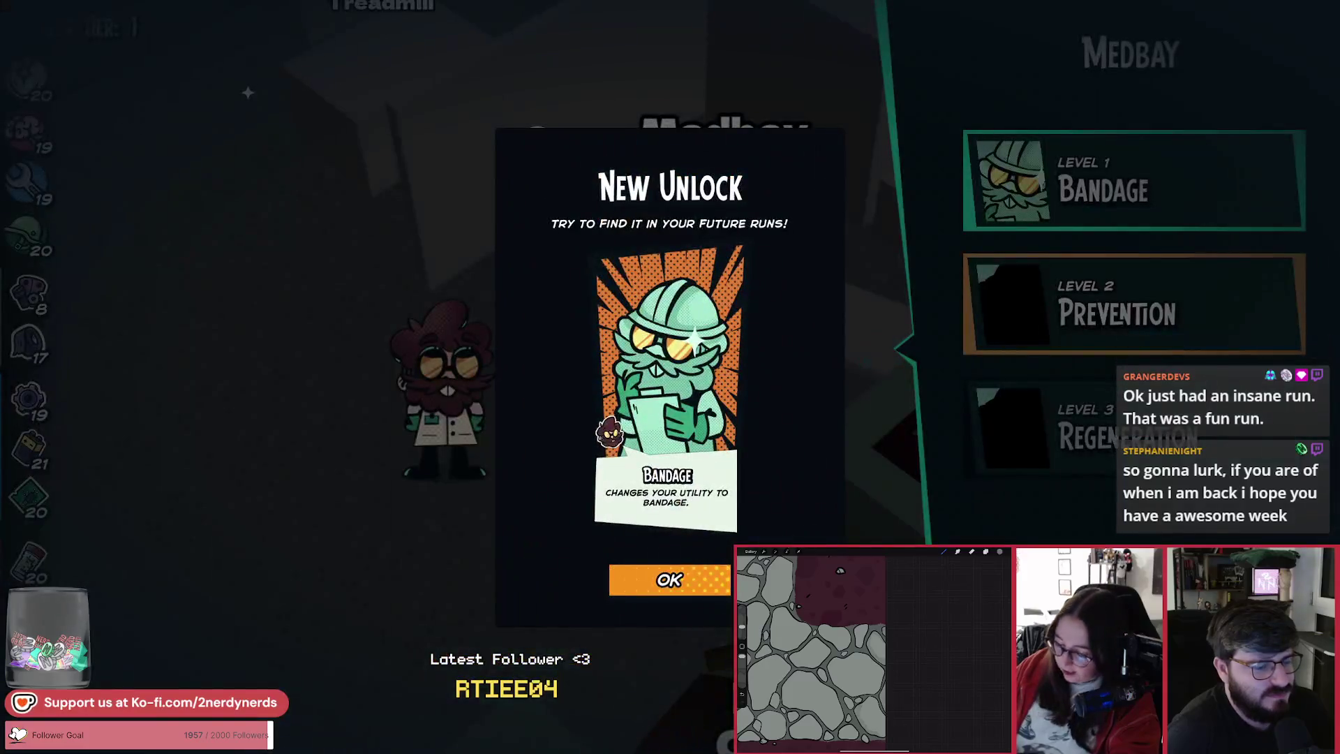
{"action": "left_click", "coordinate": [675, 586]}
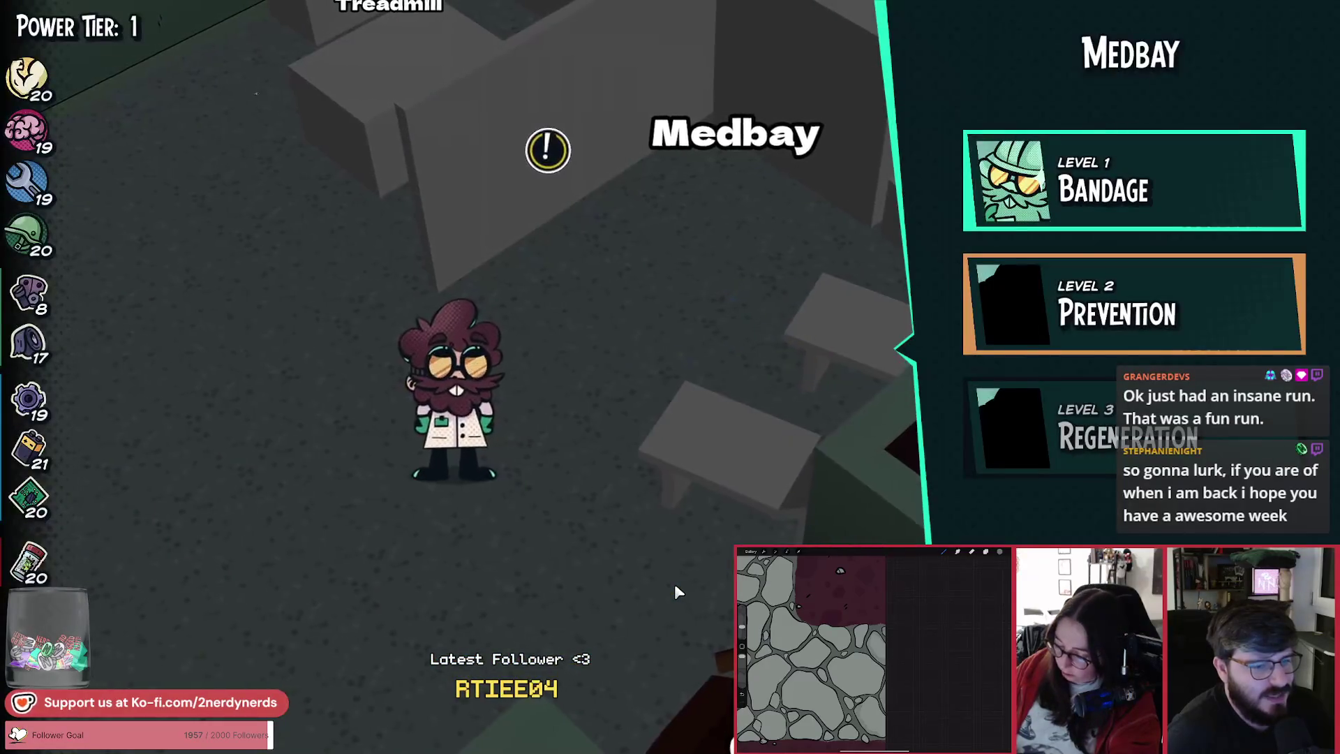
{"action": "key", "text": "a"}
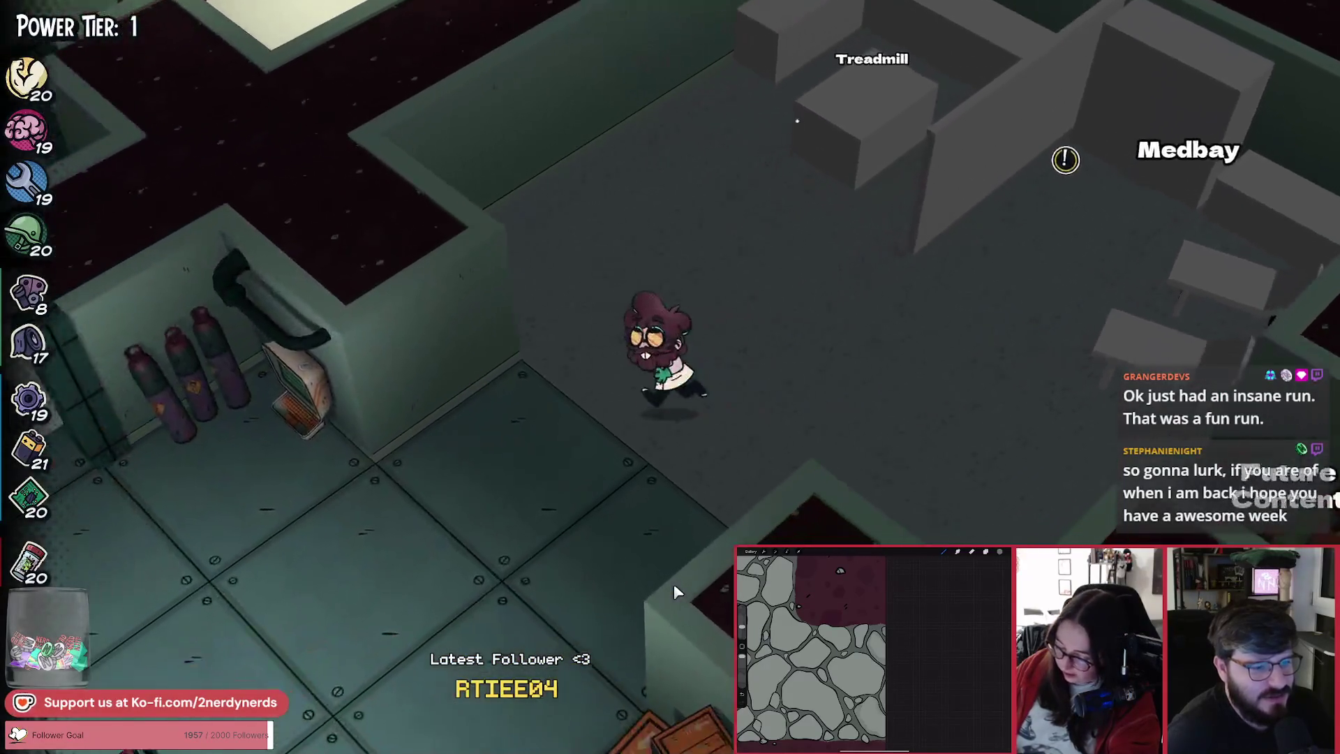
{"action": "key", "text": "s"}
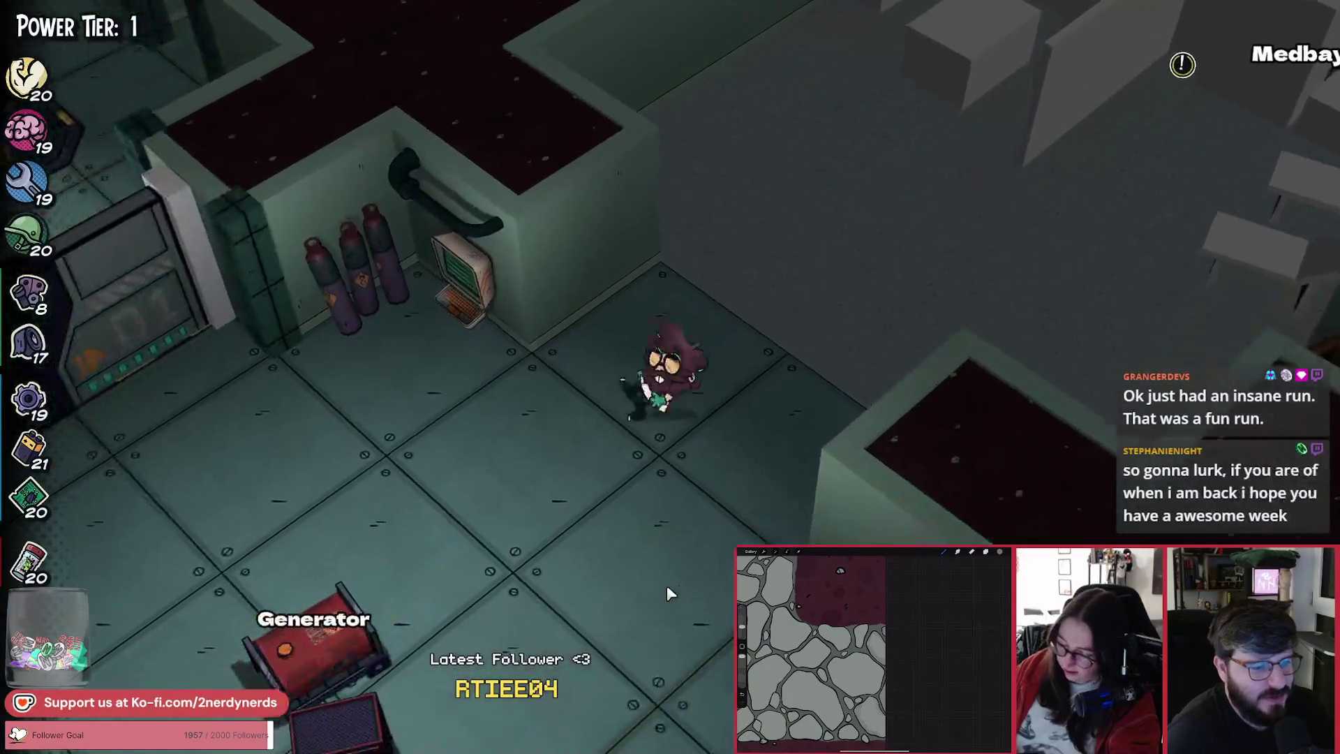
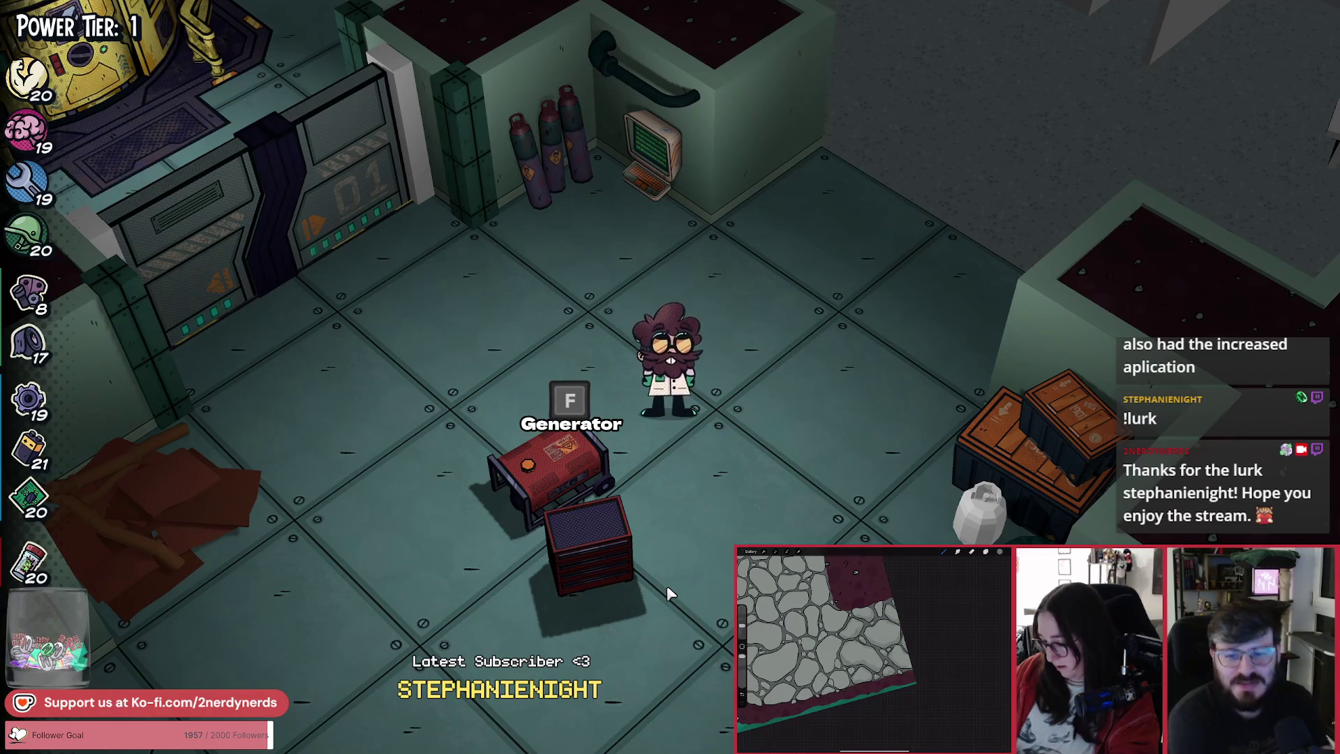
Step: Walk the scientist from the generator, down-left past it, to the Chemistry Station
{"action": "key", "text": "w"}
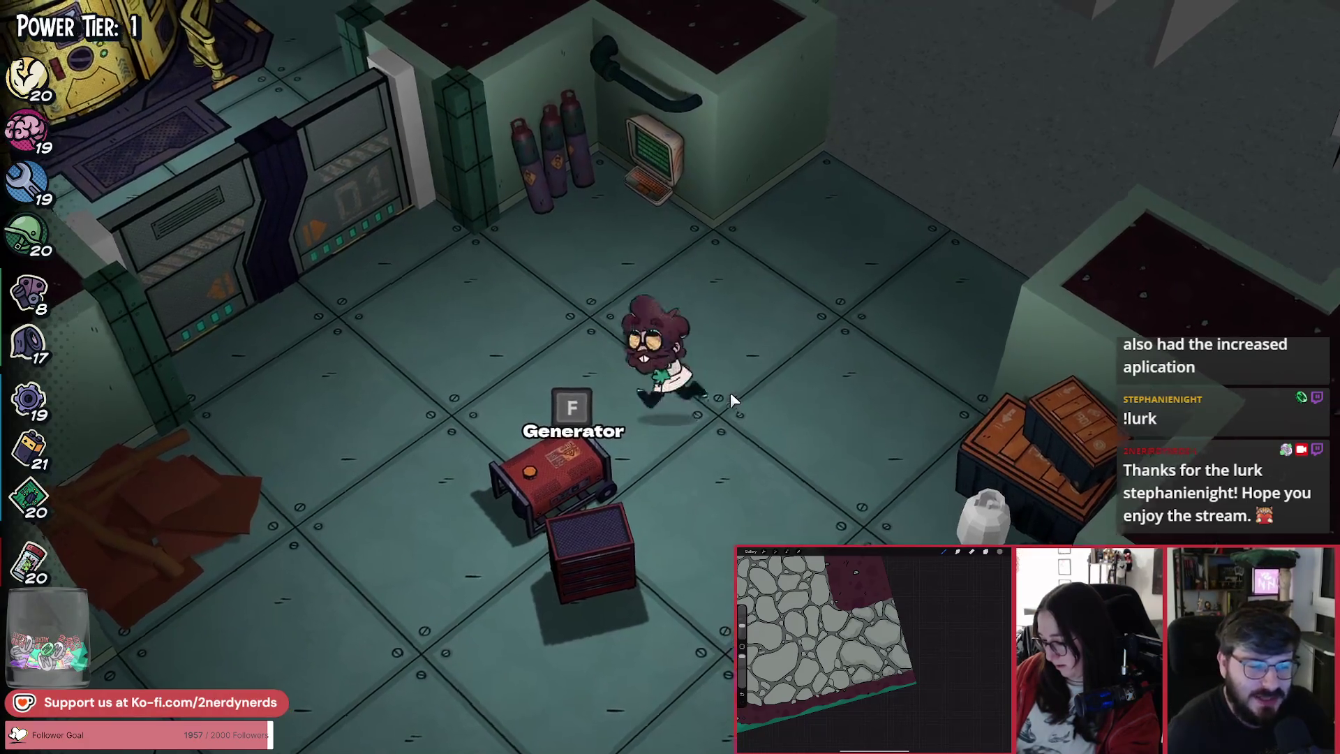
{"action": "key", "text": "a"}
{"action": "key", "text": "s"}
{"action": "key", "text": "a"}
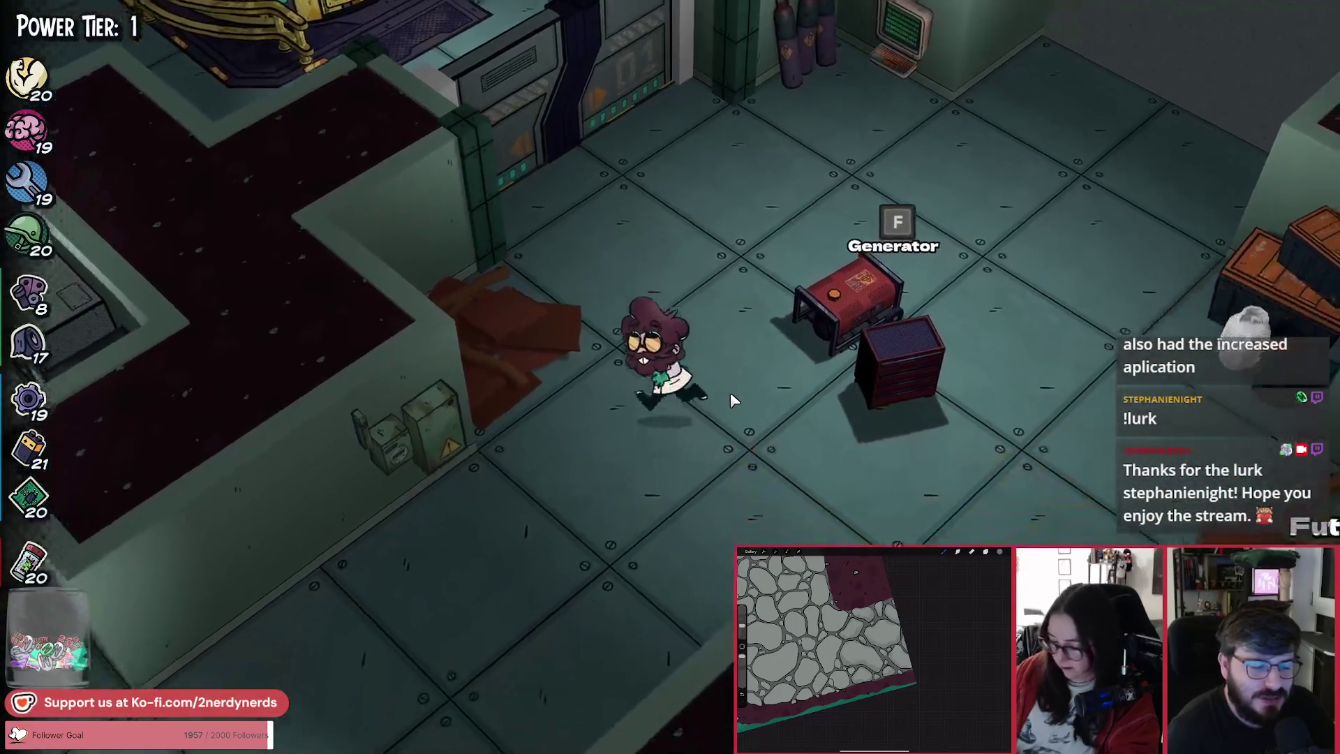
{"action": "key", "text": "s"}
{"action": "key", "text": "a"}
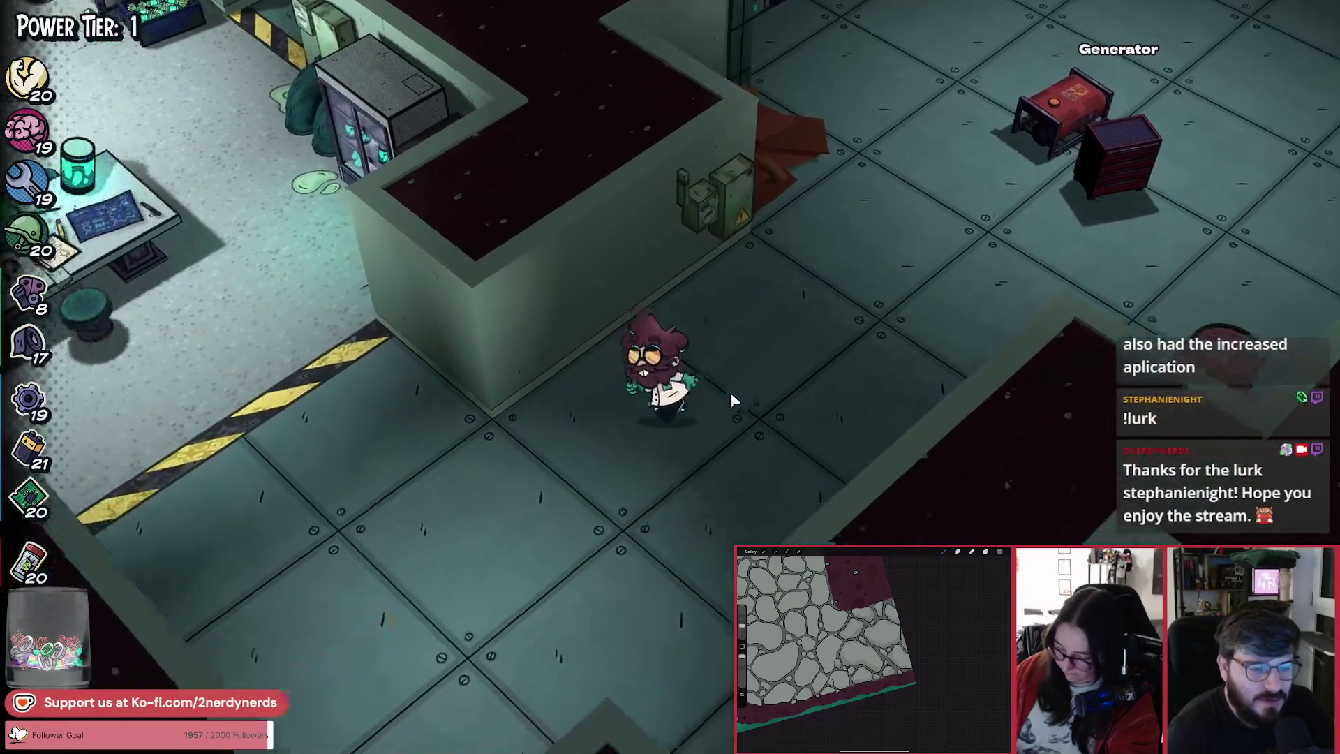
{"action": "key", "text": "a"}
{"action": "key", "text": "w"}
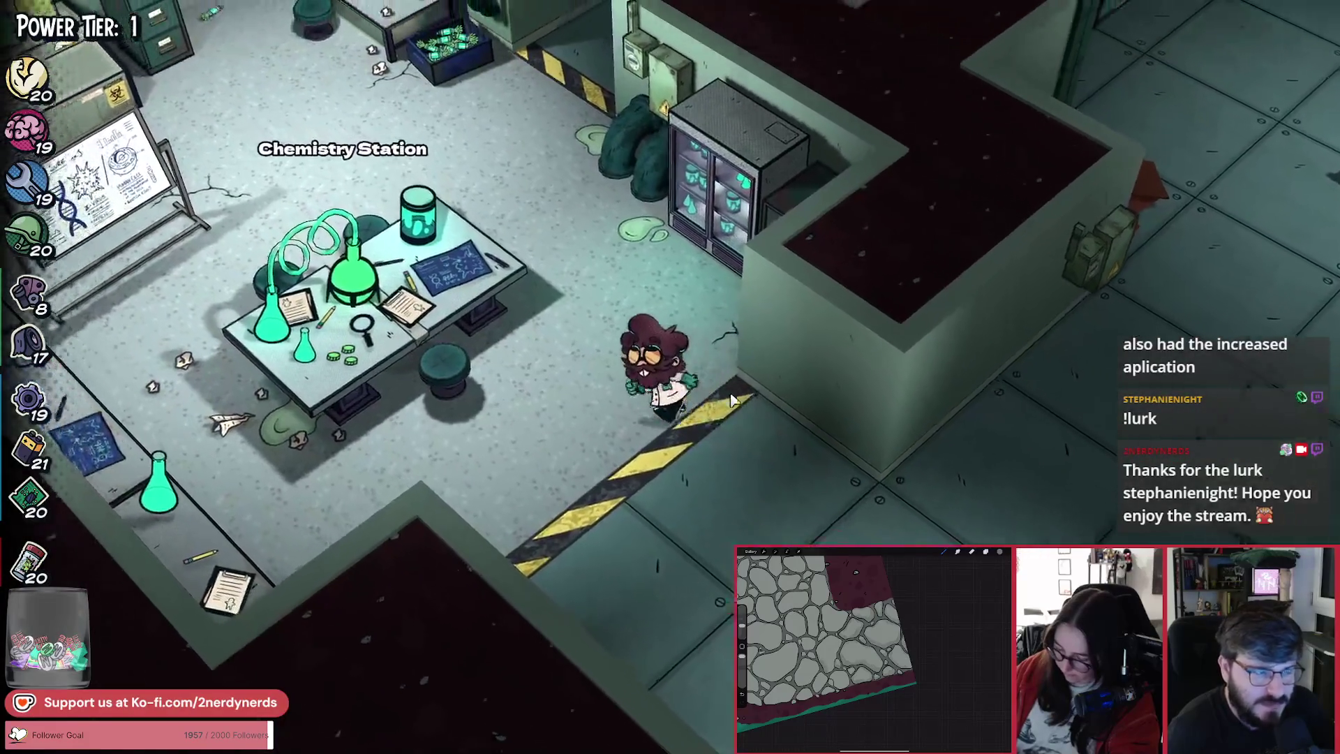
Step: Walk up to the Dart Gun Workbench and bring up its Volley, Panic Button and Loaded Darts upgrades
{"action": "key", "text": "w"}
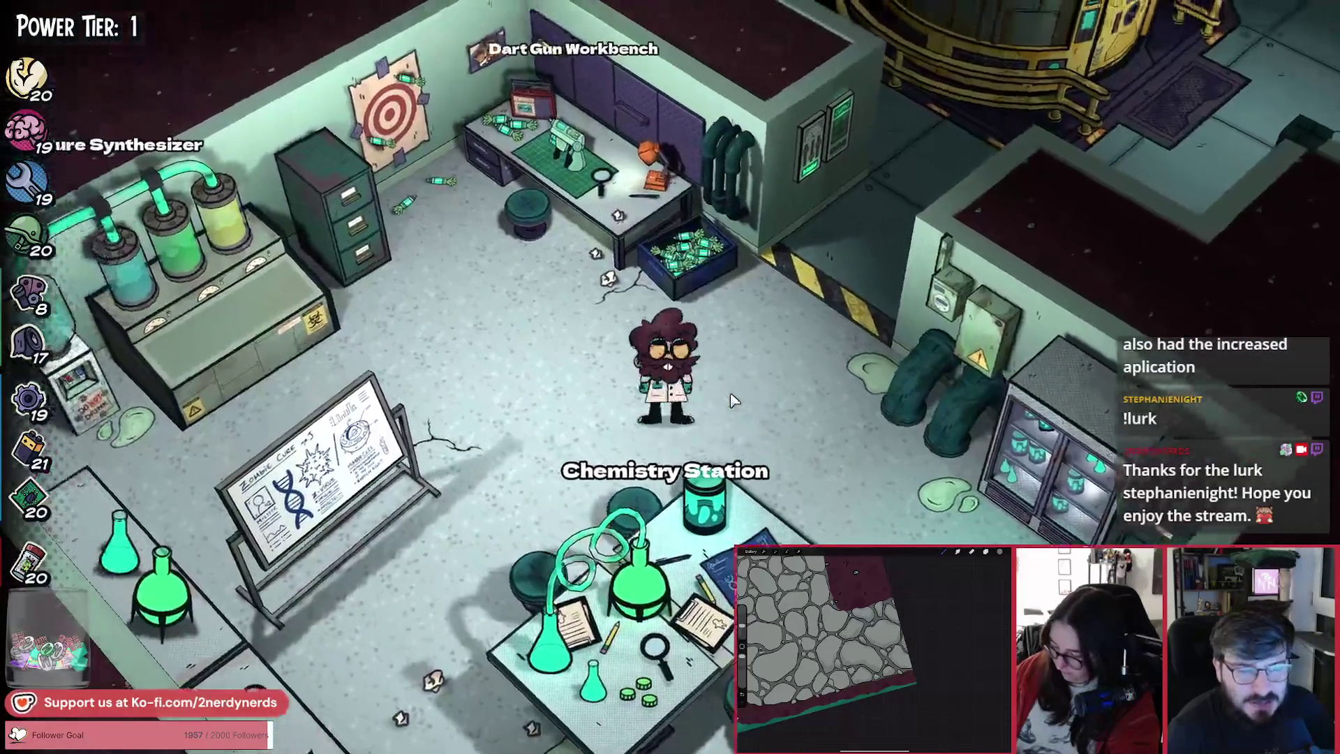
{"action": "key", "text": "w"}
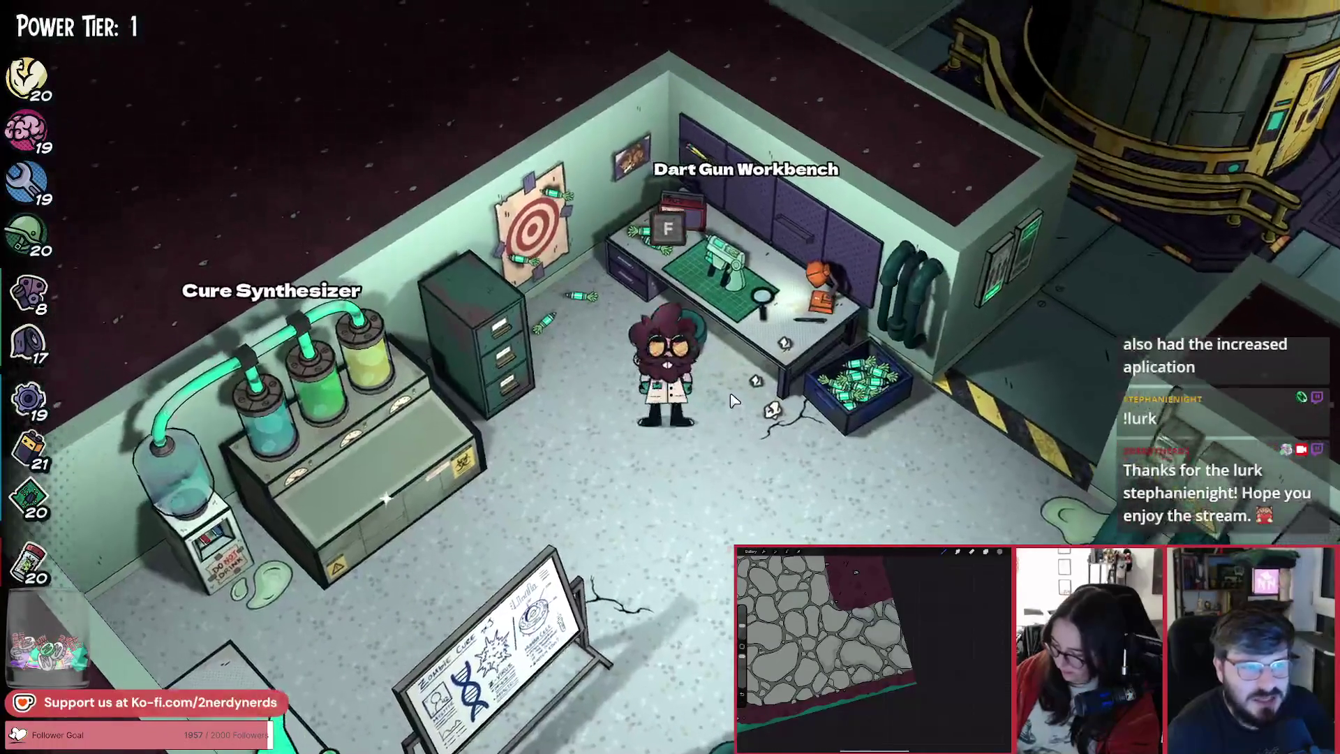
{"action": "key", "text": "e"}
{"action": "mouse_move", "coordinate": [1038, 180]}
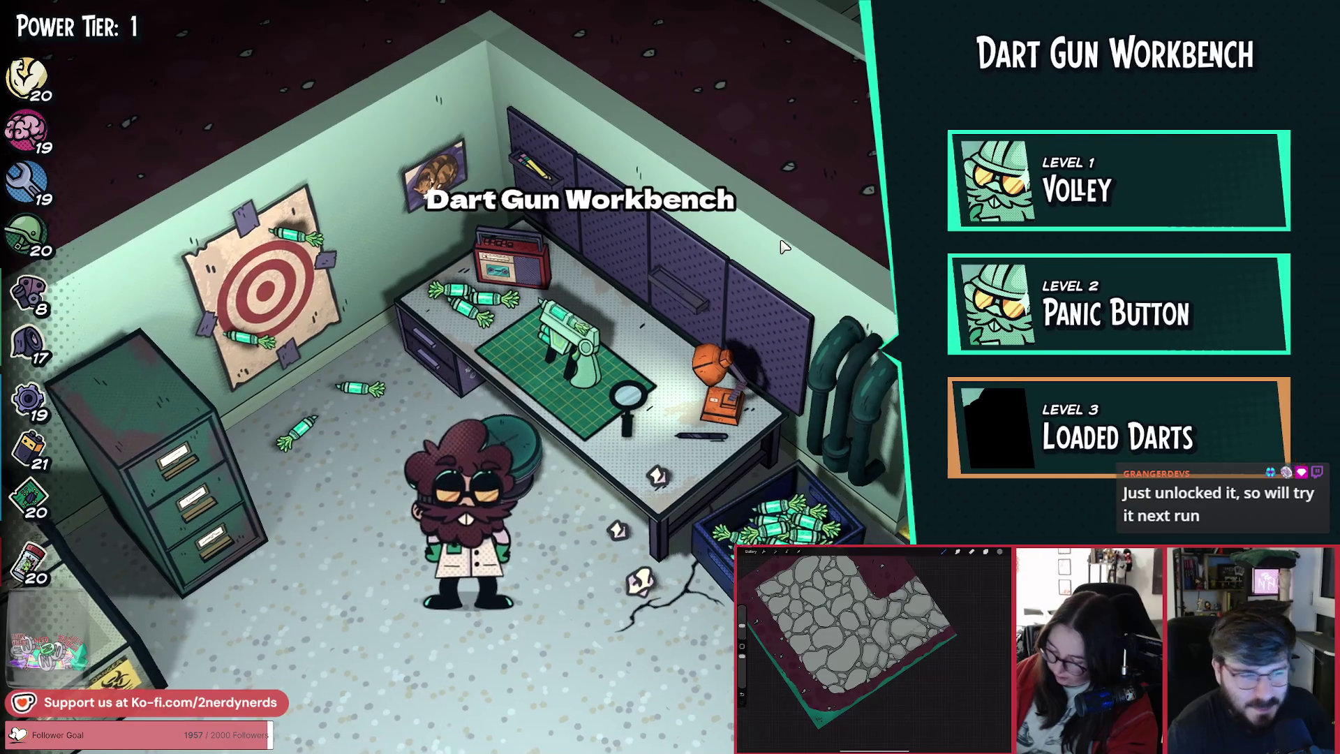
Step: Leave the workbench and view the Cure Synthesizer upgrades
{"action": "key", "text": "Escape"}
{"action": "key", "text": "a"}
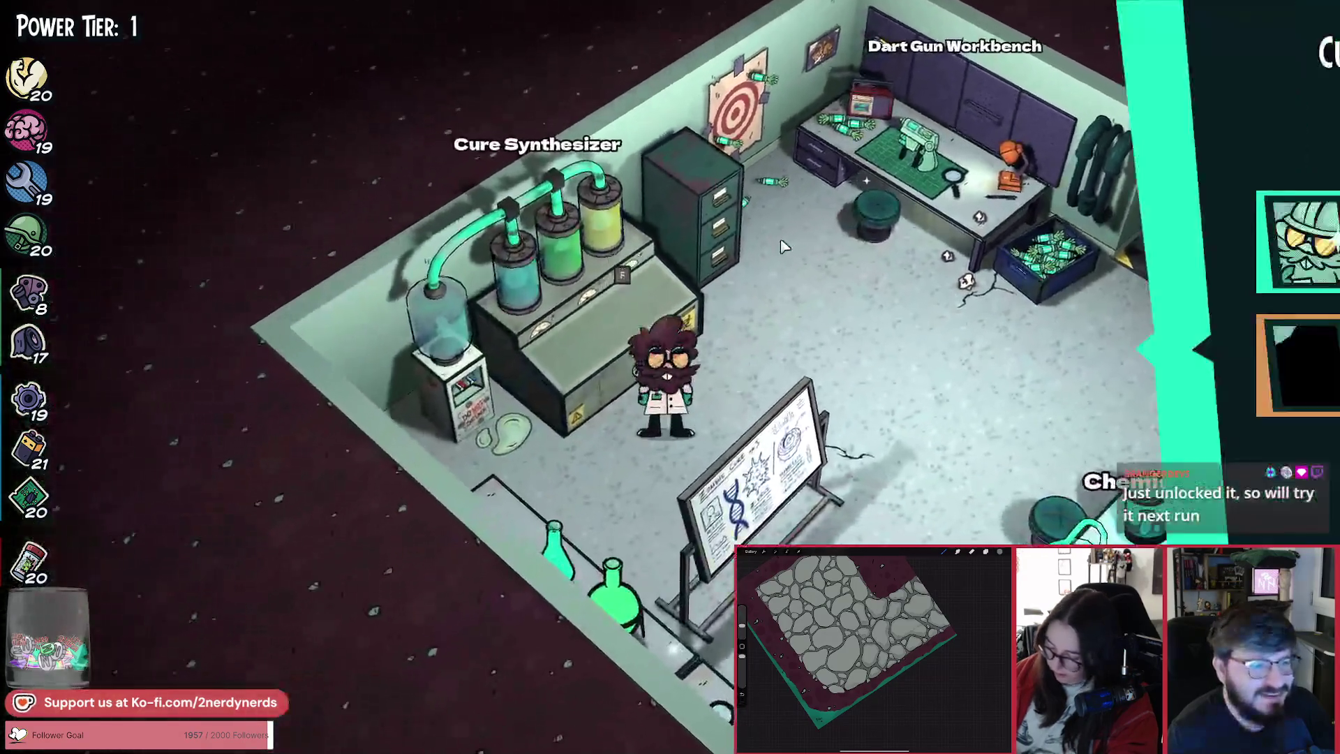
{"action": "key", "text": "f"}
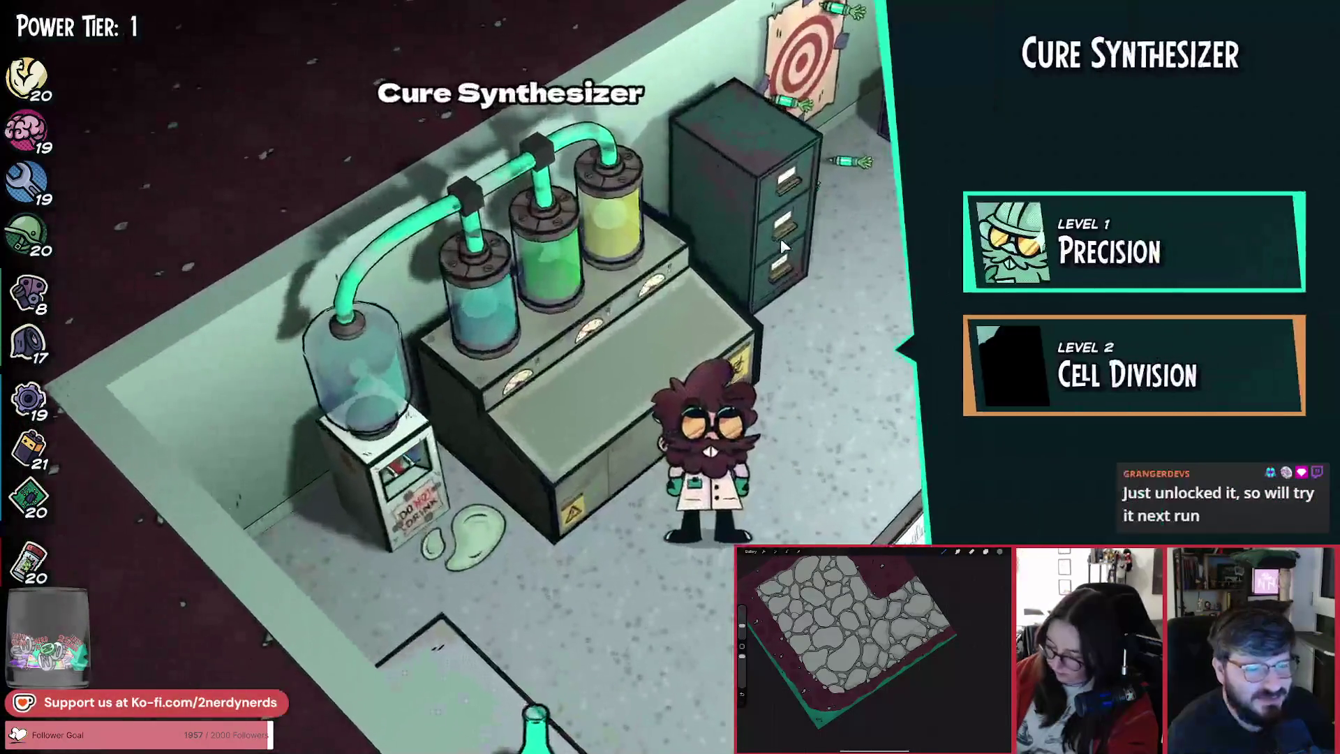
Step: Run past the Chemistry Station and check its upgrades
{"action": "key", "text": "Escape"}
{"action": "key", "text": "d"}
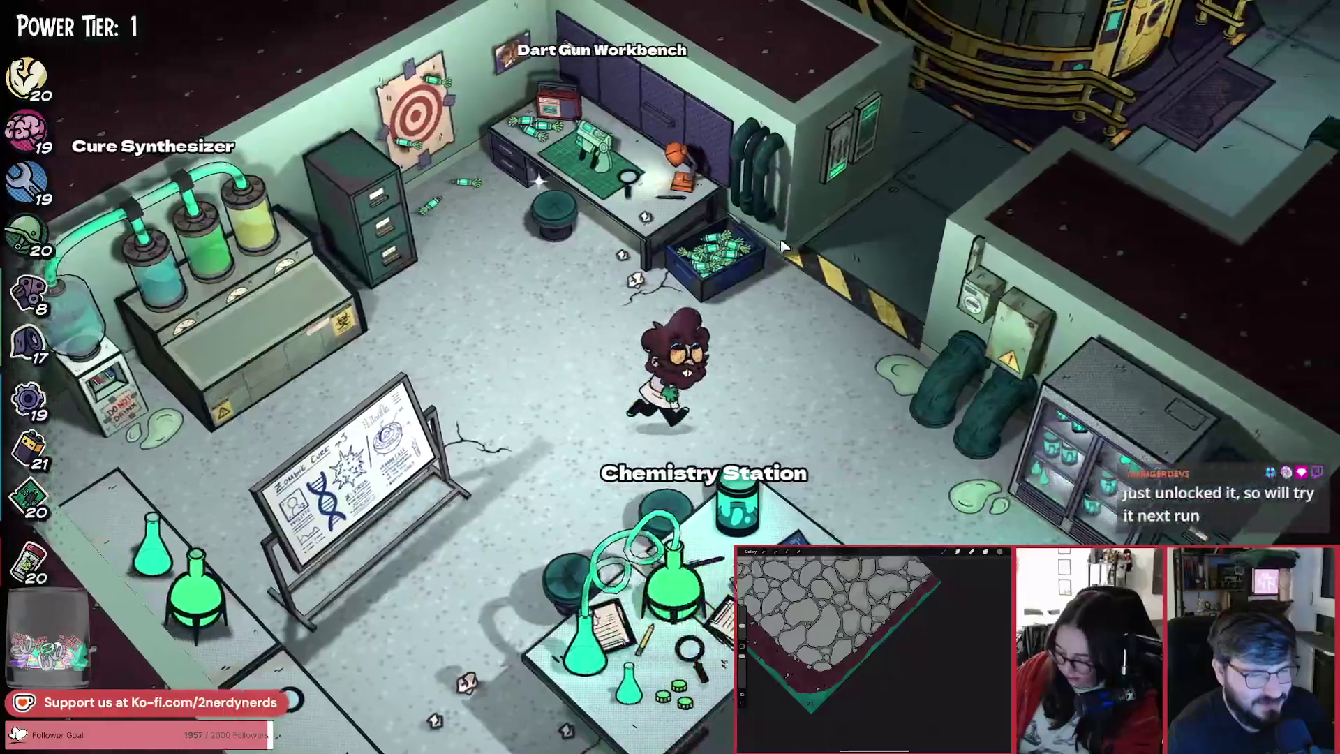
{"action": "key", "text": "s"}
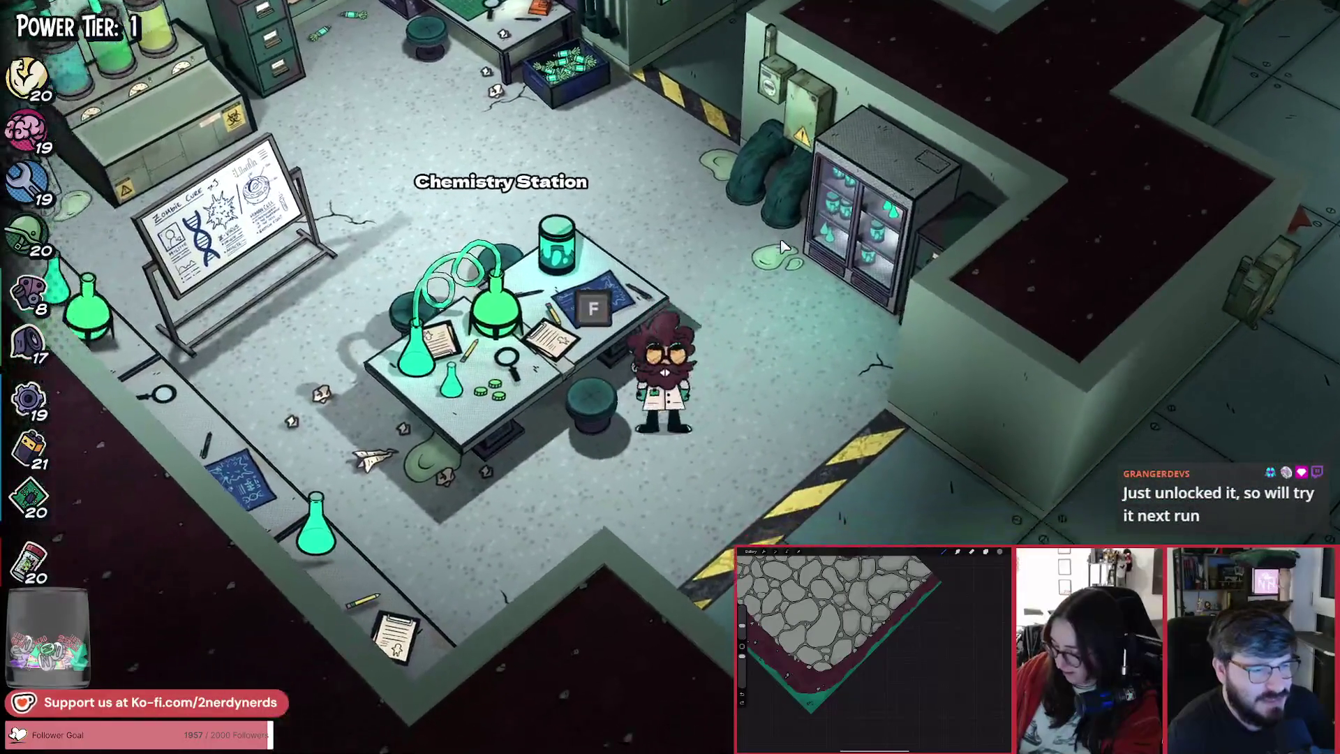
{"action": "key", "text": "f"}
{"action": "key", "text": "Escape"}
Step: Walk back to the Dart Gun Workbench and review its upgrades again
{"action": "key", "text": "w"}
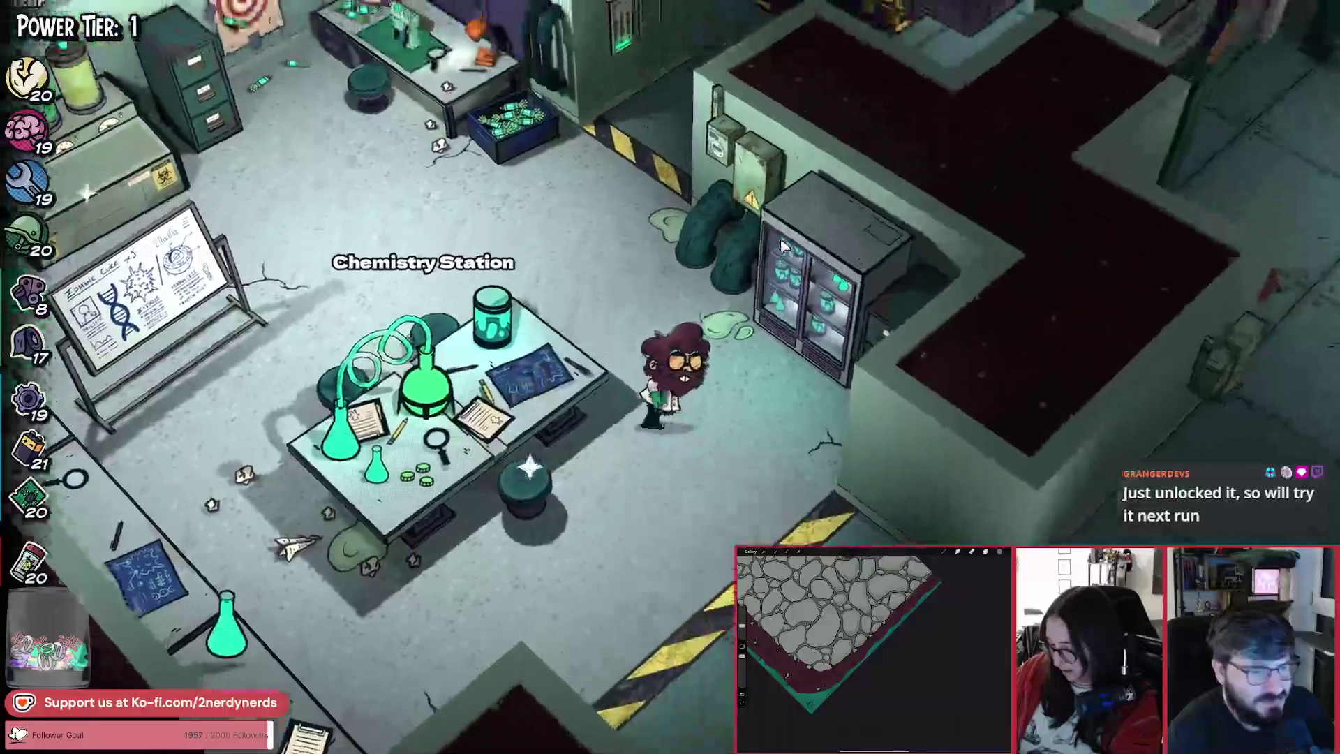
{"action": "key", "text": "w"}
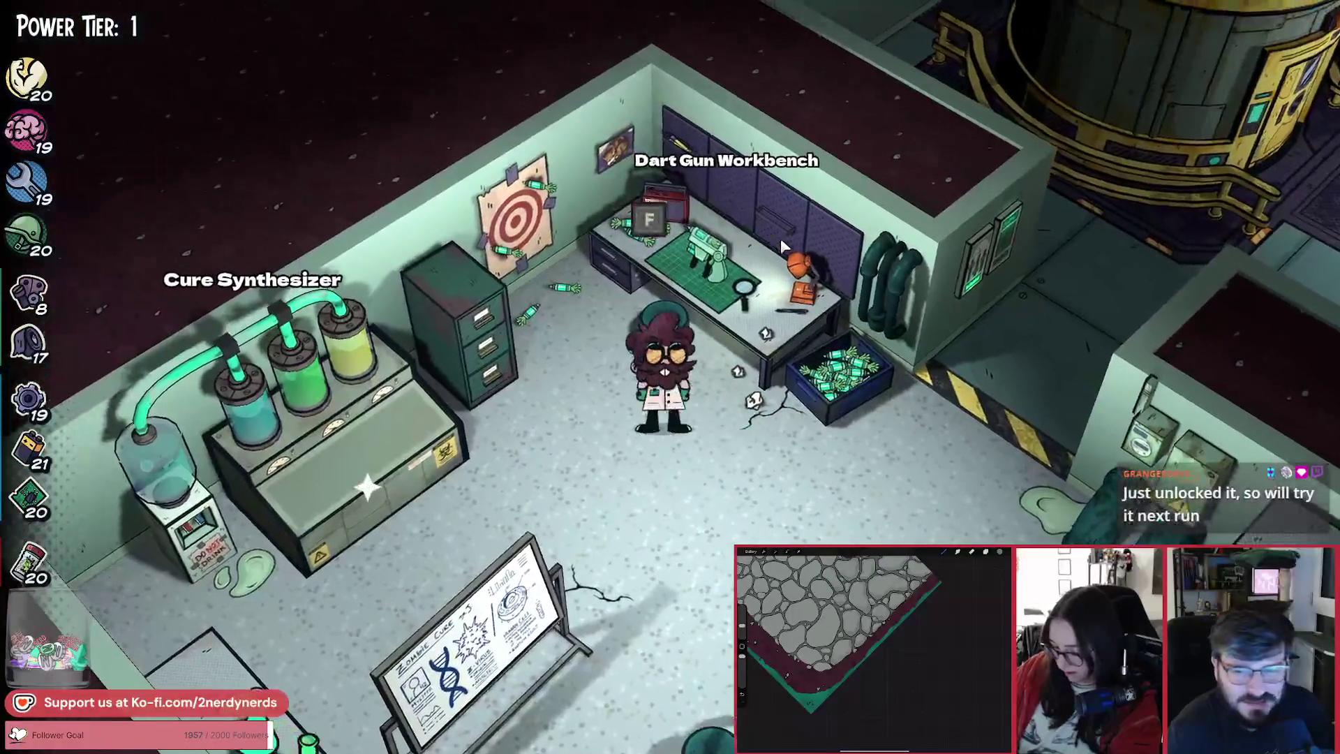
{"action": "key", "text": "f"}
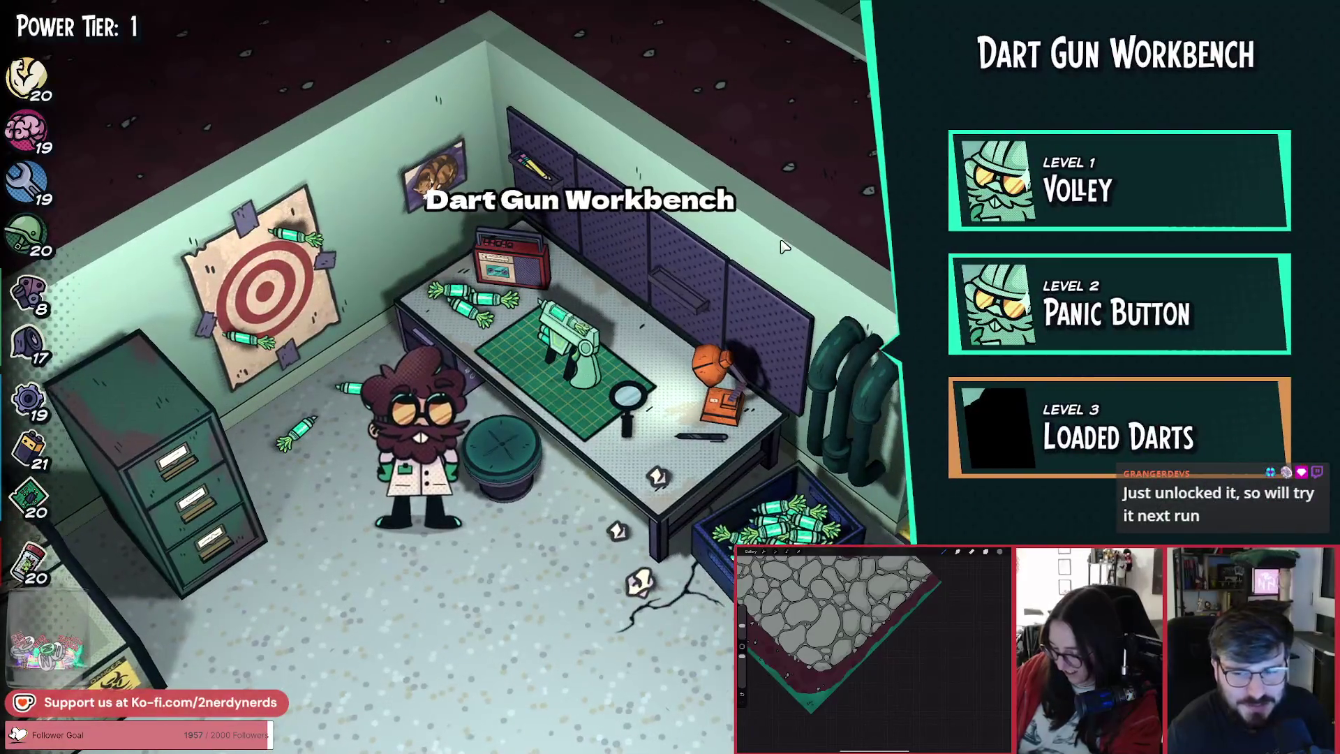
{"action": "key", "text": "a"}
Step: Check the Chemistry Station's Flask and Mini Launcher upgrades, then pause the game
{"action": "key", "text": "d"}
{"action": "key", "text": "s"}
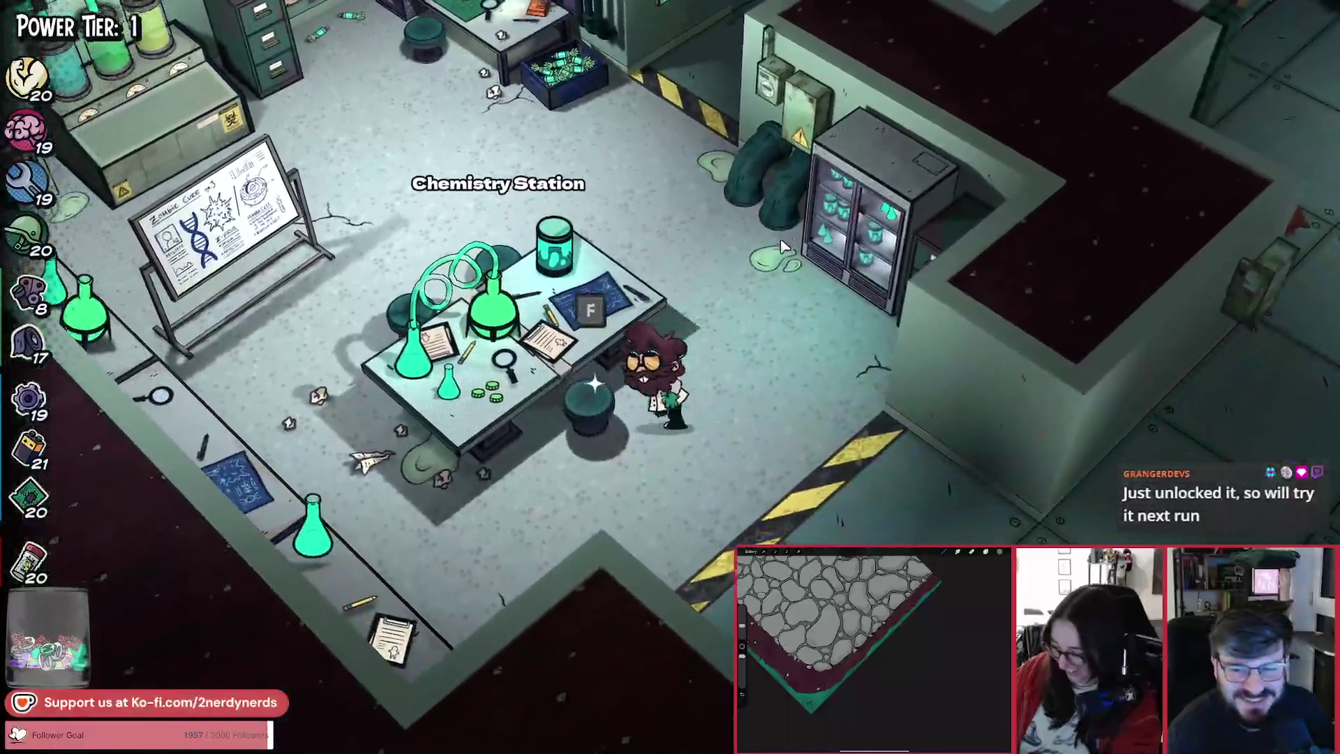
{"action": "key", "text": "f"}
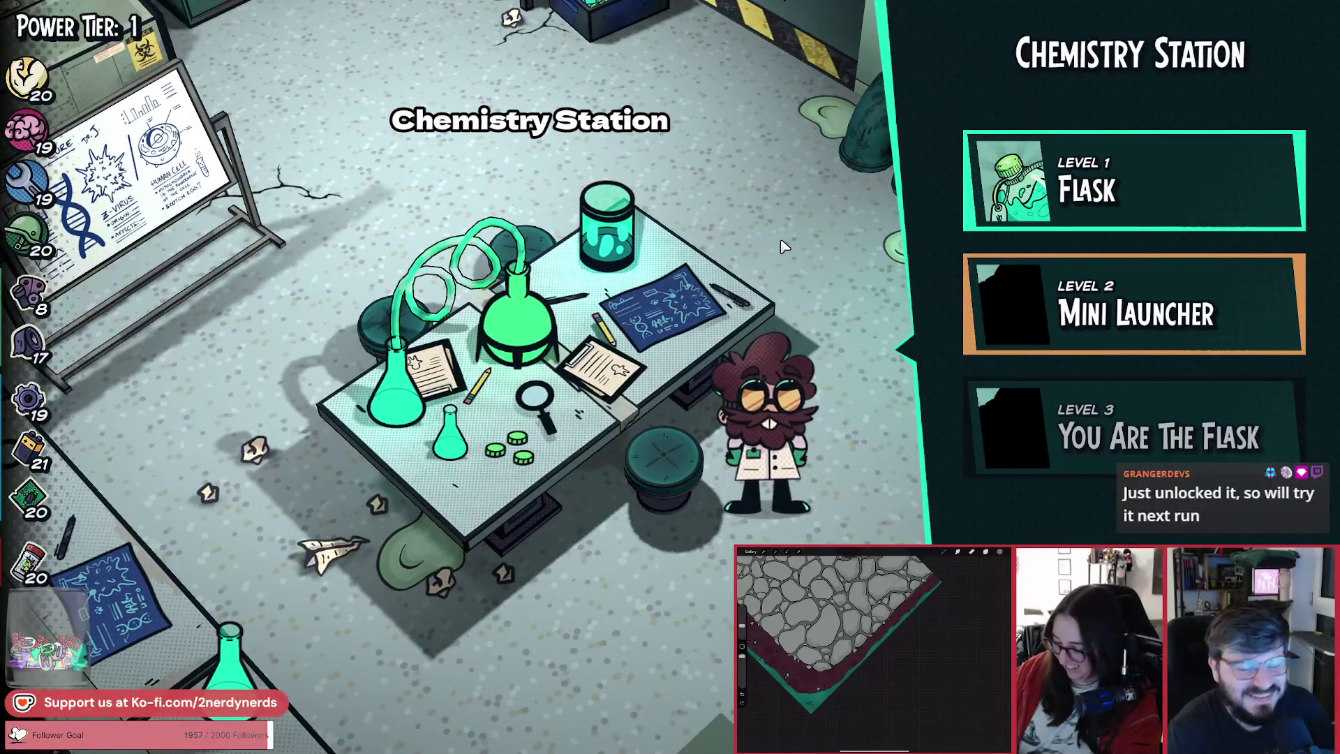
{"action": "key", "text": "w"}
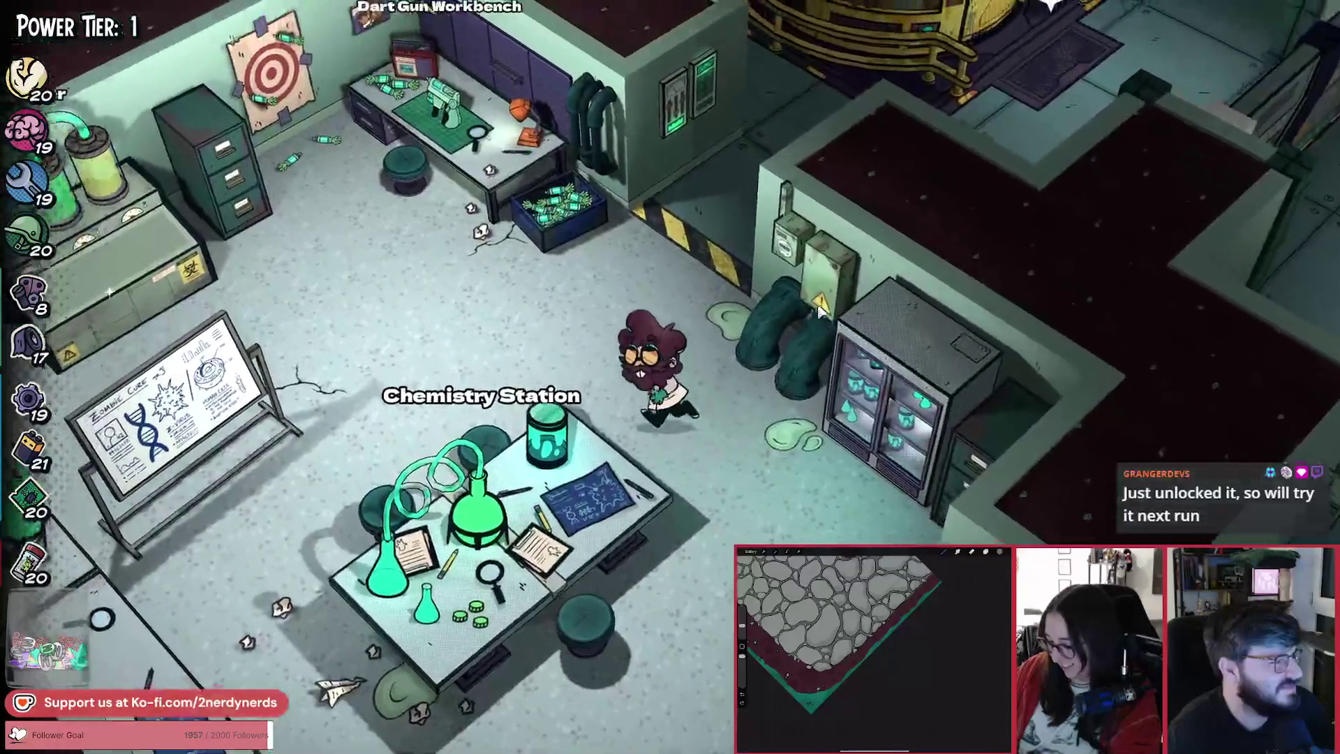
{"action": "key", "text": "Escape"}
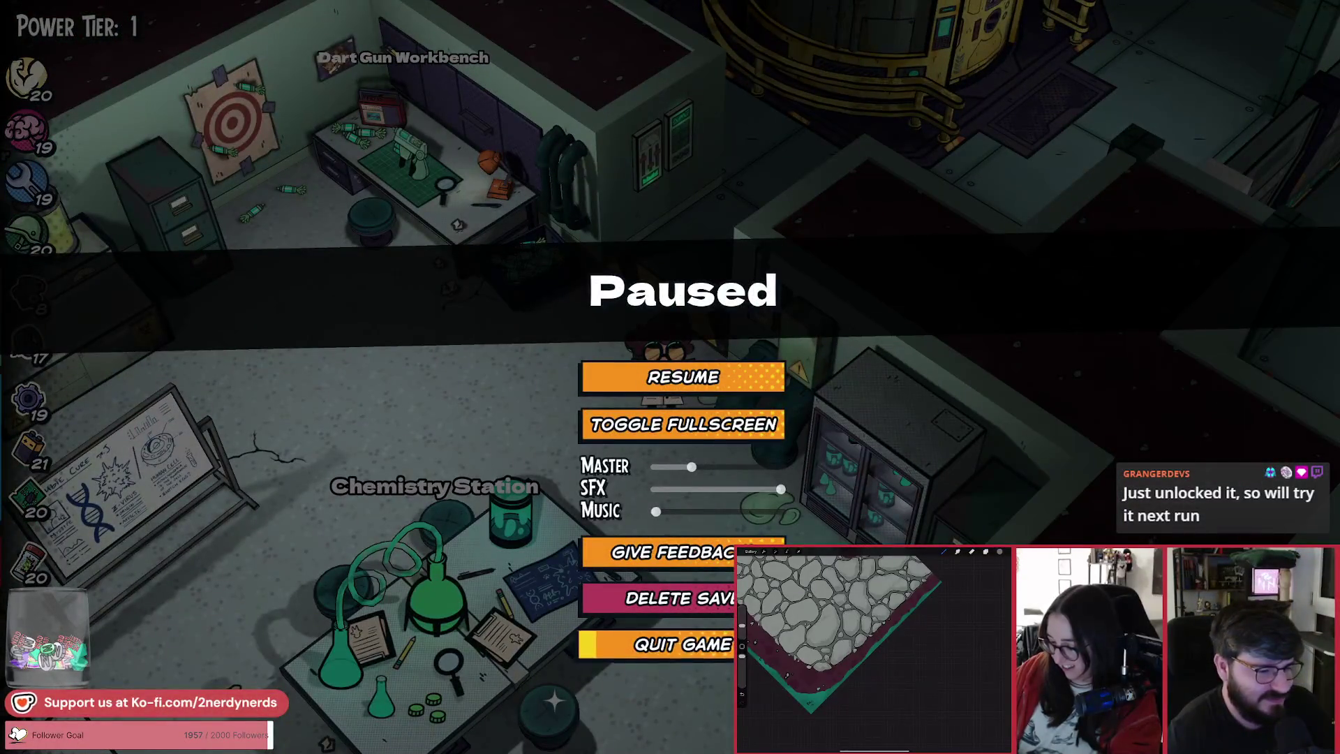
Step: Quit the running game and show the debugger's Errors tab
{"action": "left_click", "coordinate": [656, 644]}
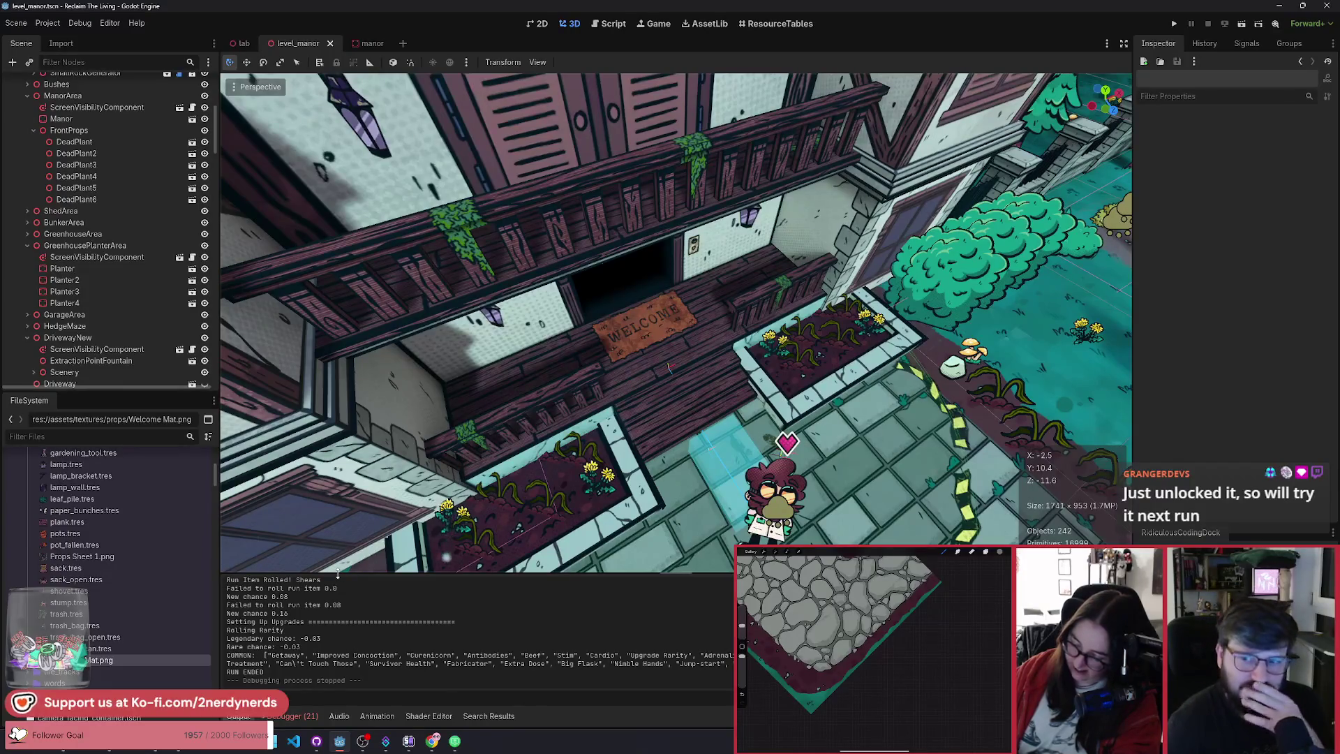
{"action": "left_click", "coordinate": [307, 714]}
{"action": "left_click", "coordinate": [317, 584]}
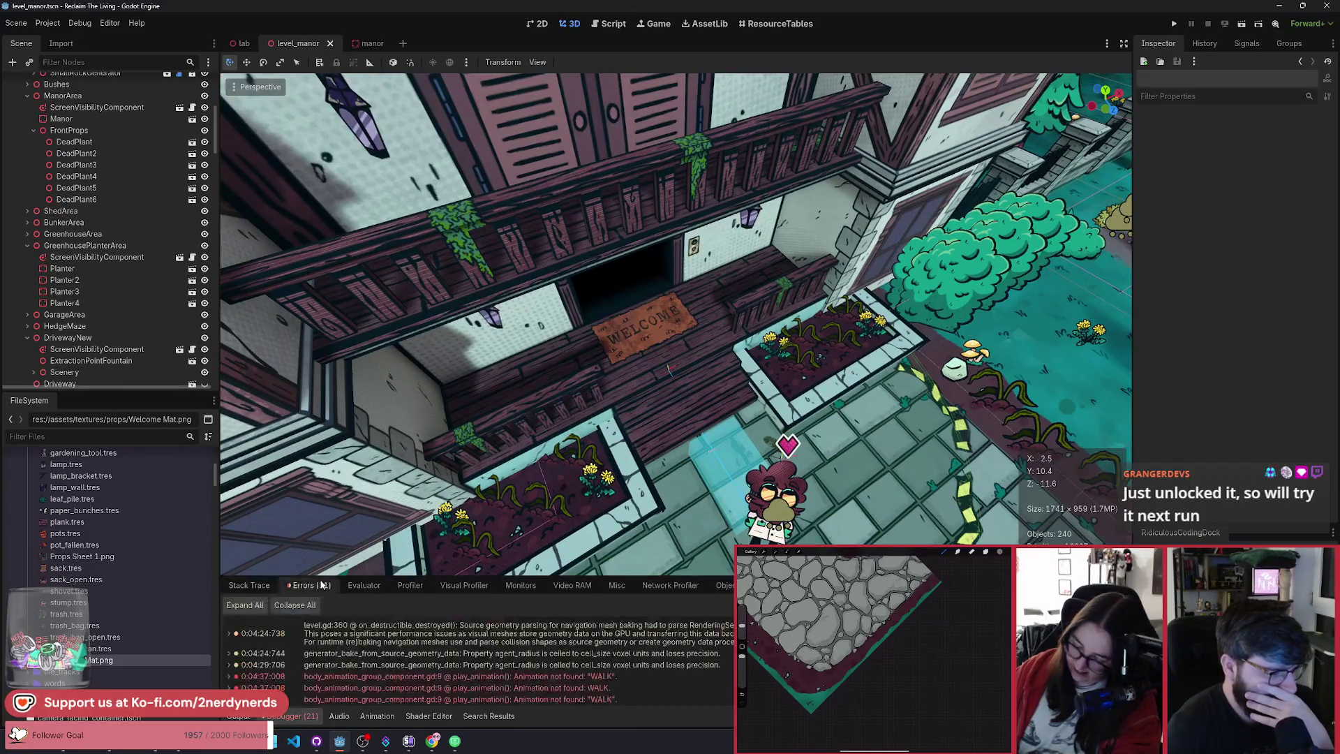
Step: Adjust the 3D view and debugger split to read the 21 'Animation not found: WALK' errors
{"action": "left_click_drag", "start_coordinate": [346, 575], "coordinate": [396, 342]}
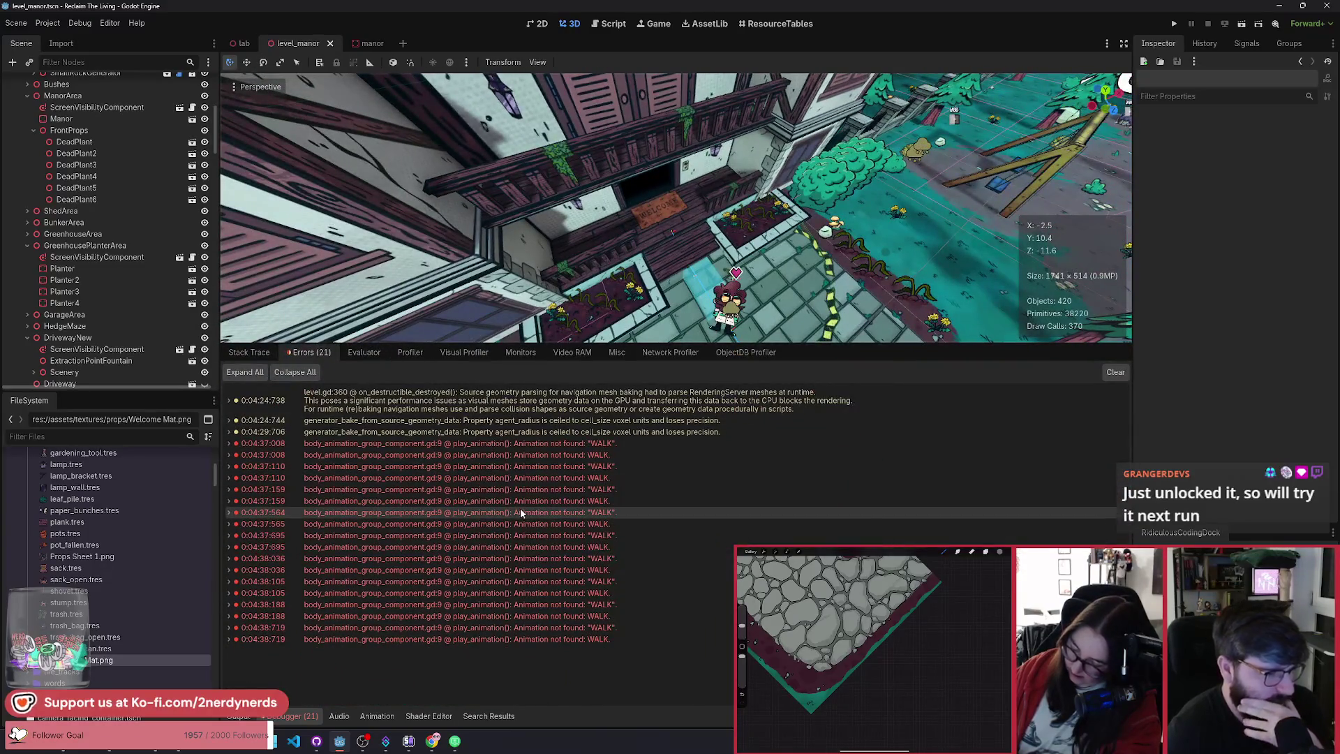
{"action": "mouse_move", "coordinate": [598, 445]}
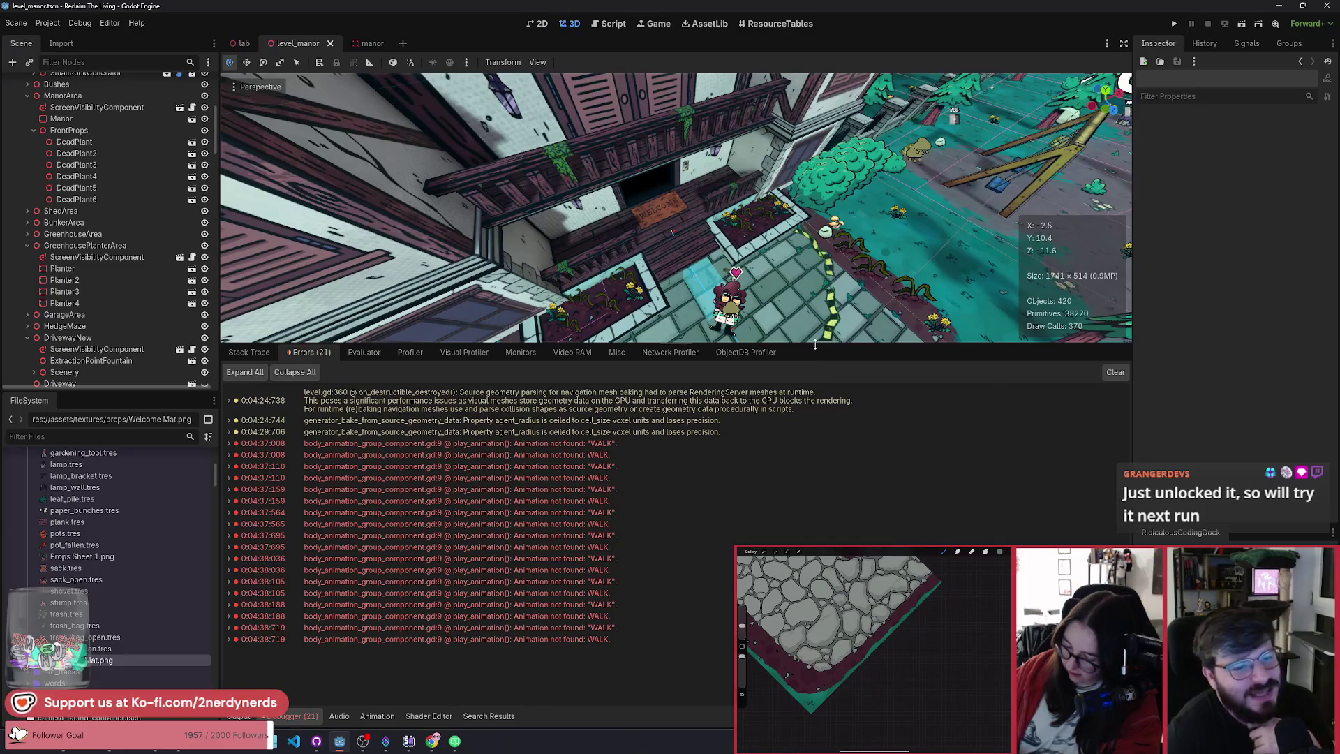
{"action": "left_click_drag", "start_coordinate": [815, 344], "coordinate": [815, 409]}
{"action": "mouse_move", "coordinate": [581, 510]}
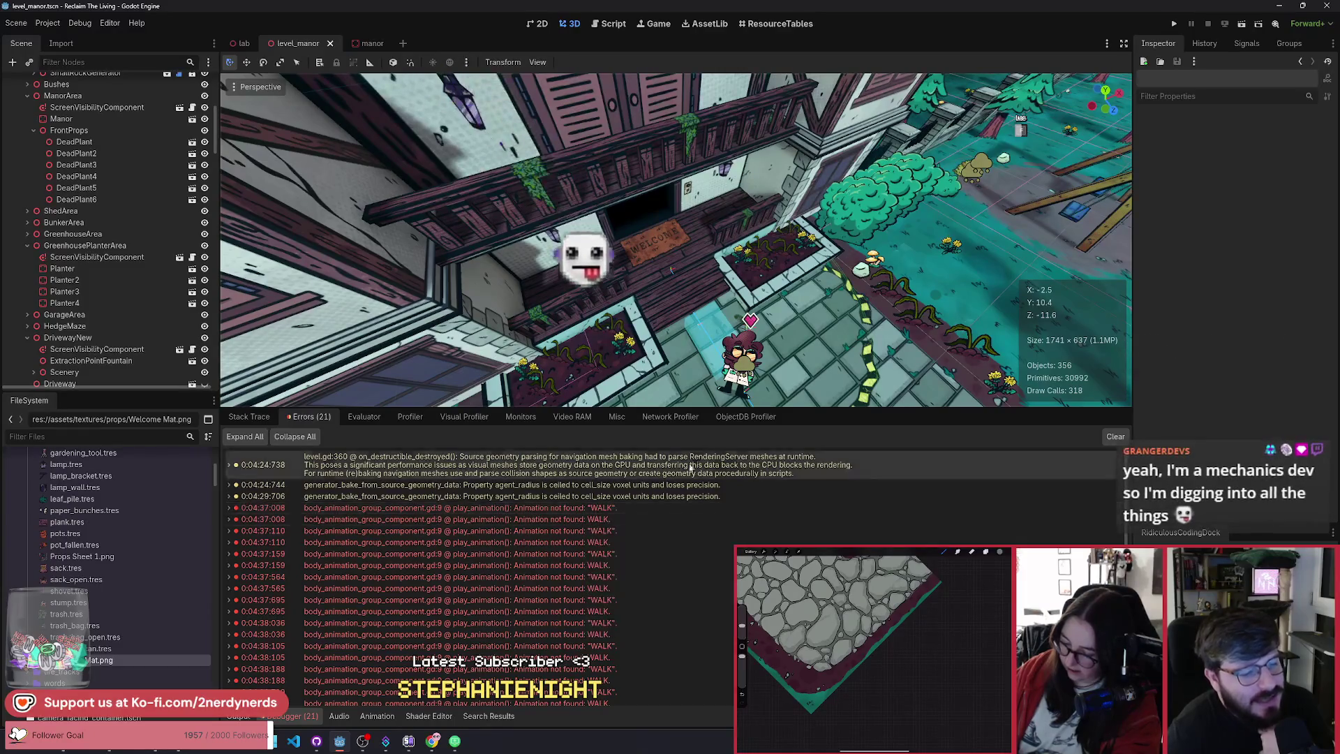
{"action": "left_click_drag", "start_coordinate": [818, 415], "coordinate": [817, 473]}
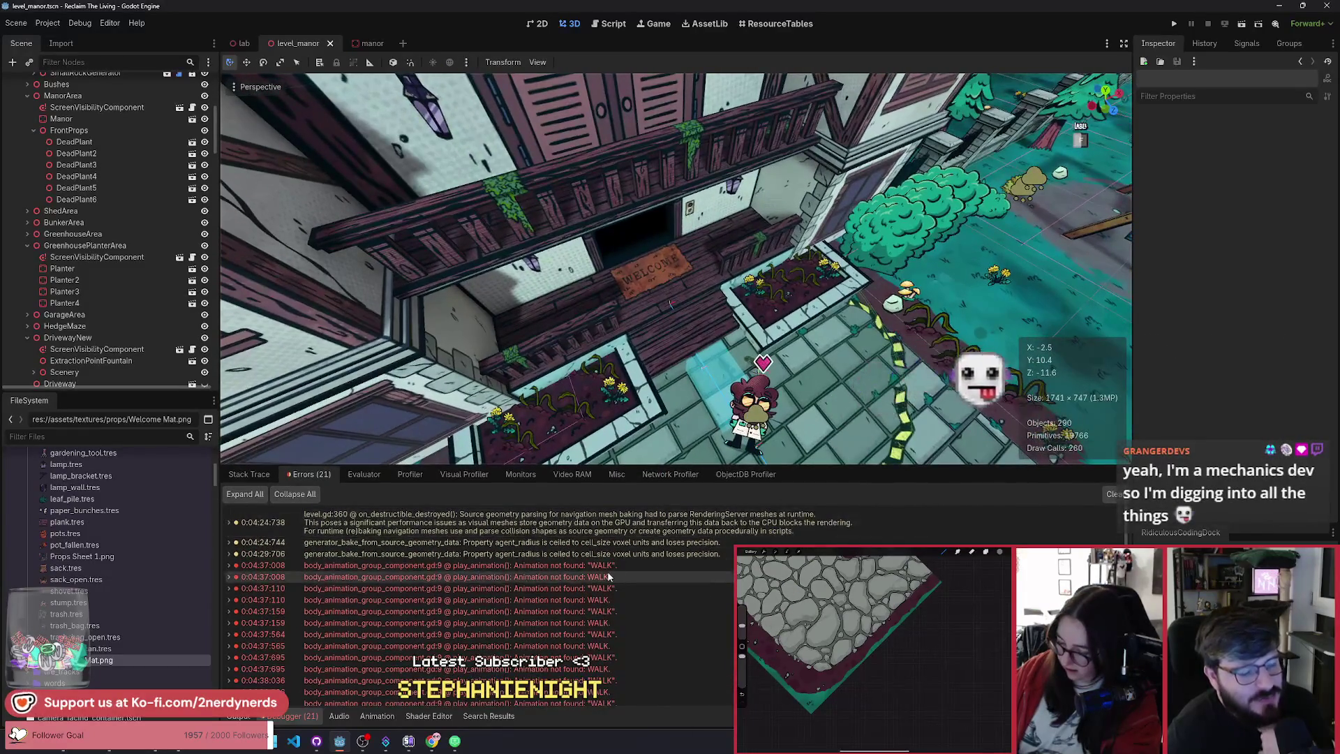
{"action": "mouse_move", "coordinate": [608, 564]}
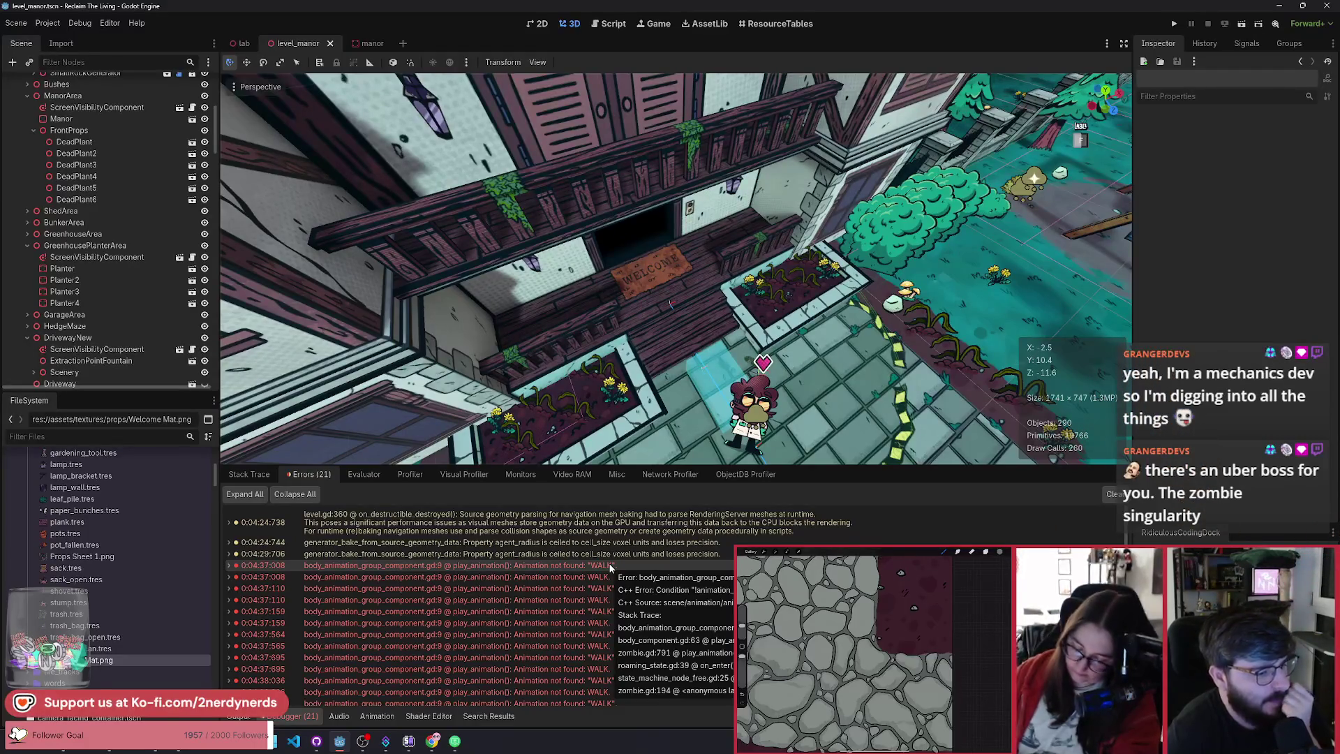
Step: Jump from the WALK error to play_animation in body_animation_group_component.gd, glancing at Stack Trace
{"action": "double_click", "coordinate": [608, 564]}
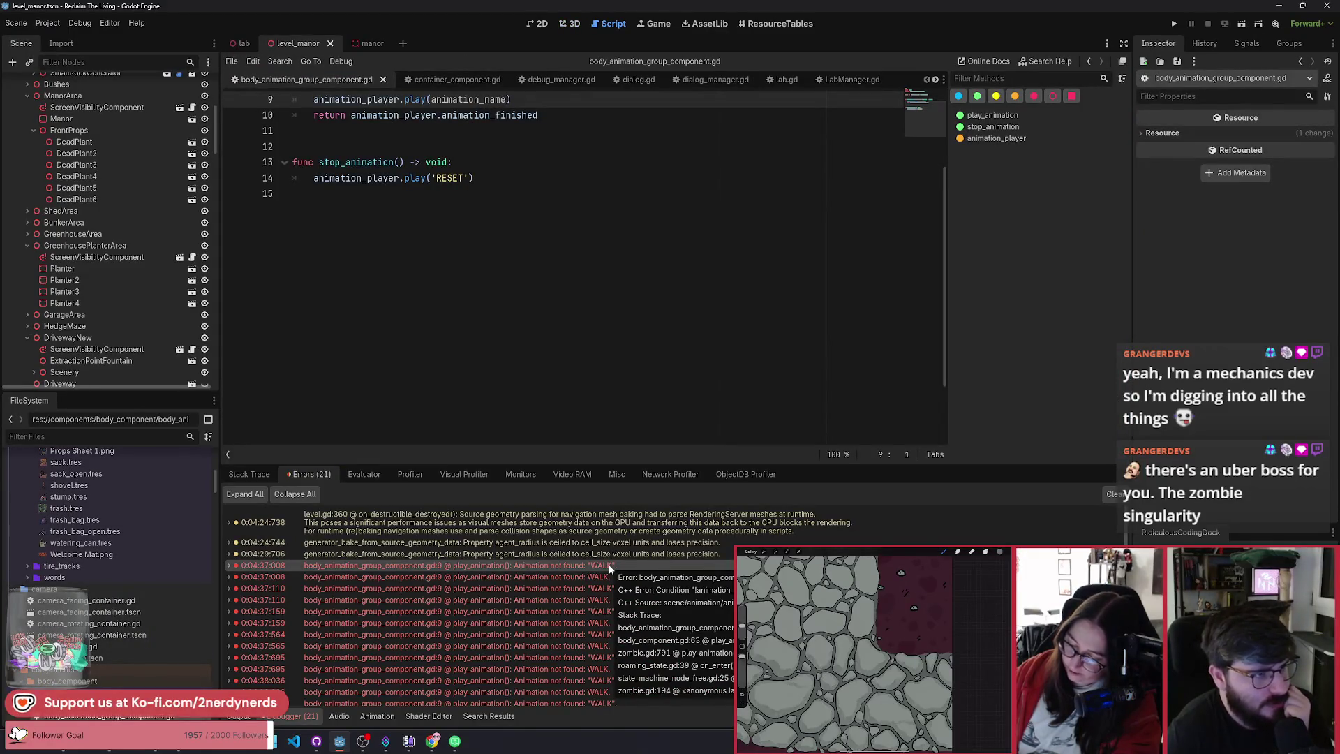
{"action": "left_click", "coordinate": [258, 479]}
{"action": "left_click", "coordinate": [294, 474]}
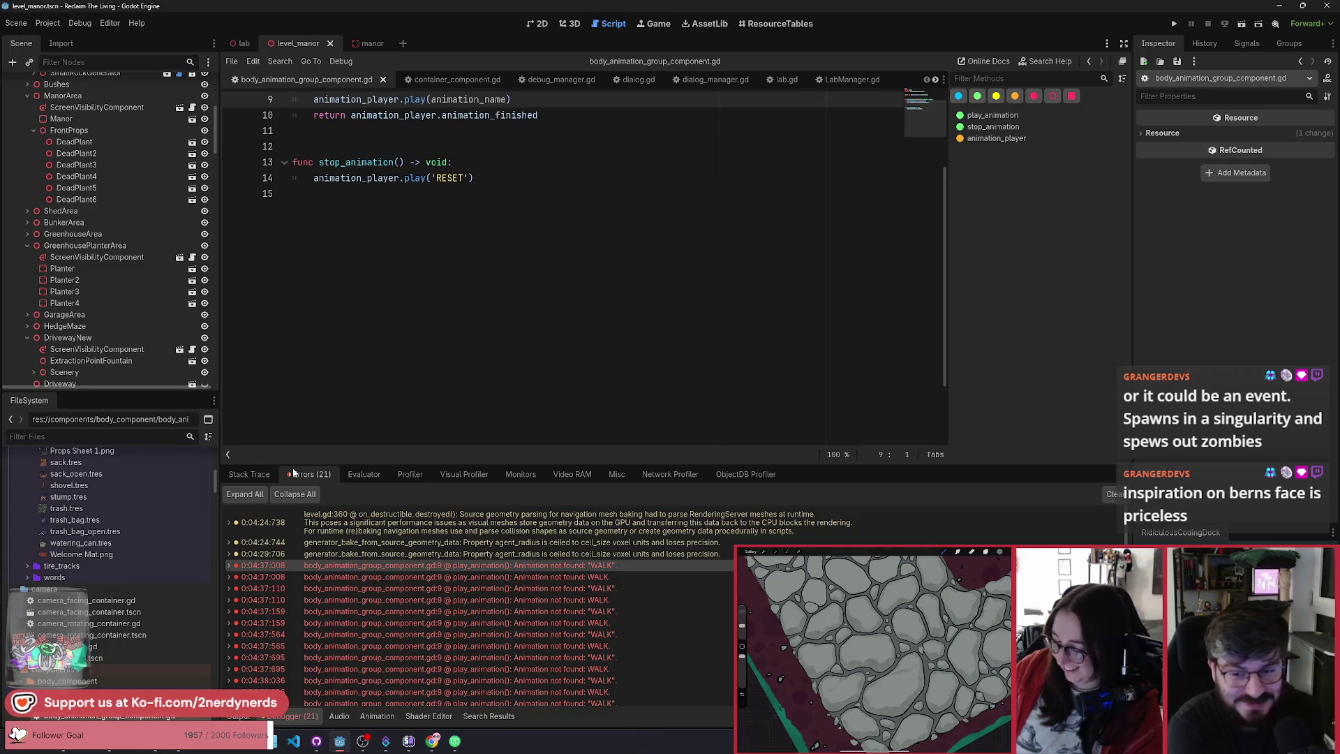
Step: On the Miro board, duplicate the 'Lobber virus blast removes cure' note below Zombie Upgrades
{"action": "left_click", "coordinate": [432, 741]}
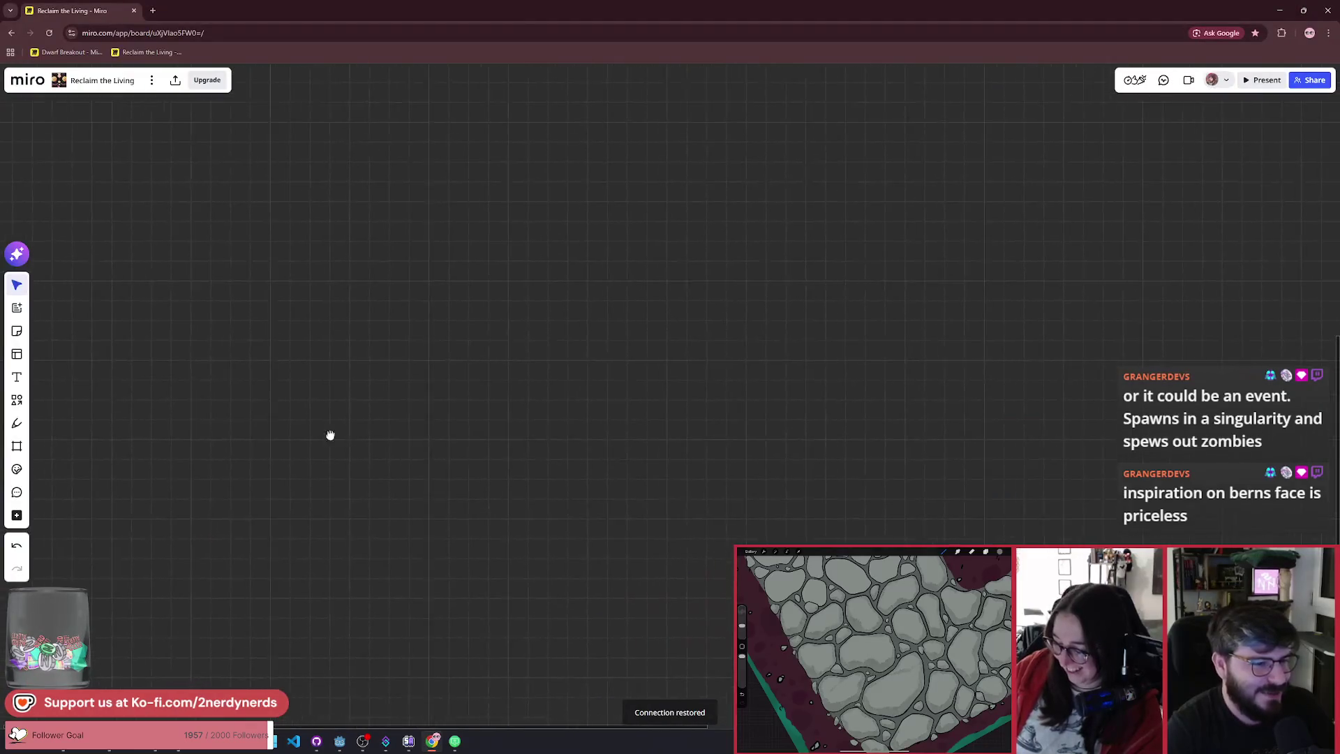
{"action": "scroll", "coordinate": [878, 392], "scroll_direction": "up", "scroll_amount": 10}
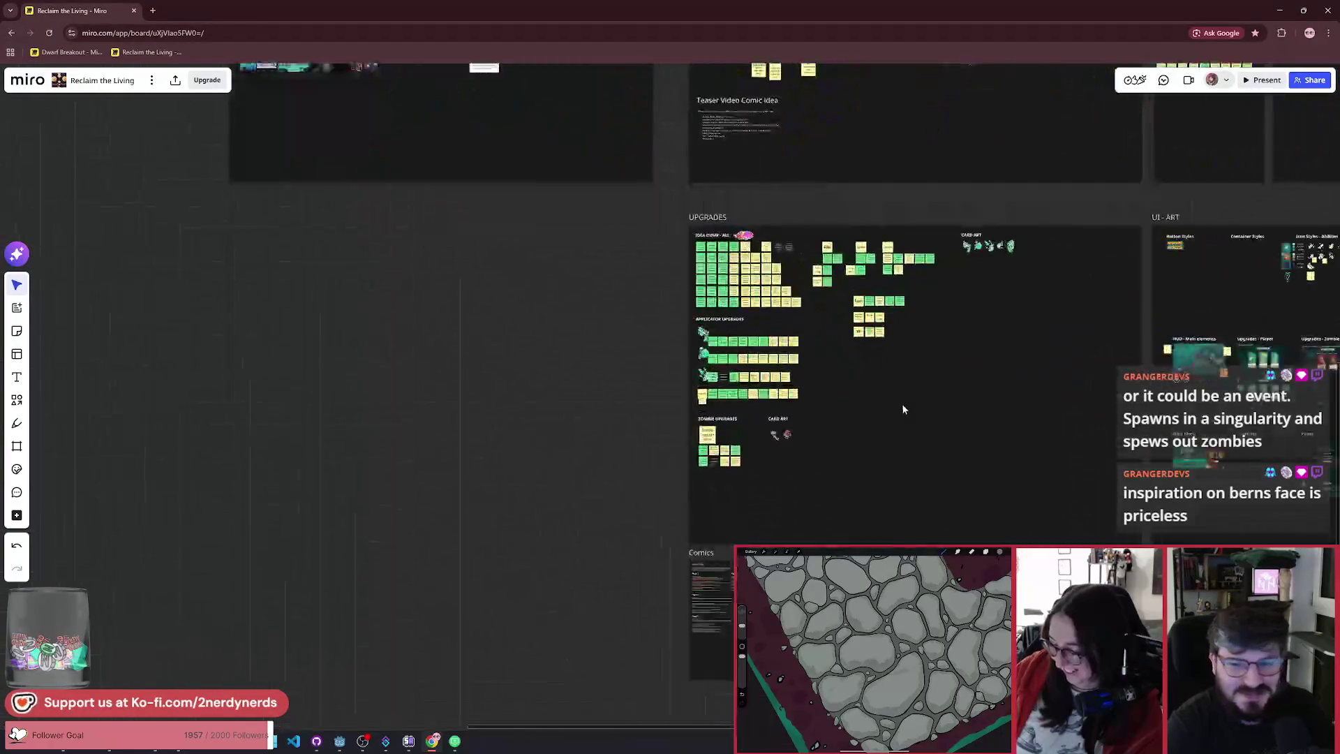
{"action": "scroll", "coordinate": [896, 422], "scroll_direction": "up", "scroll_amount": 3}
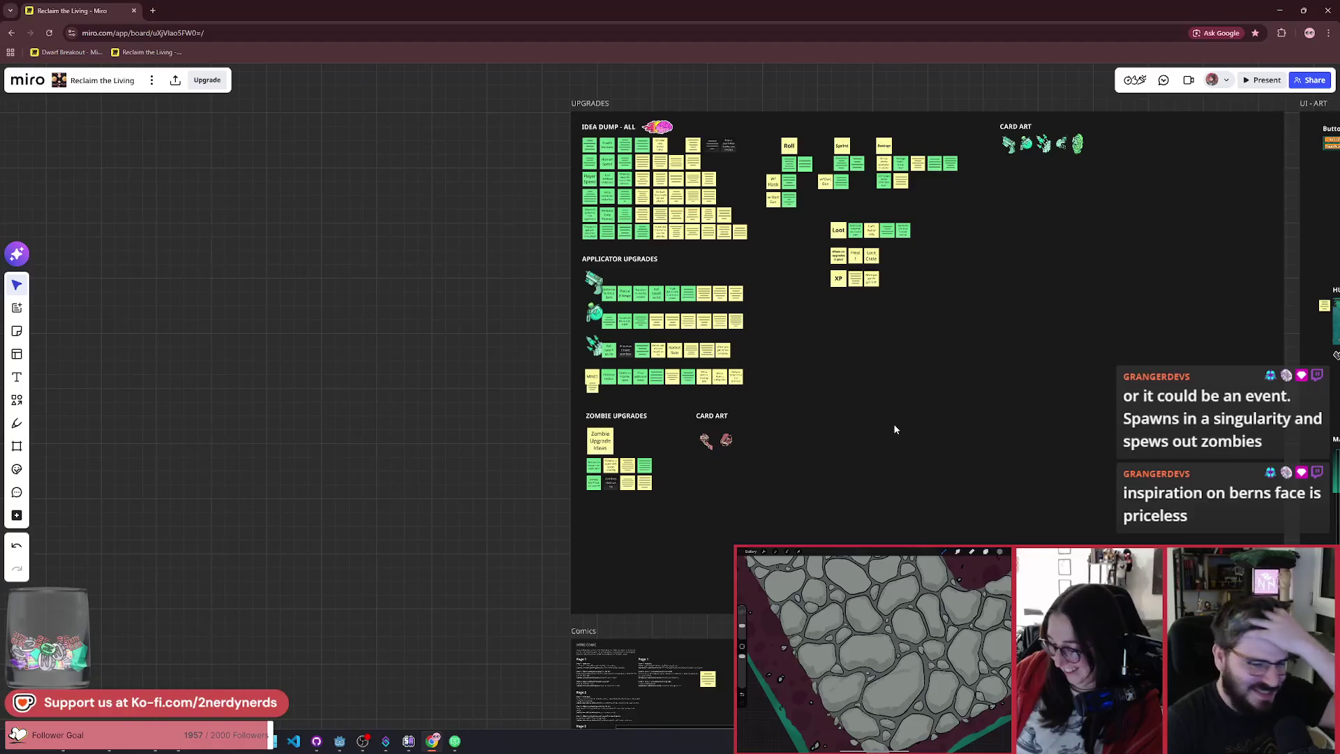
{"action": "scroll", "coordinate": [643, 496], "scroll_direction": "up", "scroll_amount": 9}
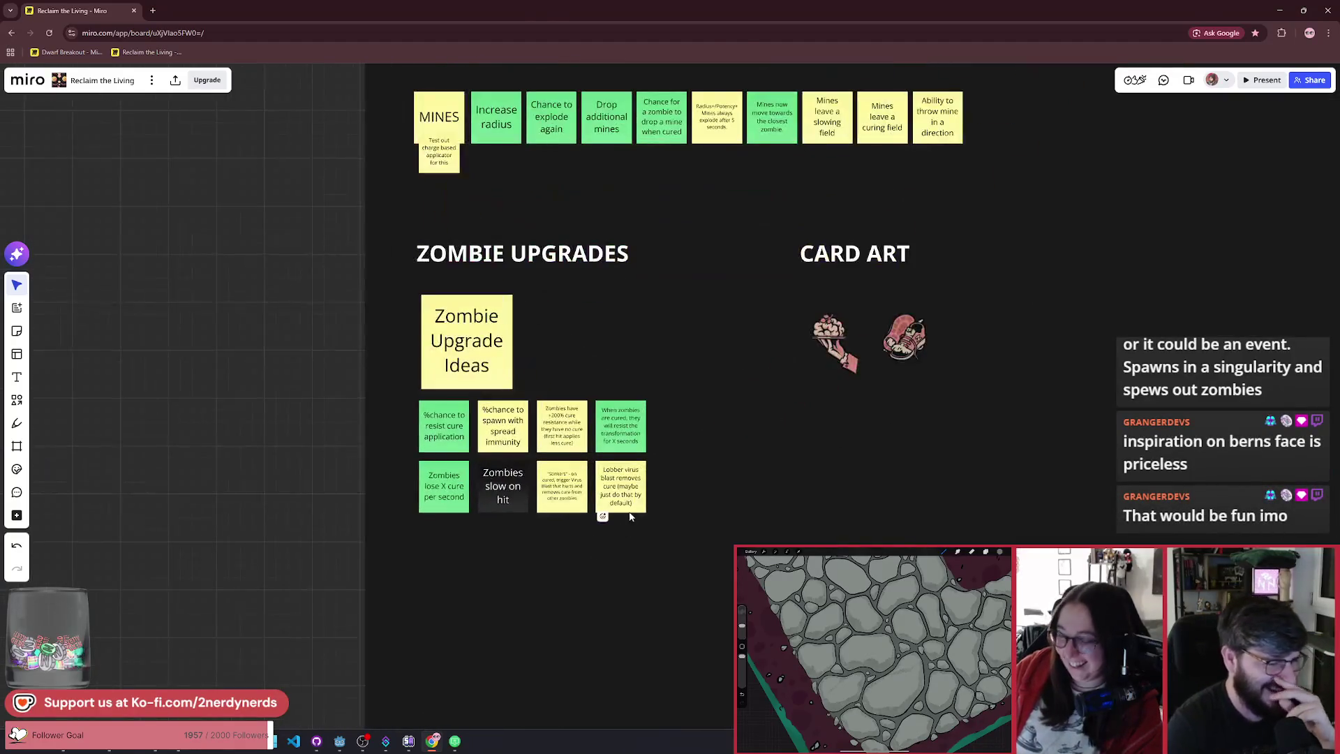
{"action": "left_click", "coordinate": [621, 504]}
{"action": "key", "text": "ctrl+d"}
{"action": "left_click_drag", "start_coordinate": [689, 486], "coordinate": [452, 590]}
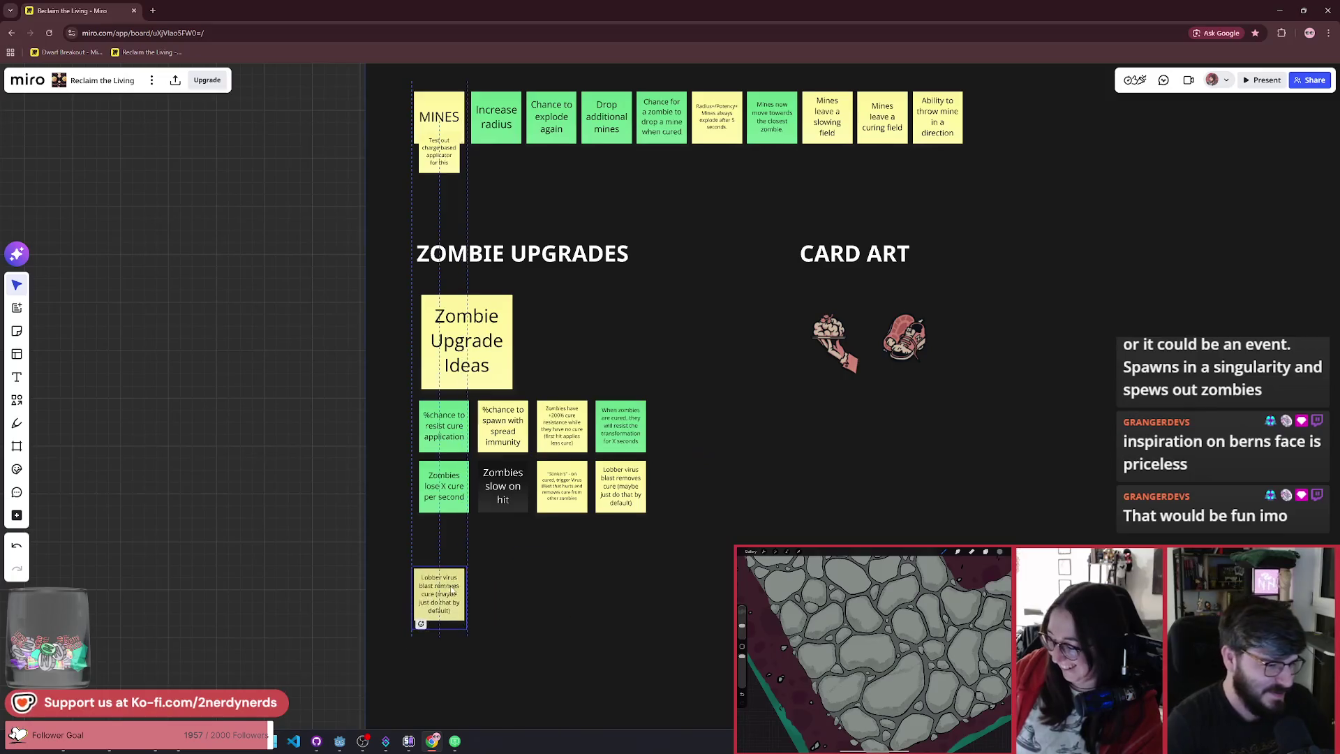
{"action": "scroll", "coordinate": [452, 590], "scroll_direction": "up", "scroll_amount": 10}
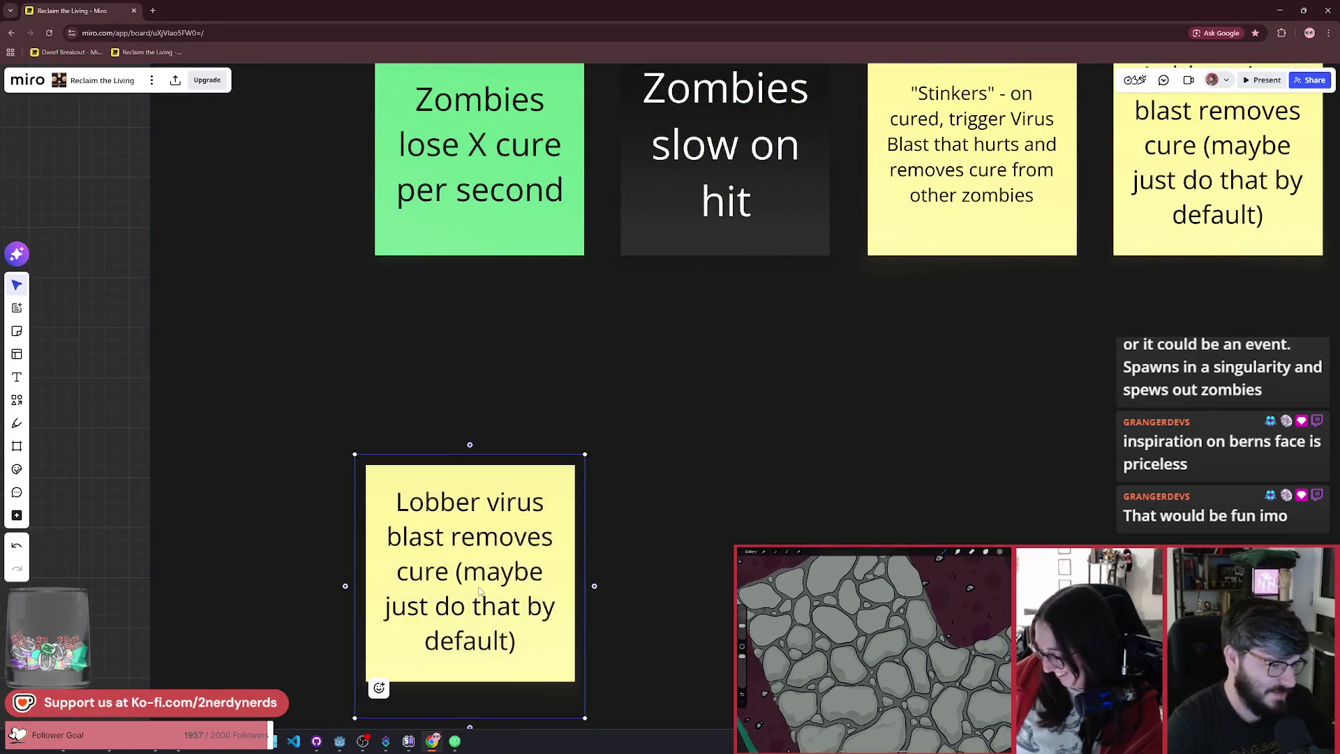
Step: Rewrite the copied note as 'Boss Bob: Cosumes zombies and spits them at the player'
{"action": "double_click", "coordinate": [479, 591]}
{"action": "type", "text": "Boos"}
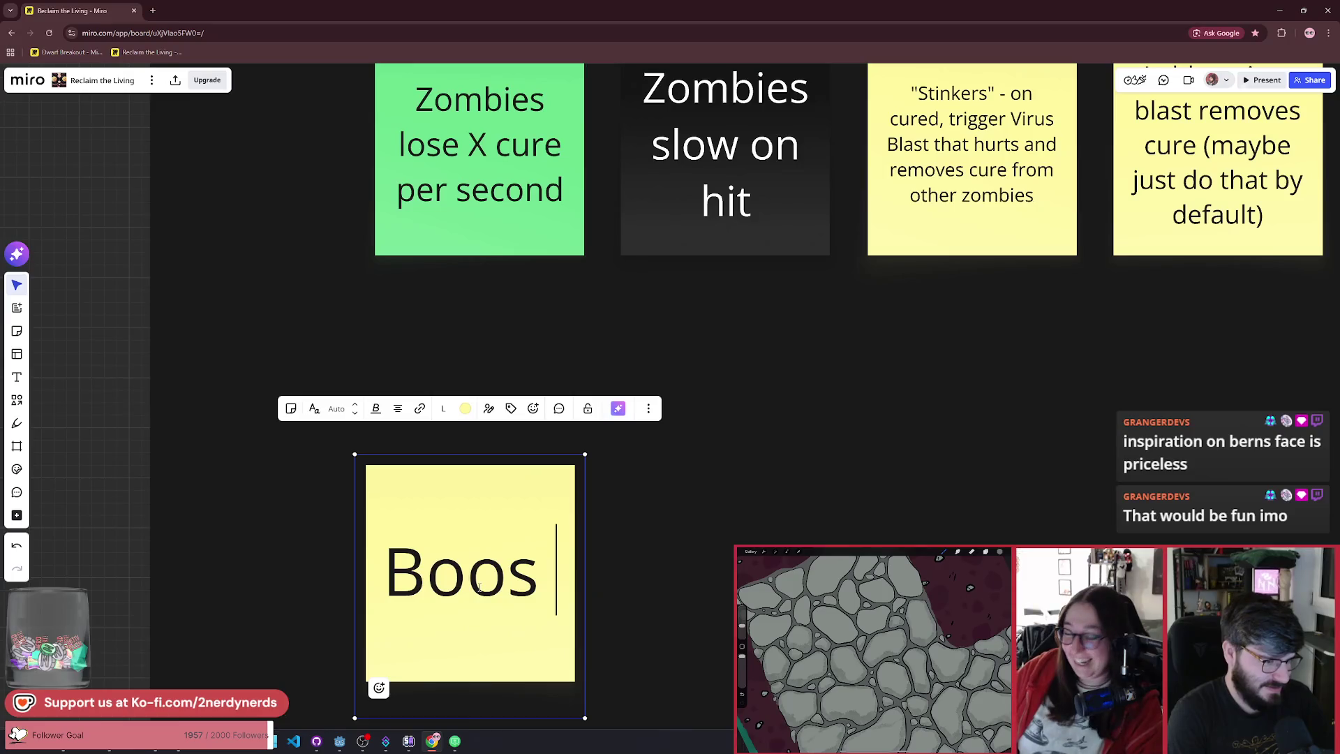
{"action": "key", "text": "BackSpace"}
{"action": "key", "text": "BackSpace"}
{"action": "type", "text": "ss Bob: Sucks"}
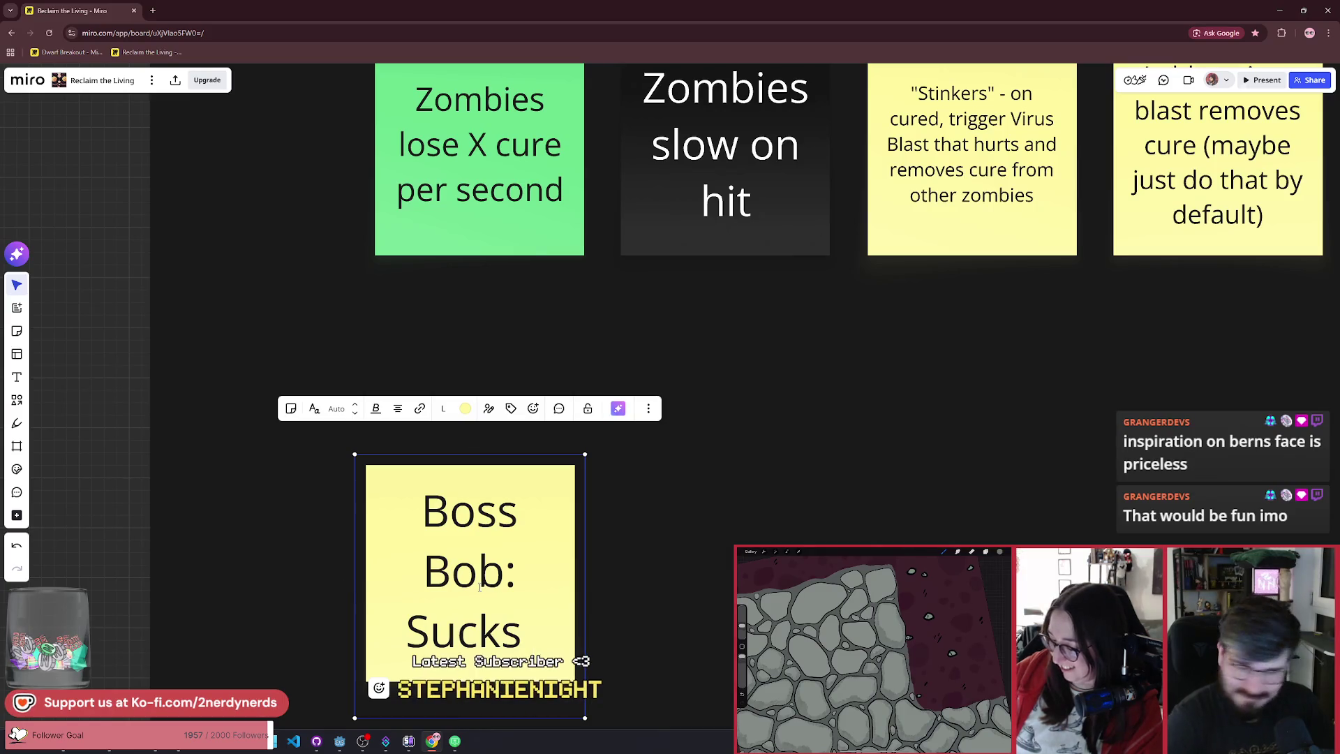
{"action": "key", "text": "ctrl+shift+Left"}
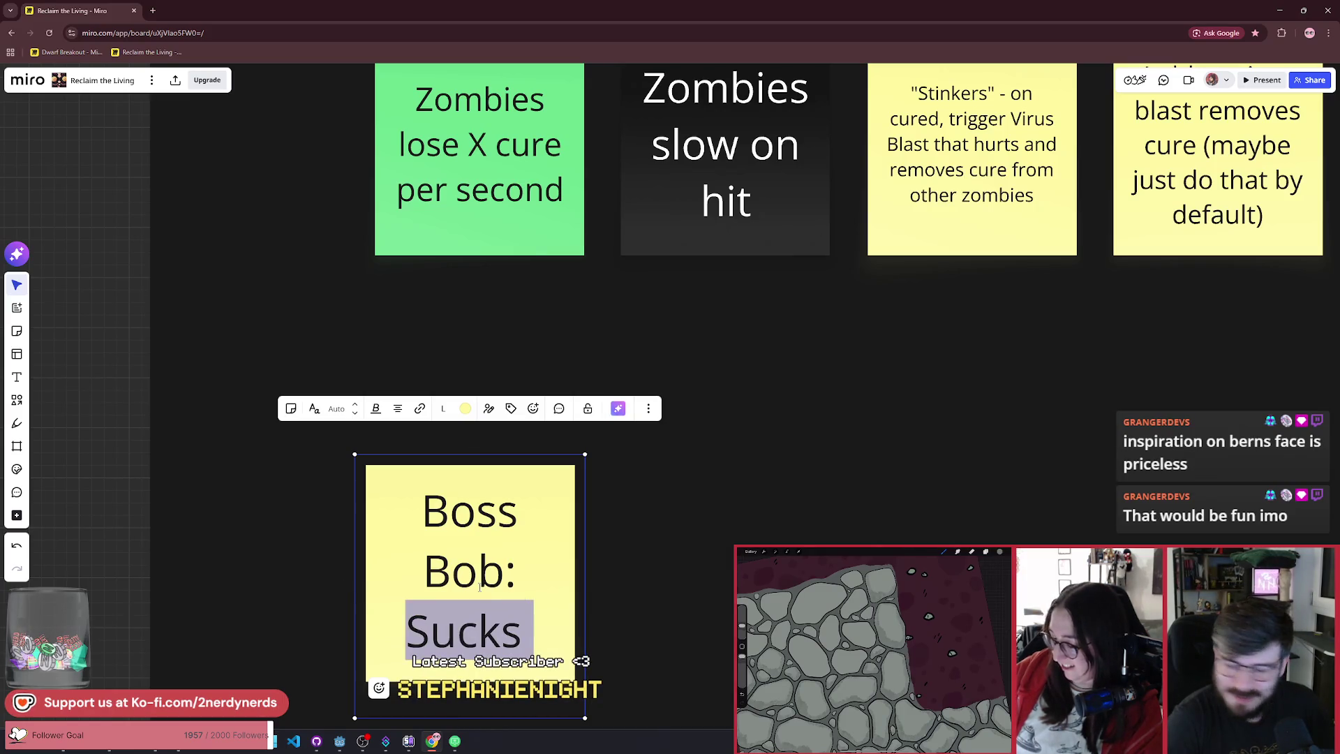
{"action": "key", "text": "BackSpace"}
{"action": "type", "text": "Co"}
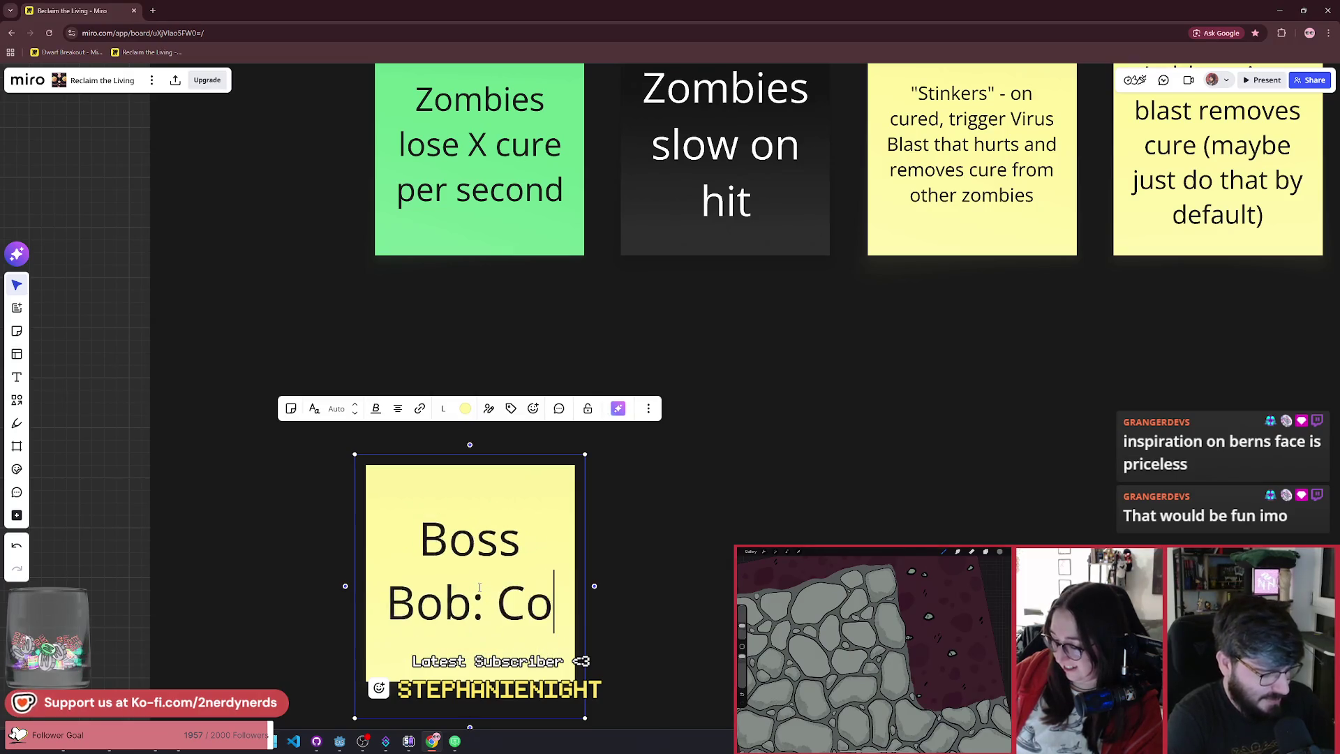
{"action": "type", "text": "sumes "}
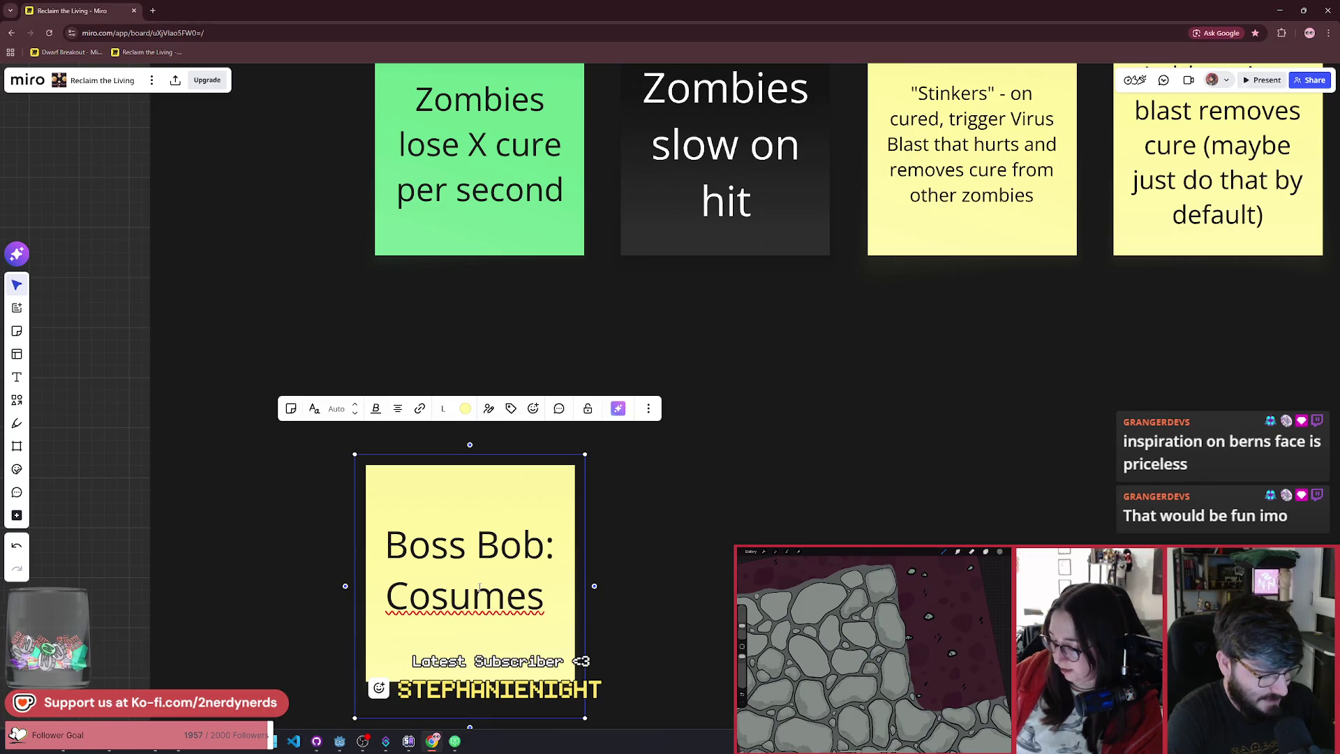
{"action": "type", "text": "zombies "}
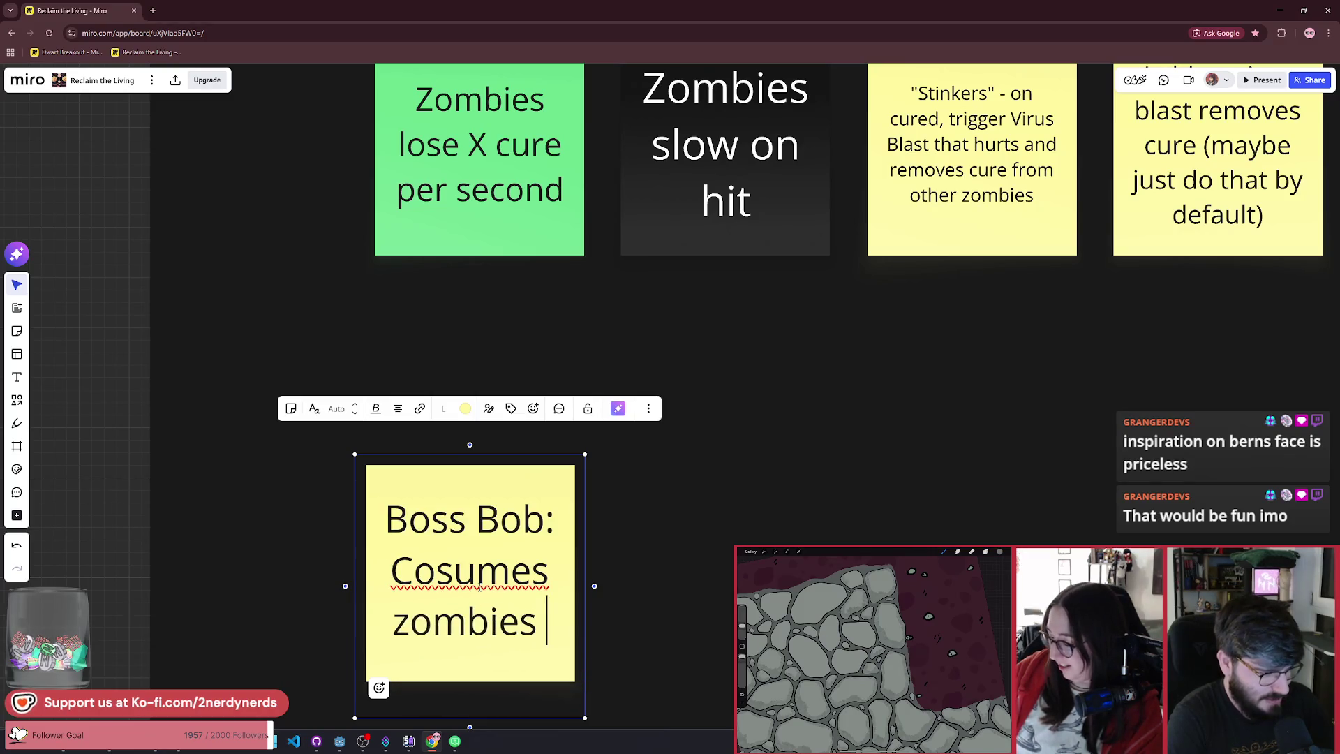
{"action": "type", "text": "and spr"}
{"action": "key", "text": "BackSpace"}
{"action": "type", "text": "i"}
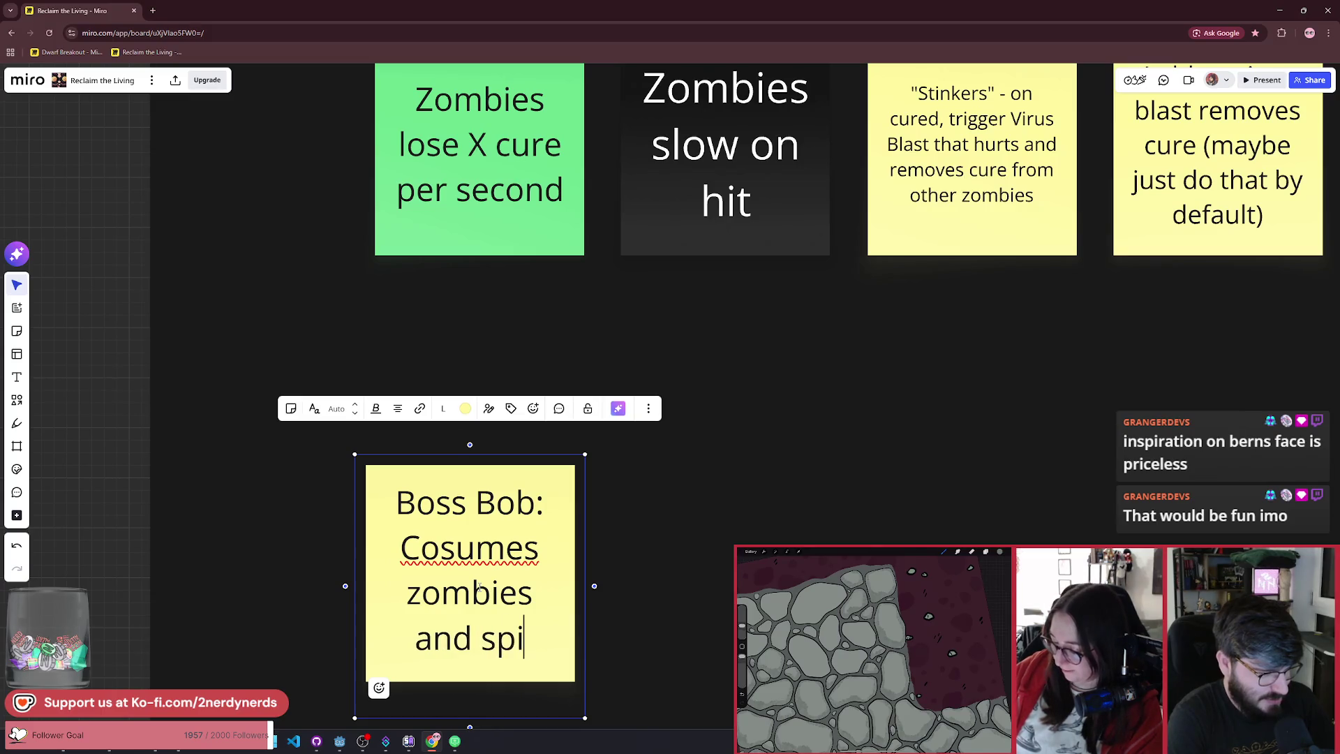
{"action": "type", "text": "ts them "}
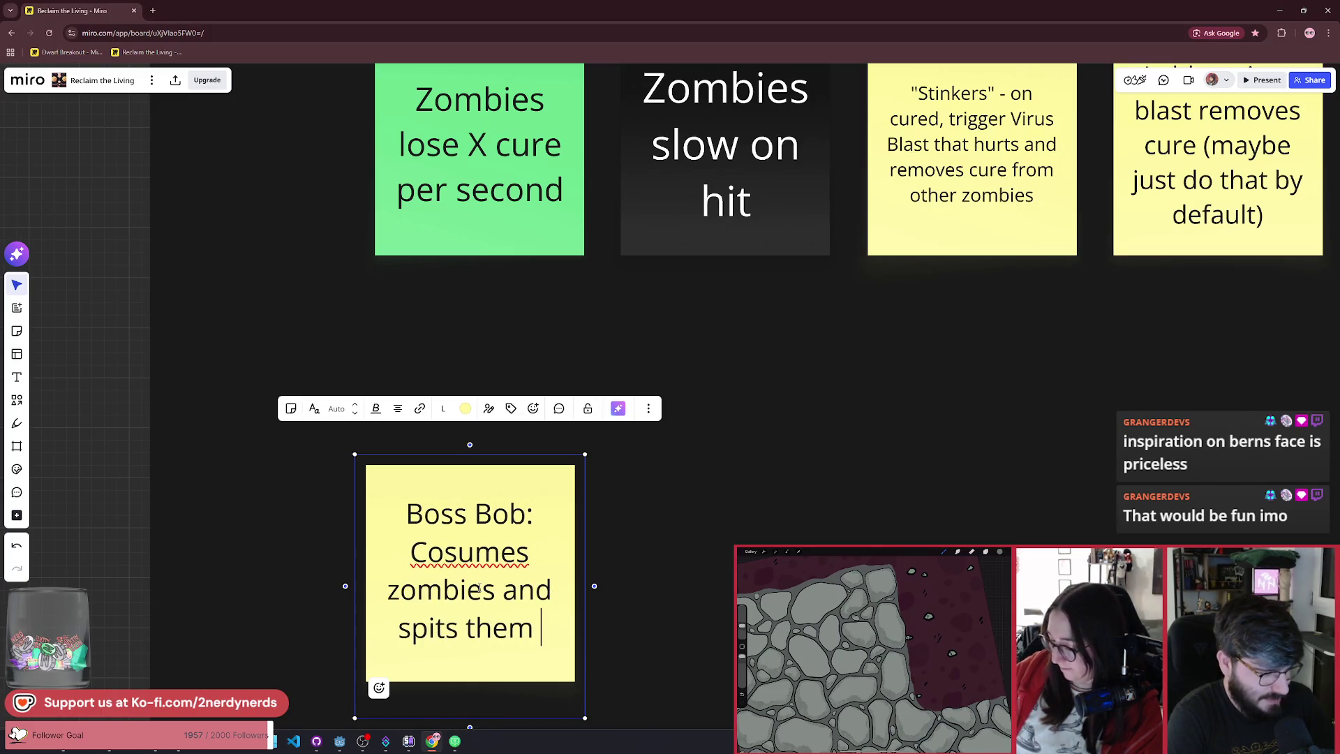
{"action": "type", "text": "at the player"}
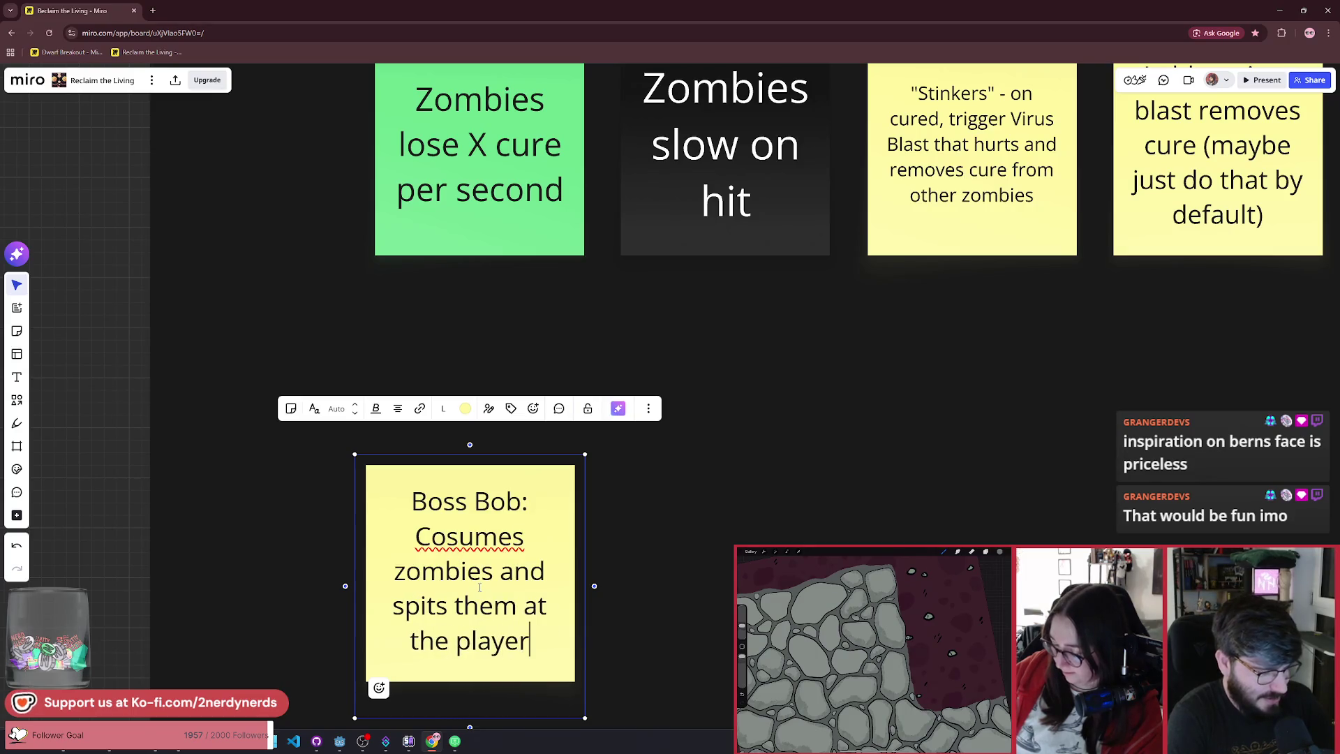
{"action": "key", "text": "Escape"}
Step: Correct 'Cosumes' to 'Consumes' in the note and zoom out over the surrounding notes
{"action": "double_click", "coordinate": [446, 536]}
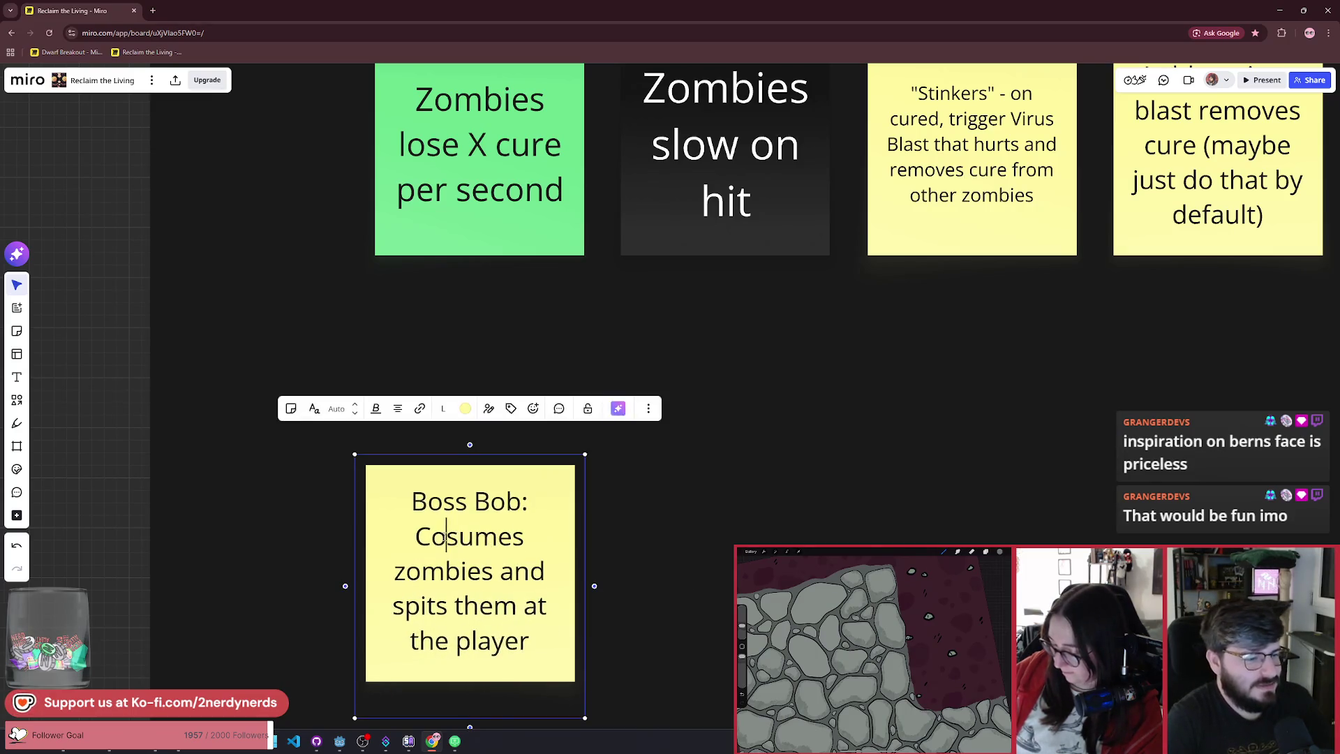
{"action": "type", "text": "n"}
{"action": "key", "text": "Escape"}
{"action": "scroll", "coordinate": [717, 482], "scroll_direction": "down", "scroll_amount": 3}
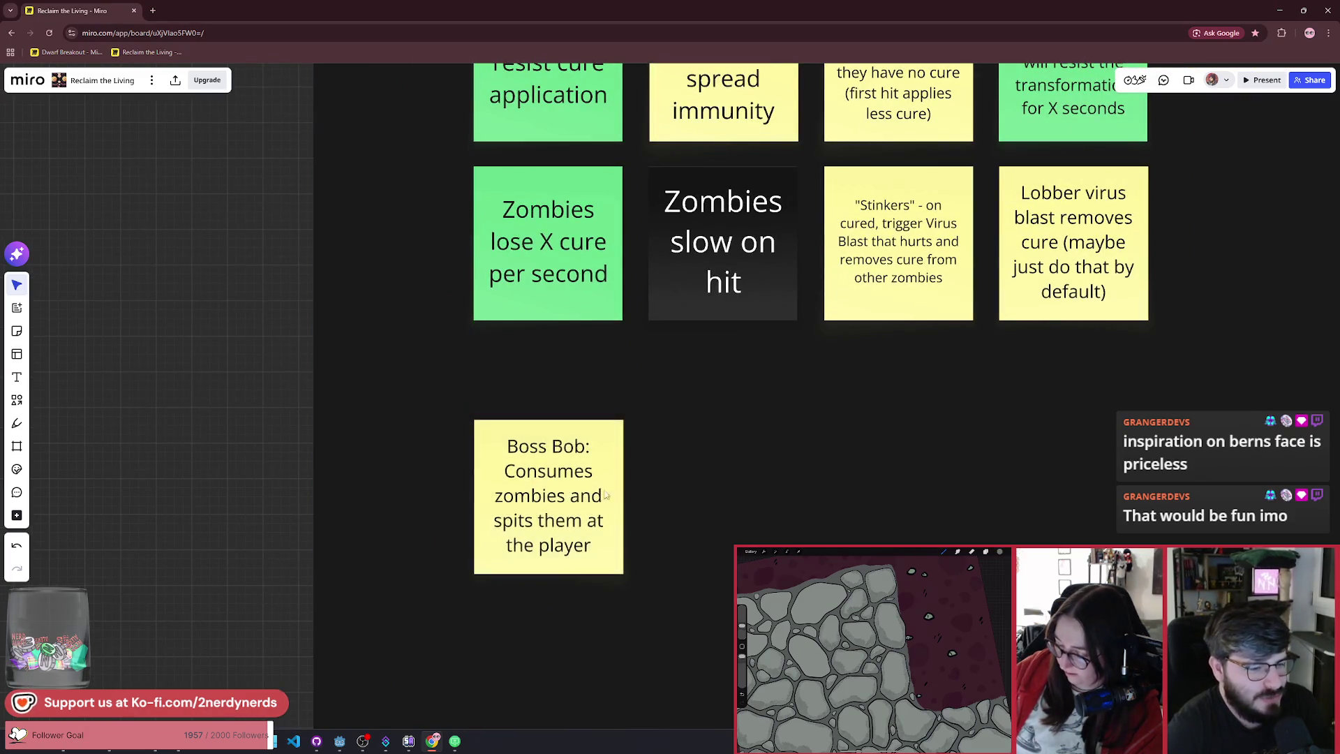
{"action": "left_click_drag", "start_coordinate": [775, 513], "coordinate": [716, 536]}
{"action": "scroll", "coordinate": [704, 543], "scroll_direction": "down", "scroll_amount": 3}
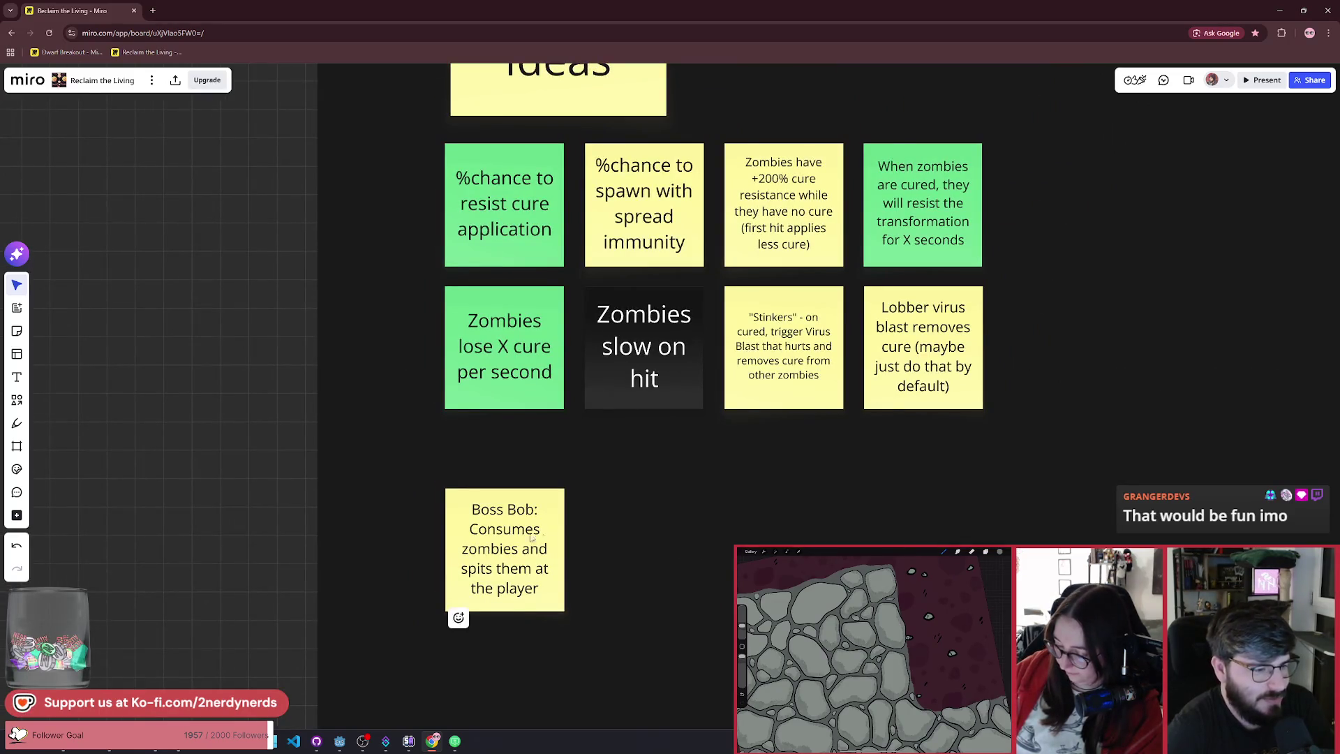
{"action": "scroll", "coordinate": [587, 545], "scroll_direction": "up", "scroll_amount": 5}
{"action": "scroll", "coordinate": [591, 531], "scroll_direction": "down", "scroll_amount": 1}
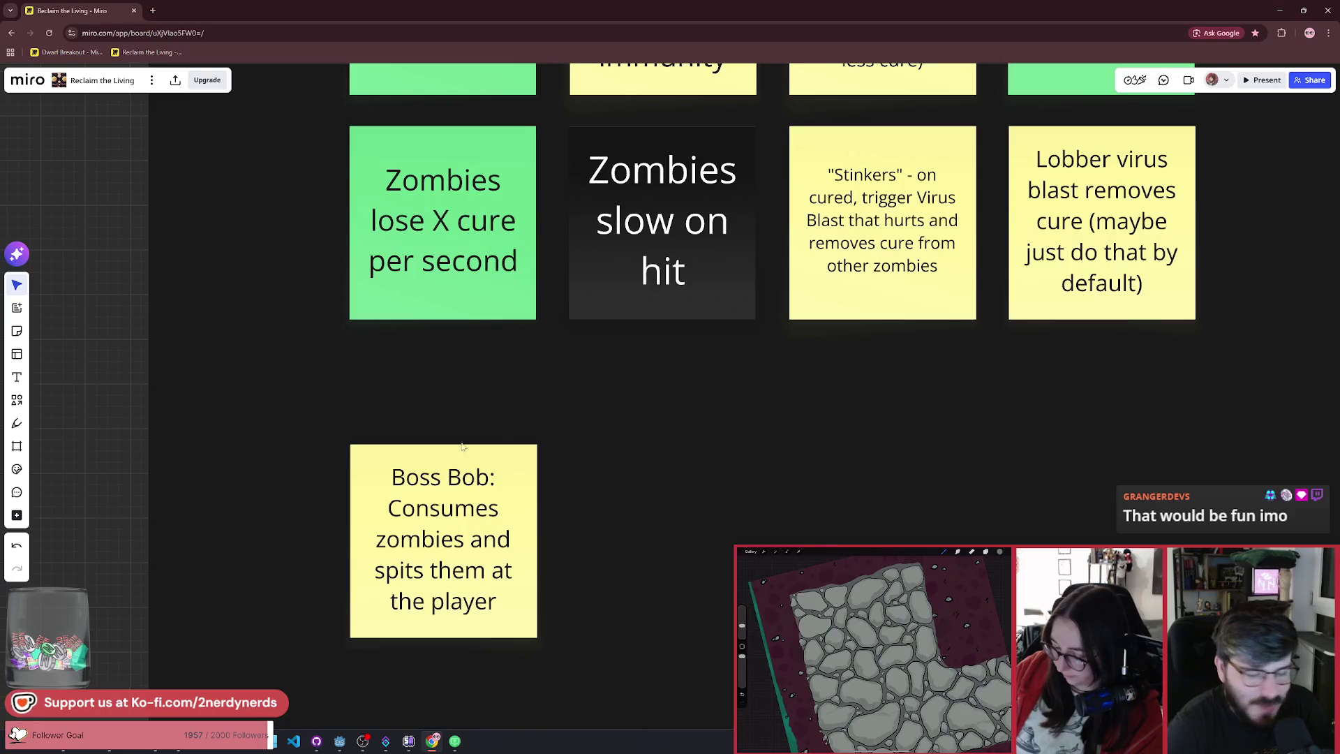
{"action": "scroll", "coordinate": [638, 551], "scroll_direction": "down", "scroll_amount": 2}
{"action": "scroll", "coordinate": [711, 590], "scroll_direction": "right", "scroll_amount": 2}
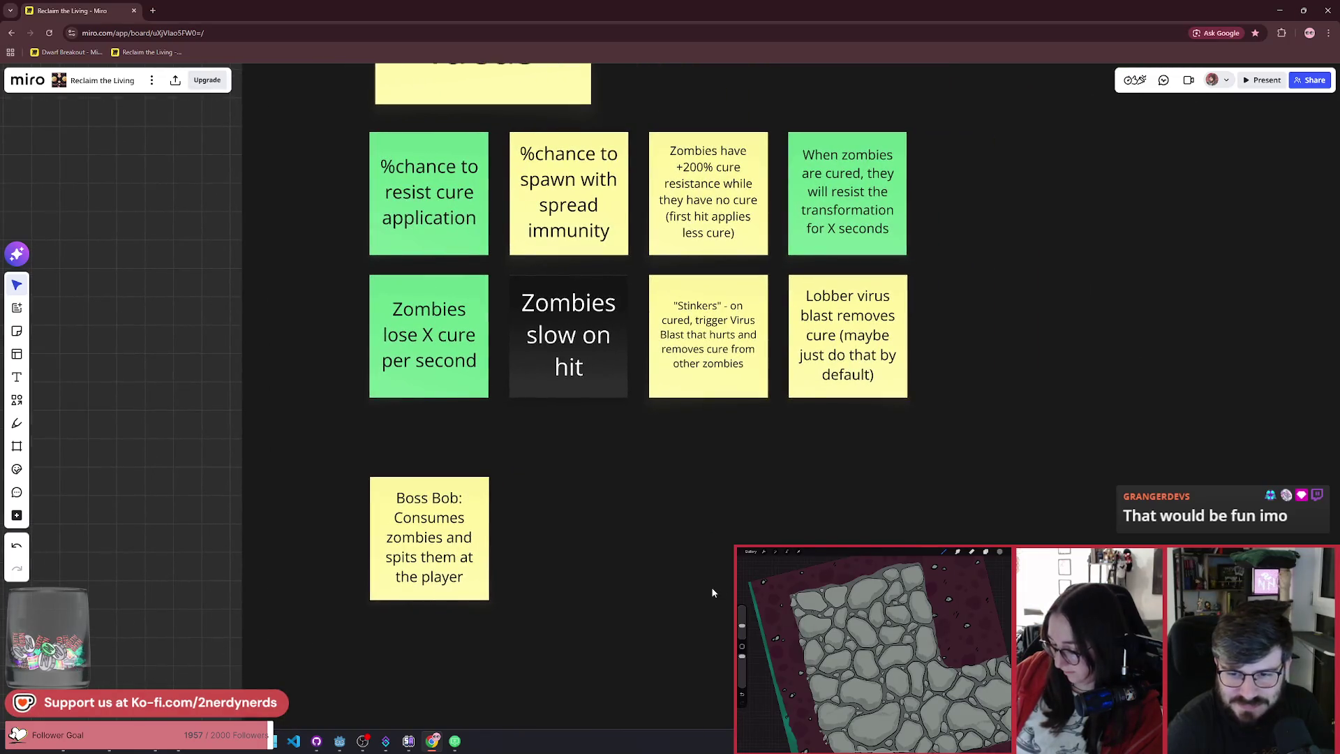
{"action": "scroll", "coordinate": [615, 604], "scroll_direction": "up", "scroll_amount": 2}
{"action": "scroll", "coordinate": [615, 604], "scroll_direction": "right", "scroll_amount": 2}
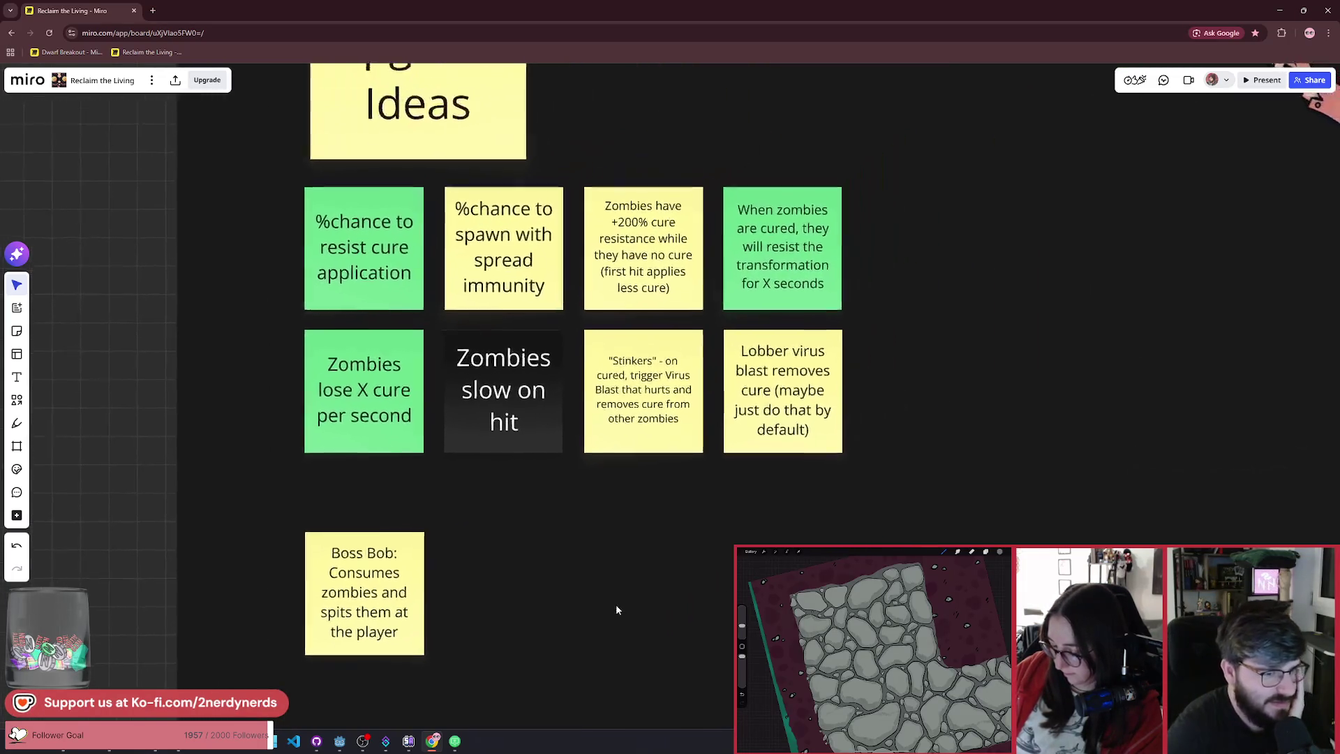
{"action": "scroll", "coordinate": [616, 604], "scroll_direction": "down", "scroll_amount": 2}
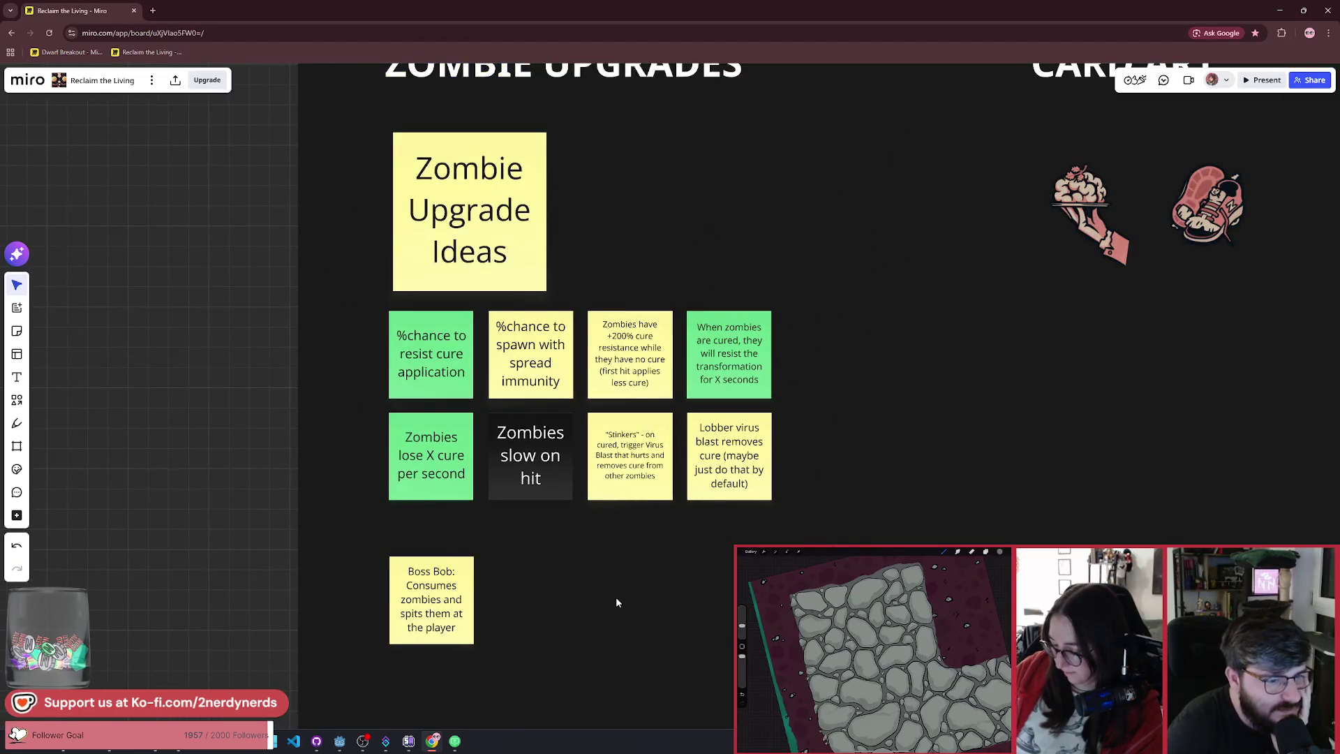
{"action": "scroll", "coordinate": [621, 579], "scroll_direction": "right", "scroll_amount": 1}
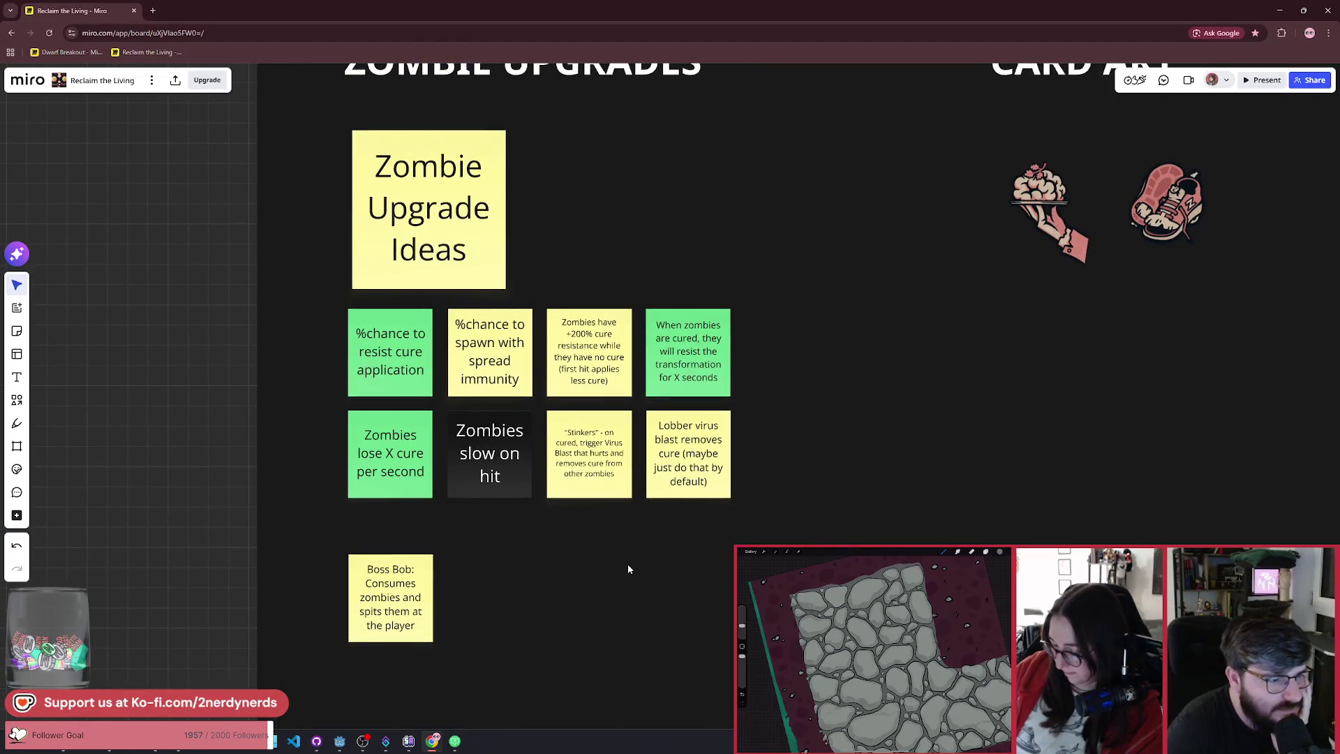
{"action": "scroll", "coordinate": [627, 564], "scroll_direction": "down", "scroll_amount": 4}
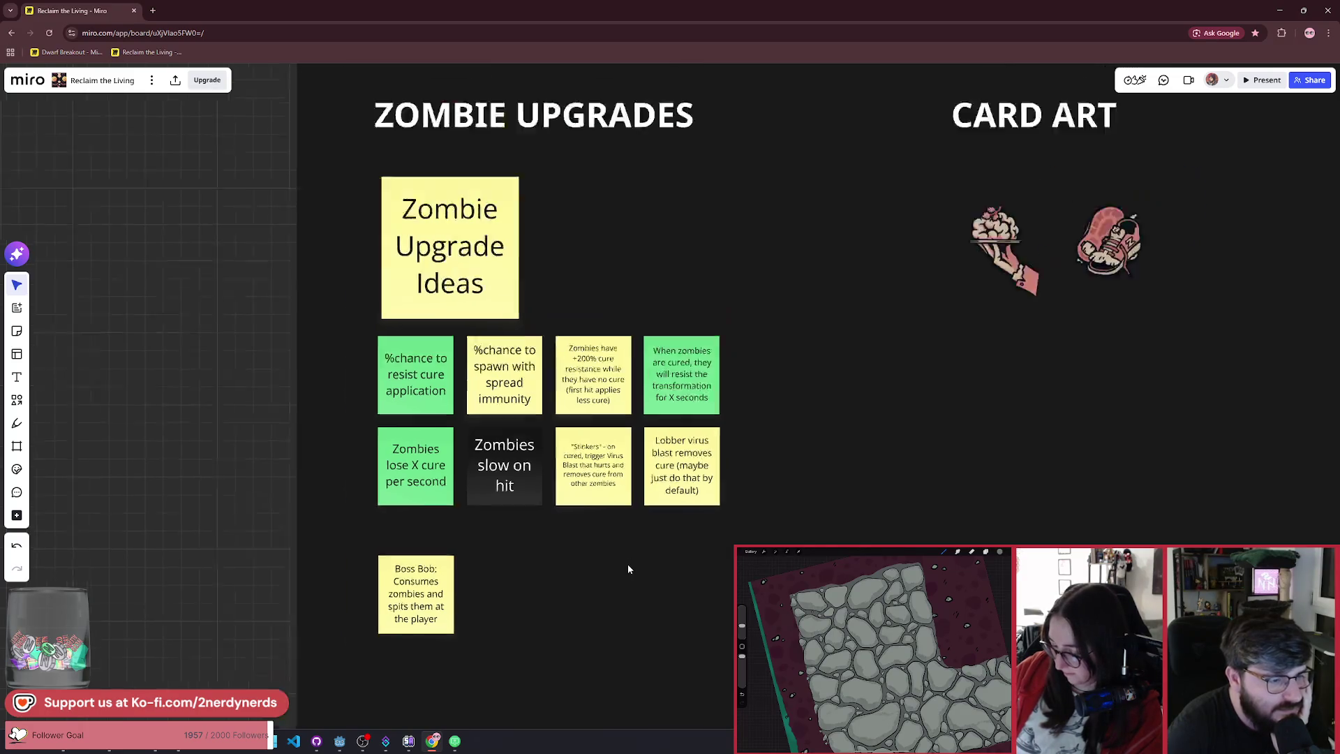
{"action": "scroll", "coordinate": [635, 559], "scroll_direction": "right", "scroll_amount": 2}
{"action": "scroll", "coordinate": [643, 556], "scroll_direction": "down", "scroll_amount": 3}
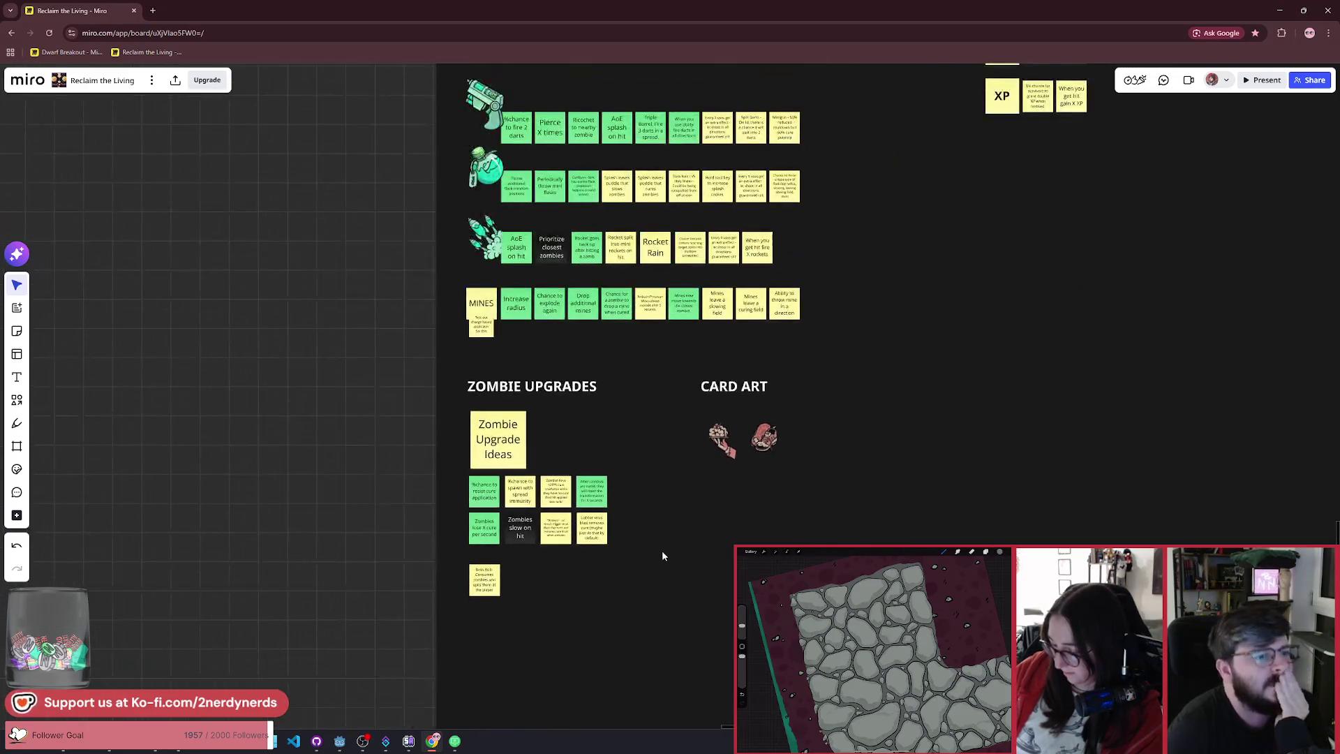
{"action": "scroll", "coordinate": [684, 534], "scroll_direction": "down", "scroll_amount": 2}
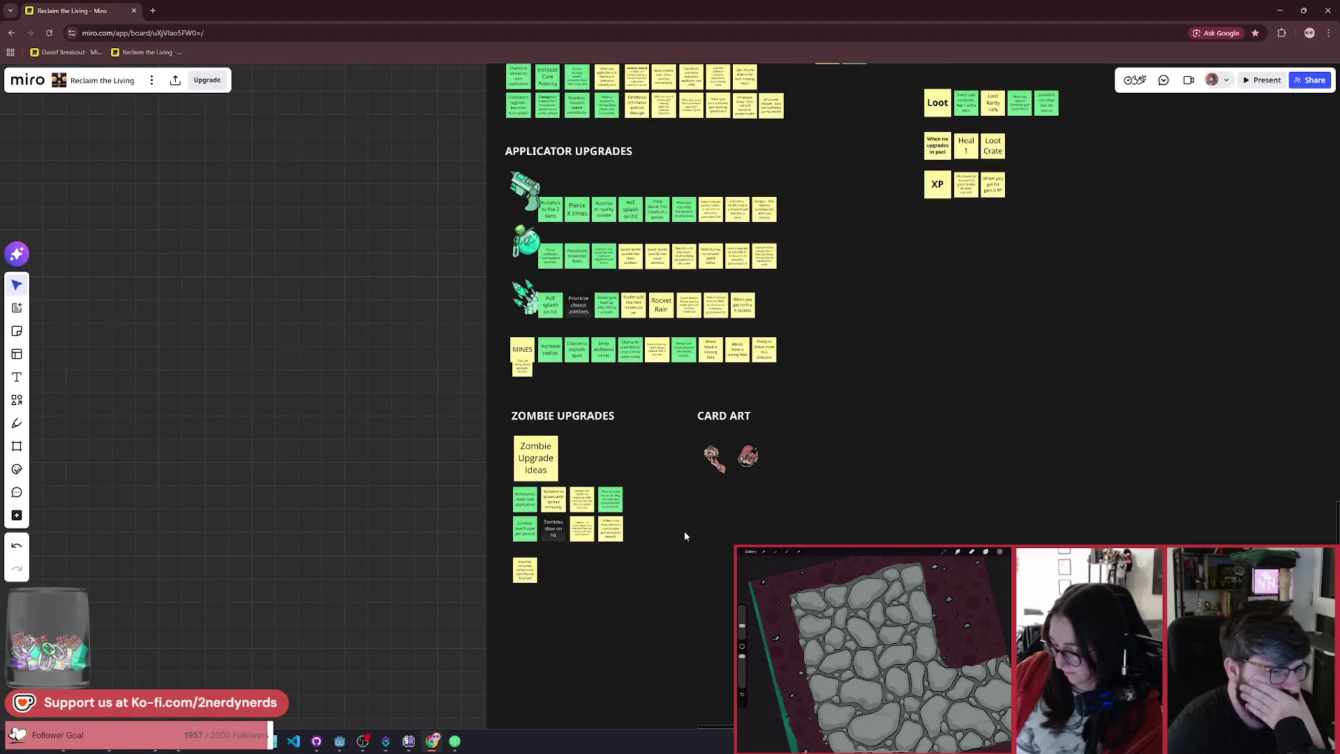
{"action": "scroll", "coordinate": [703, 512], "scroll_direction": "right", "scroll_amount": 1}
{"action": "scroll", "coordinate": [698, 518], "scroll_direction": "down", "scroll_amount": 1}
{"action": "scroll", "coordinate": [789, 517], "scroll_direction": "down", "scroll_amount": 3}
{"action": "scroll", "coordinate": [789, 518], "scroll_direction": "right", "scroll_amount": 15}
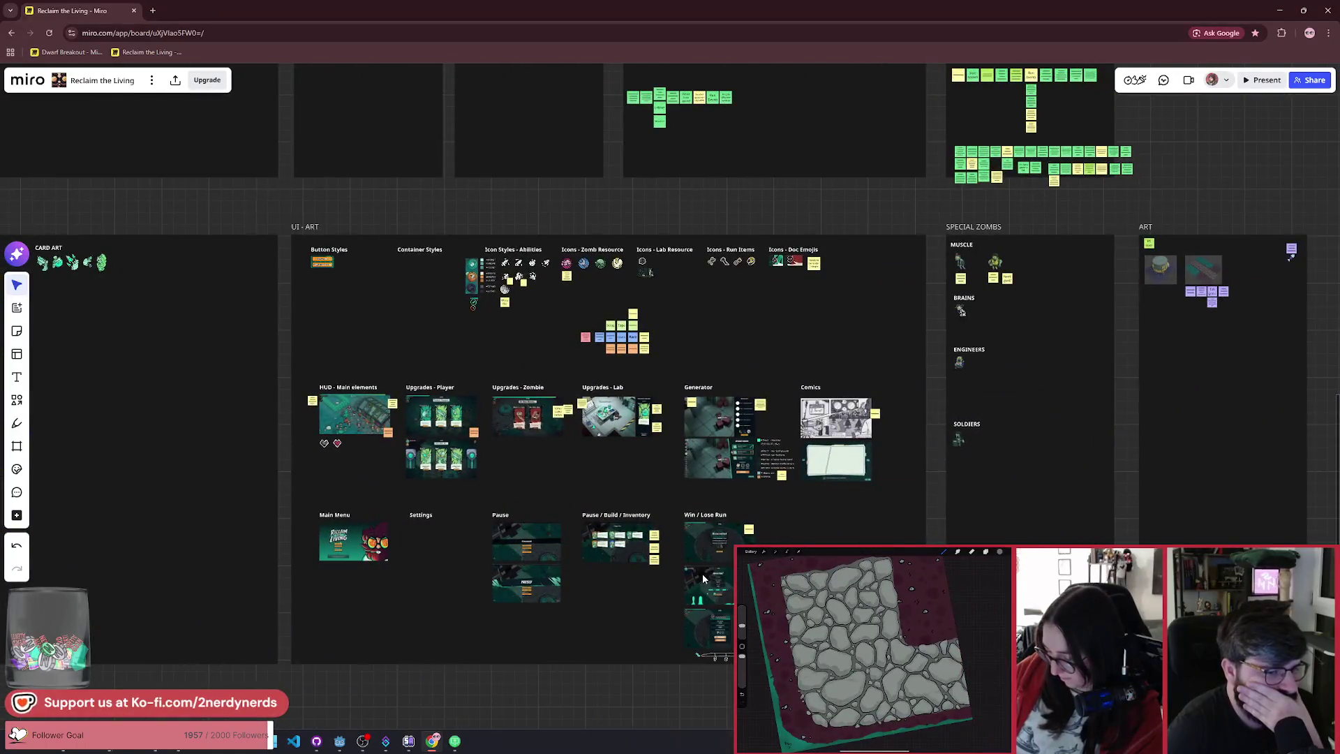
{"action": "scroll", "coordinate": [702, 572], "scroll_direction": "right", "scroll_amount": 4}
{"action": "scroll", "coordinate": [452, 552], "scroll_direction": "left", "scroll_amount": 13}
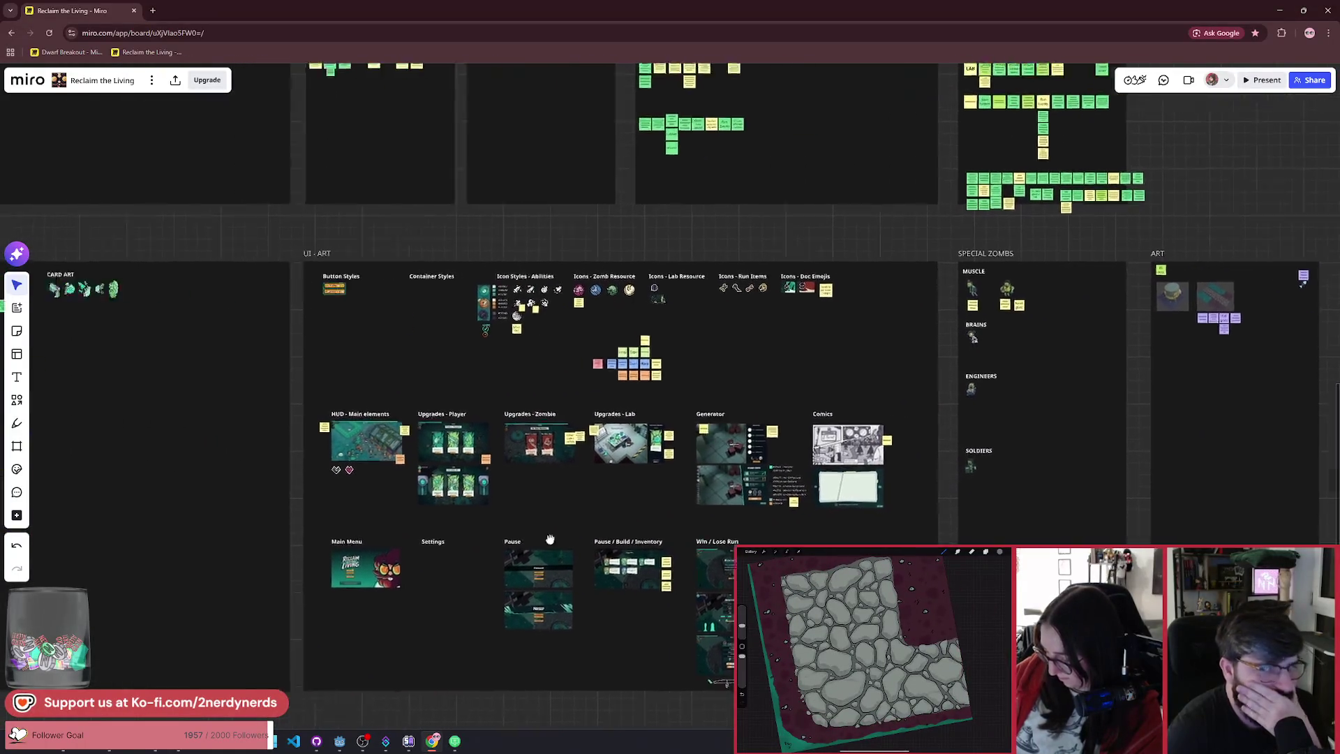
{"action": "scroll", "coordinate": [681, 546], "scroll_direction": "up", "scroll_amount": 2}
{"action": "scroll", "coordinate": [363, 472], "scroll_direction": "down", "scroll_amount": 3}
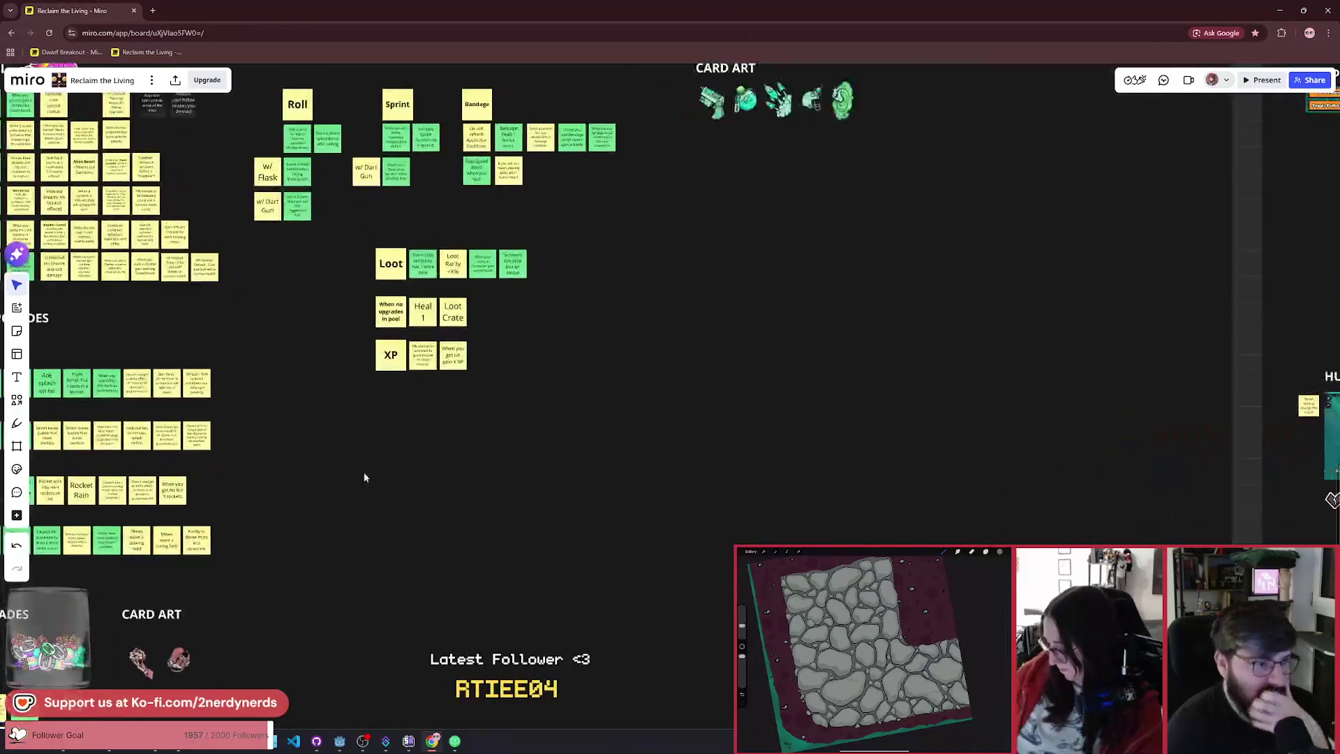
{"action": "scroll", "coordinate": [453, 425], "scroll_direction": "up", "scroll_amount": 6}
{"action": "scroll", "coordinate": [664, 403], "scroll_direction": "up", "scroll_amount": 2}
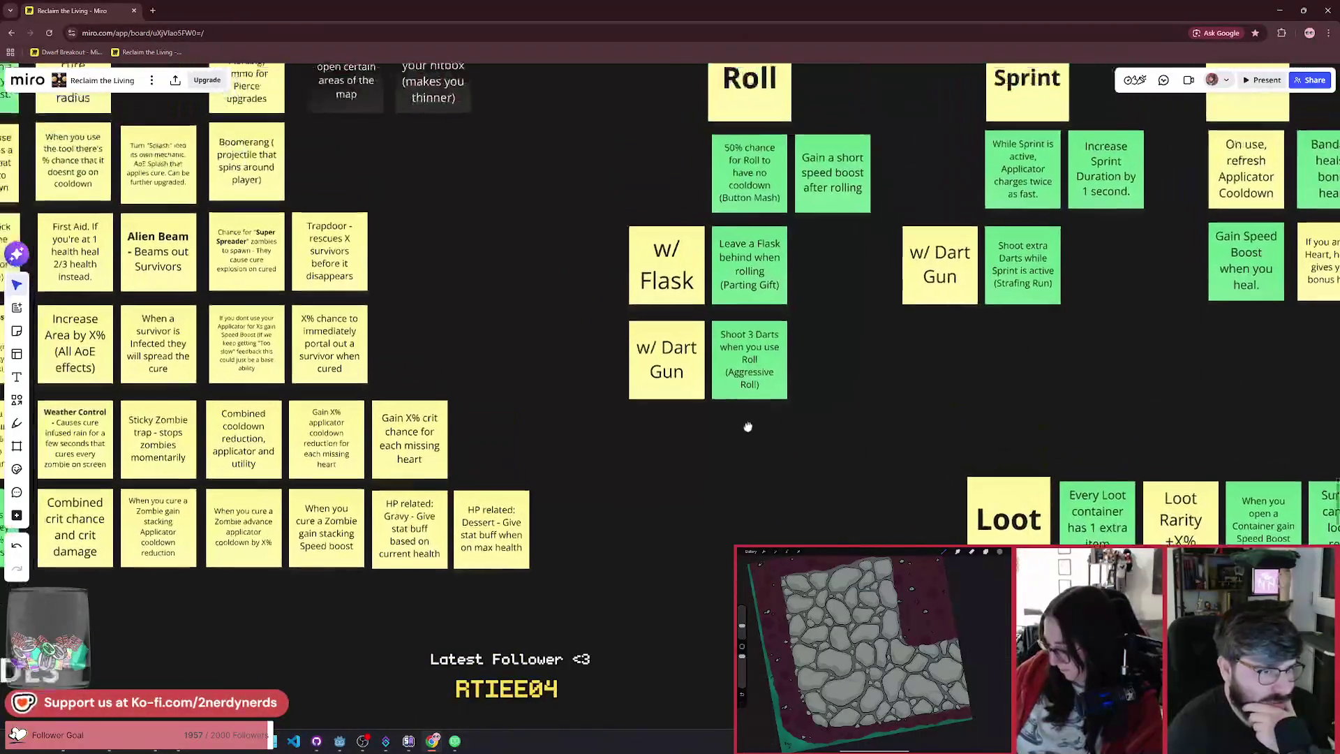
{"action": "scroll", "coordinate": [747, 425], "scroll_direction": "up", "scroll_amount": 2}
{"action": "scroll", "coordinate": [793, 421], "scroll_direction": "right", "scroll_amount": 3}
{"action": "scroll", "coordinate": [646, 464], "scroll_direction": "right", "scroll_amount": 3}
{"action": "scroll", "coordinate": [646, 464], "scroll_direction": "up", "scroll_amount": 1}
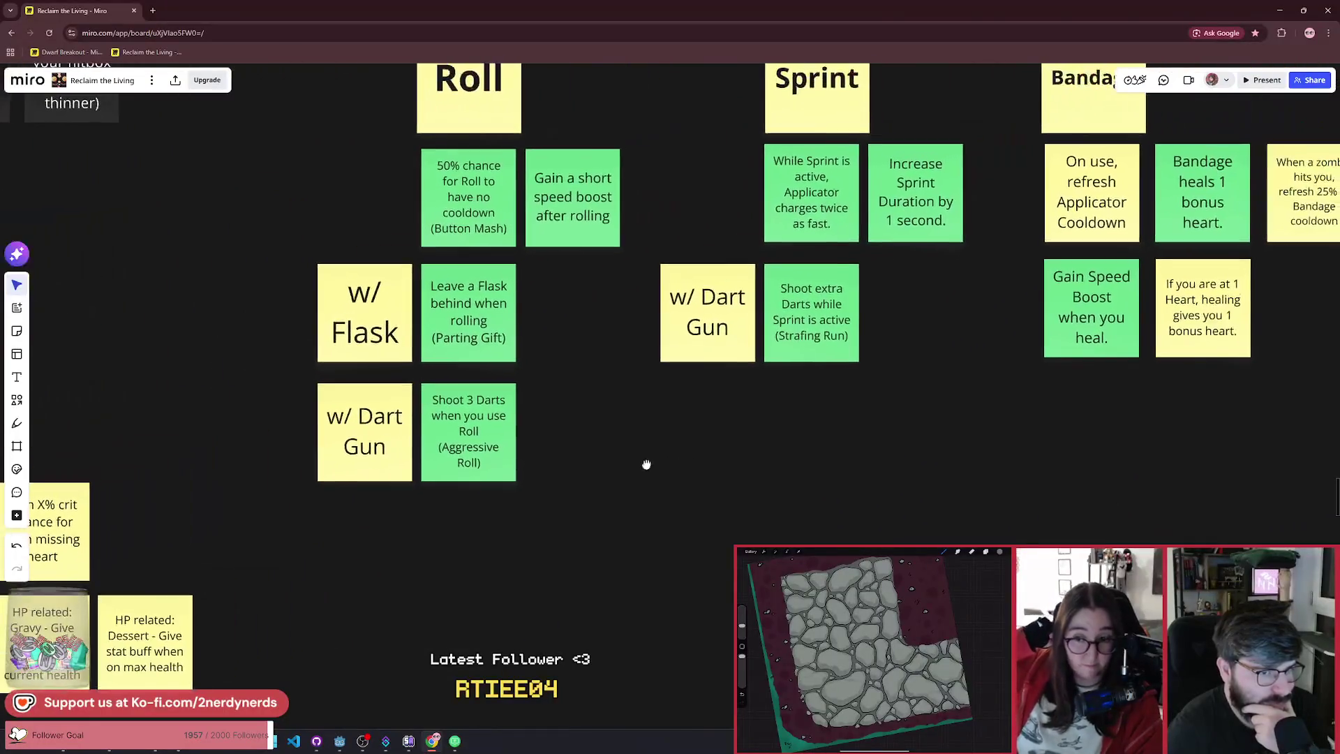
{"action": "scroll", "coordinate": [676, 438], "scroll_direction": "right", "scroll_amount": 3}
{"action": "scroll", "coordinate": [667, 442], "scroll_direction": "down", "scroll_amount": 2}
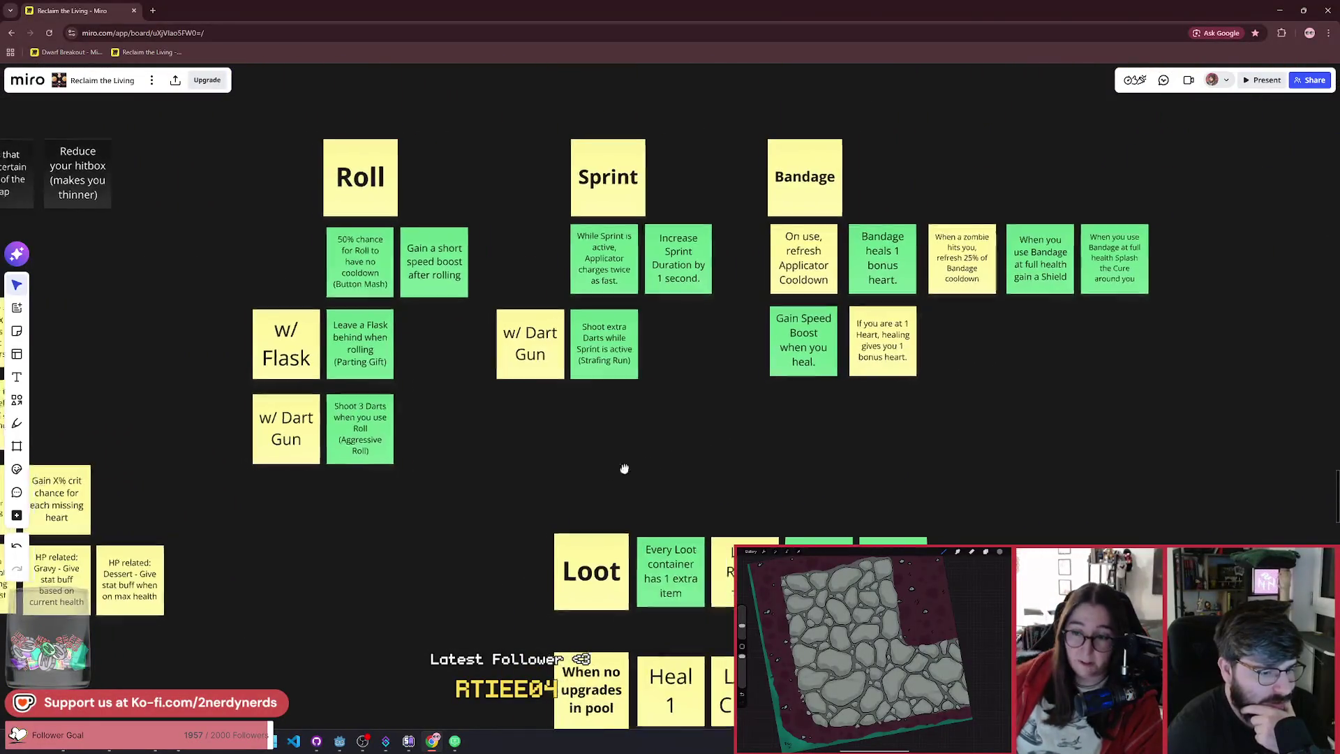
{"action": "scroll", "coordinate": [623, 469], "scroll_direction": "left", "scroll_amount": 3}
{"action": "scroll", "coordinate": [623, 469], "scroll_direction": "down", "scroll_amount": 1}
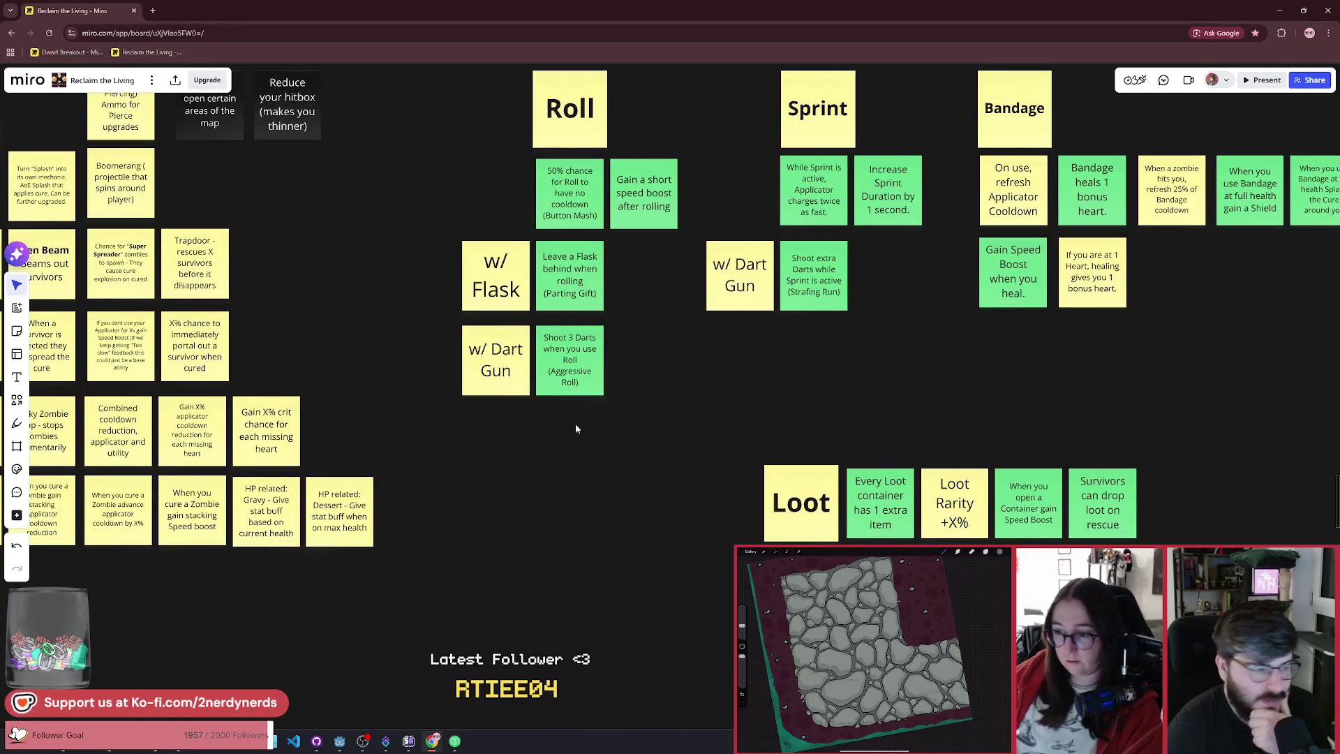
{"action": "scroll", "coordinate": [575, 424], "scroll_direction": "down", "scroll_amount": 1}
{"action": "scroll", "coordinate": [540, 457], "scroll_direction": "left", "scroll_amount": 2}
{"action": "scroll", "coordinate": [540, 457], "scroll_direction": "left", "scroll_amount": 4}
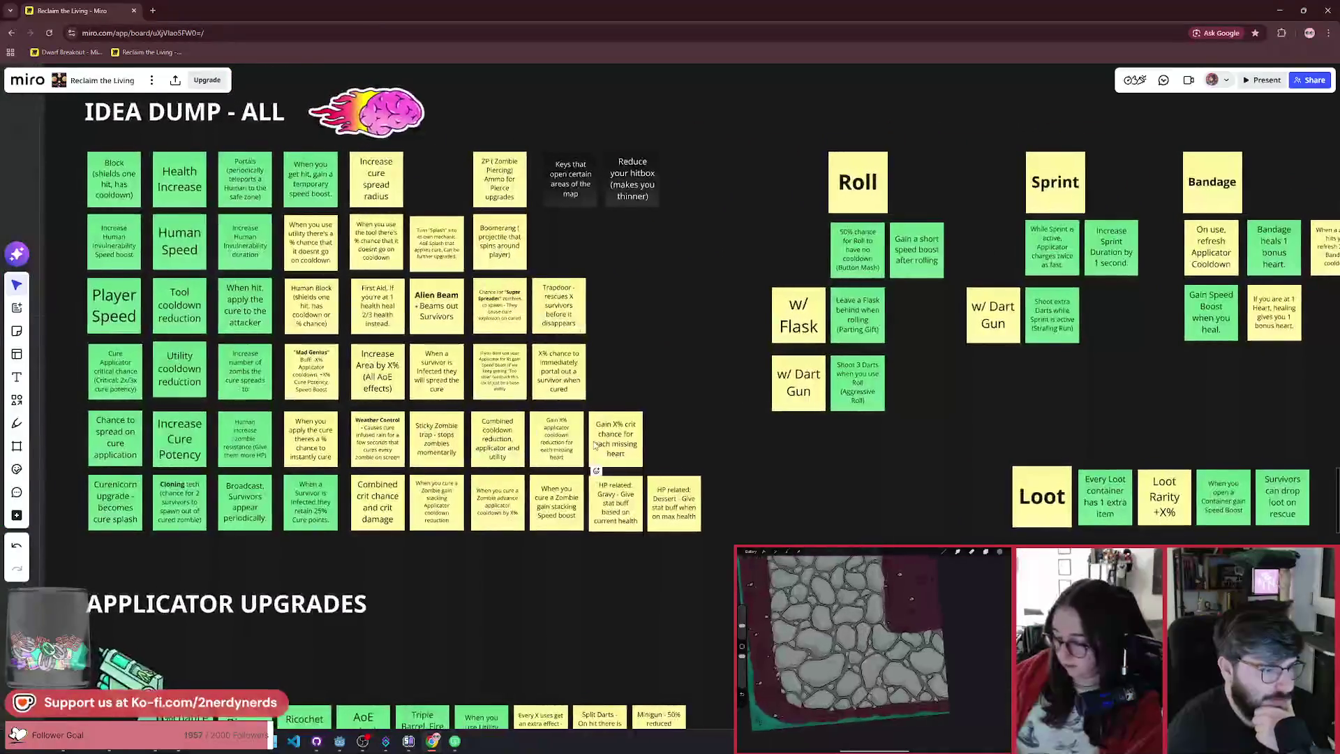
{"action": "scroll", "coordinate": [760, 438], "scroll_direction": "up", "scroll_amount": 3}
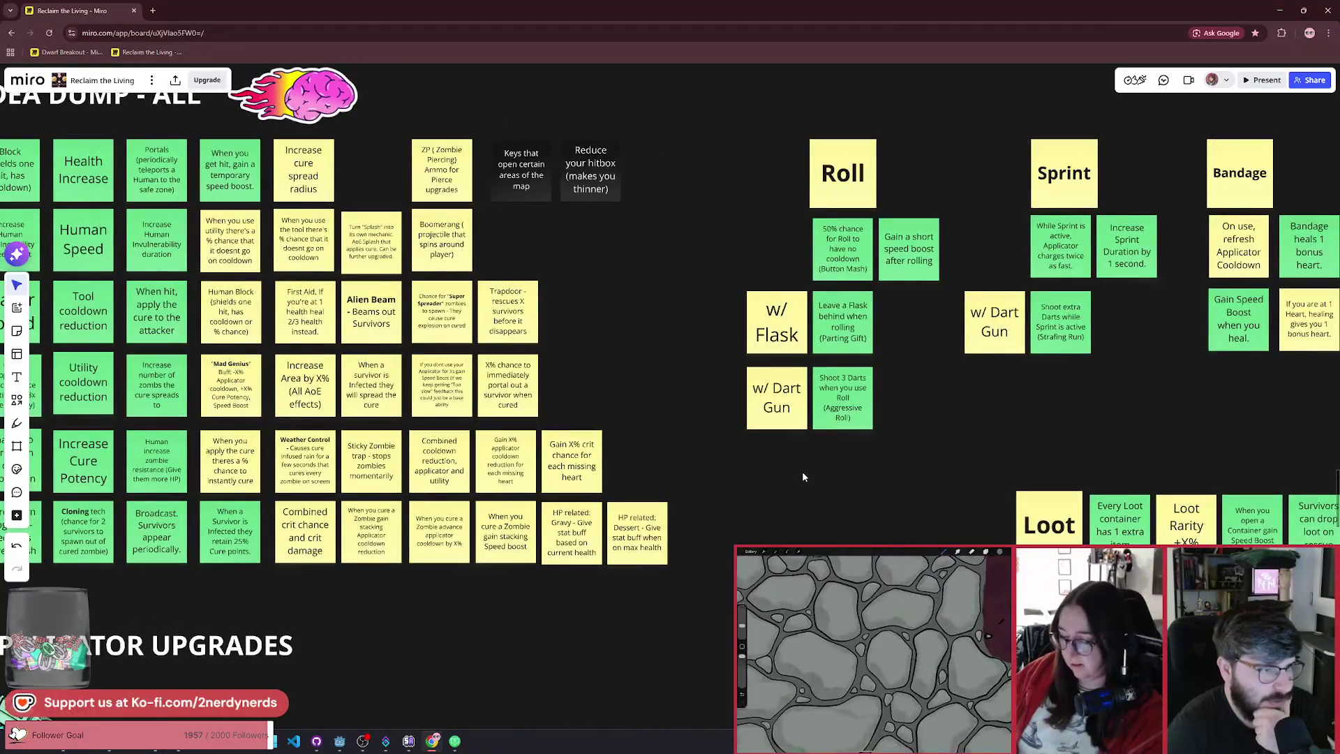
{"action": "scroll", "coordinate": [698, 411], "scroll_direction": "up", "scroll_amount": 2}
{"action": "scroll", "coordinate": [698, 411], "scroll_direction": "left", "scroll_amount": 3}
{"action": "scroll", "coordinate": [613, 351], "scroll_direction": "up", "scroll_amount": 6}
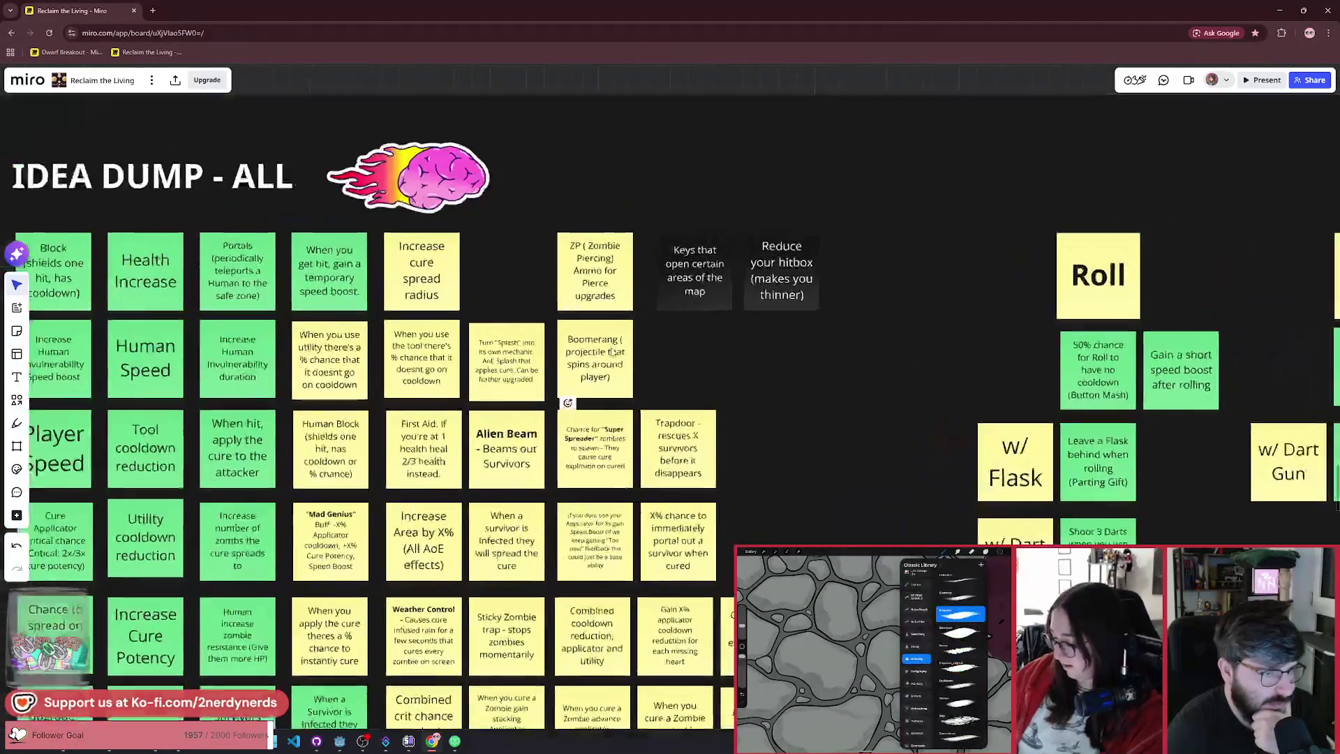
{"action": "scroll", "coordinate": [496, 343], "scroll_direction": "up", "scroll_amount": 5}
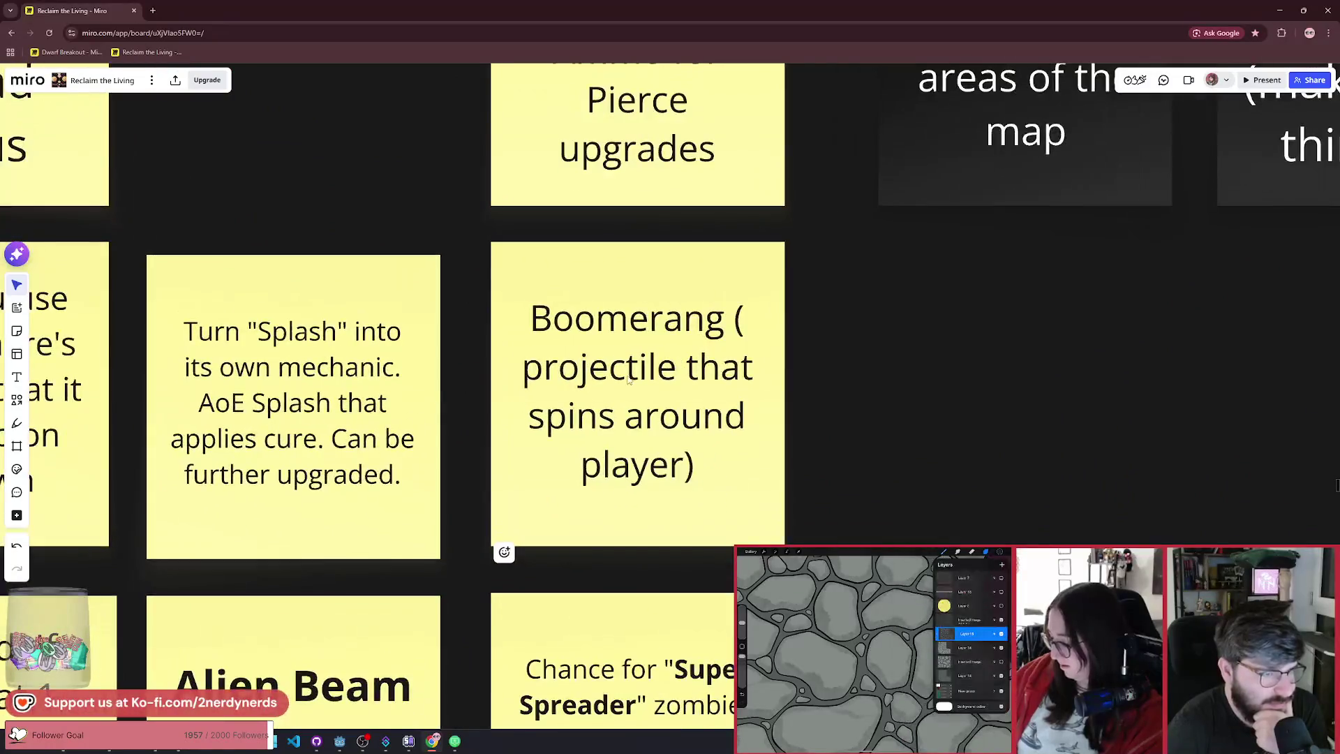
{"action": "scroll", "coordinate": [670, 429], "scroll_direction": "up", "scroll_amount": 2}
{"action": "scroll", "coordinate": [799, 448], "scroll_direction": "down", "scroll_amount": 2}
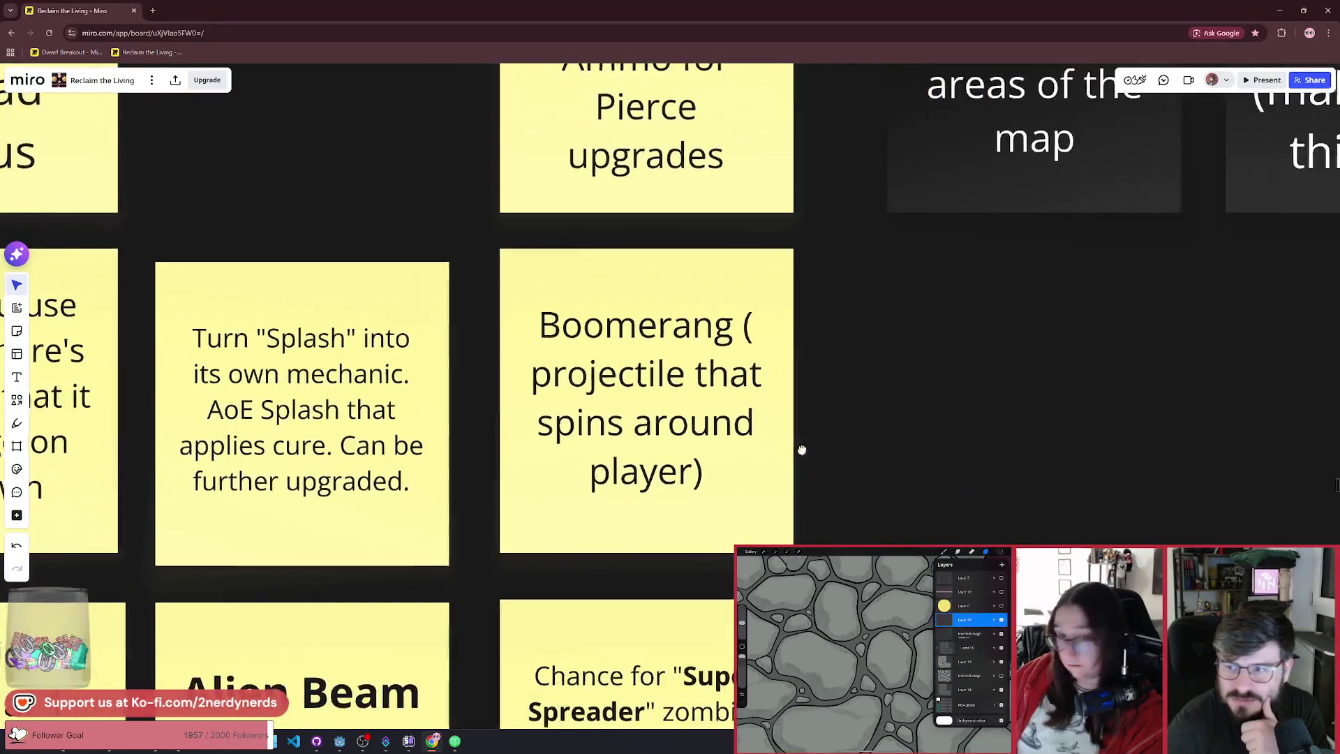
{"action": "scroll", "coordinate": [781, 441], "scroll_direction": "down", "scroll_amount": 1}
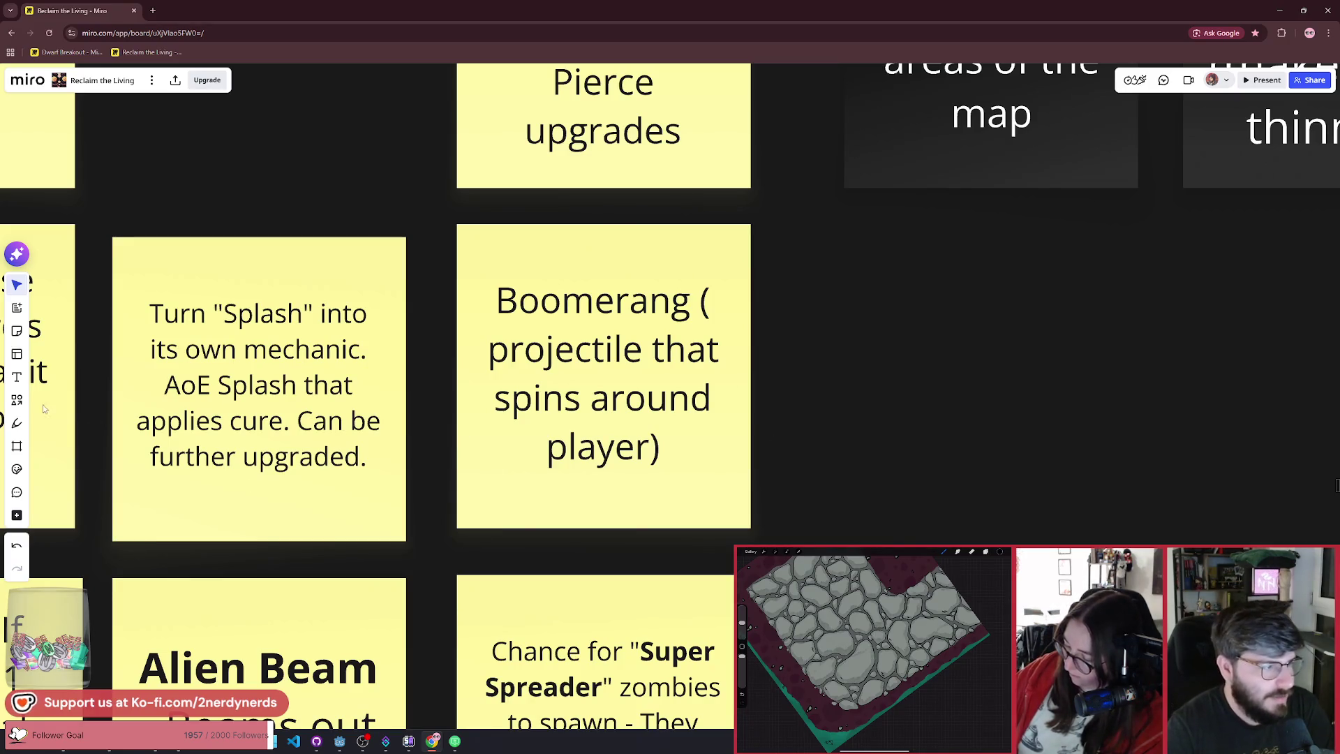
Step: With the Pen tool, sketch a boomerang outline with a centre square, inner lines and an arc
{"action": "key", "text": "p"}
{"action": "left_click_drag", "start_coordinate": [936, 289], "coordinate": [840, 443]}
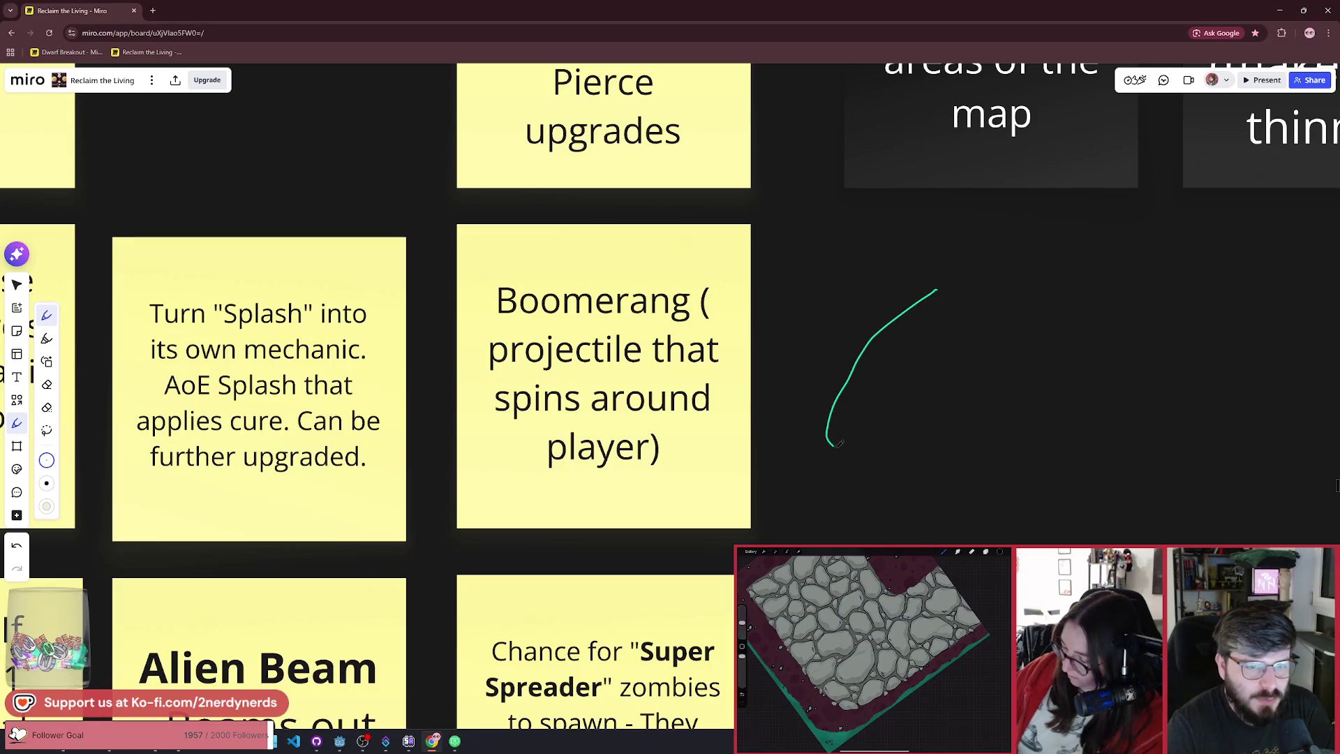
{"action": "left_click_drag", "start_coordinate": [936, 371], "coordinate": [1021, 398]}
{"action": "mouse_move", "coordinate": [1101, 386]}
{"action": "left_mouse_down"}
{"action": "mouse_move", "coordinate": [966, 274]}
{"action": "mouse_move", "coordinate": [910, 314]}
{"action": "left_mouse_up"}
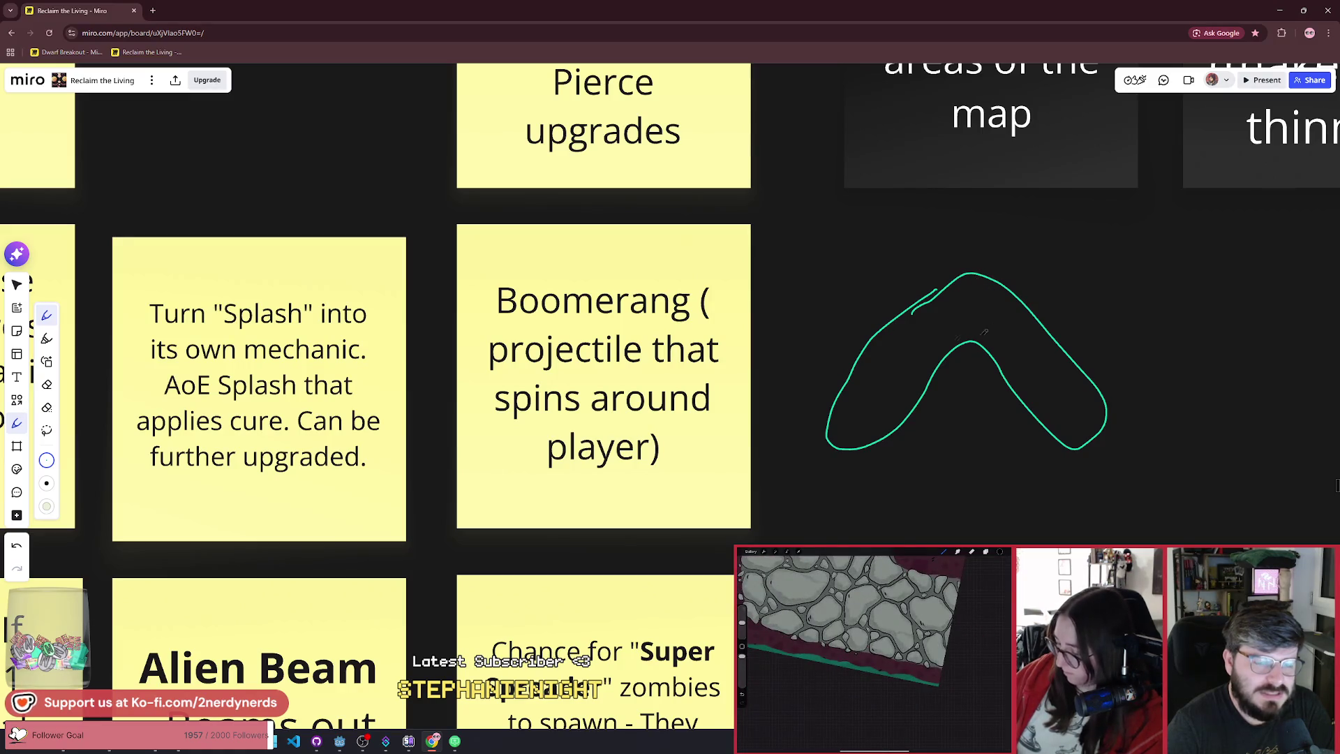
{"action": "left_click_drag", "start_coordinate": [946, 284], "coordinate": [948, 314]}
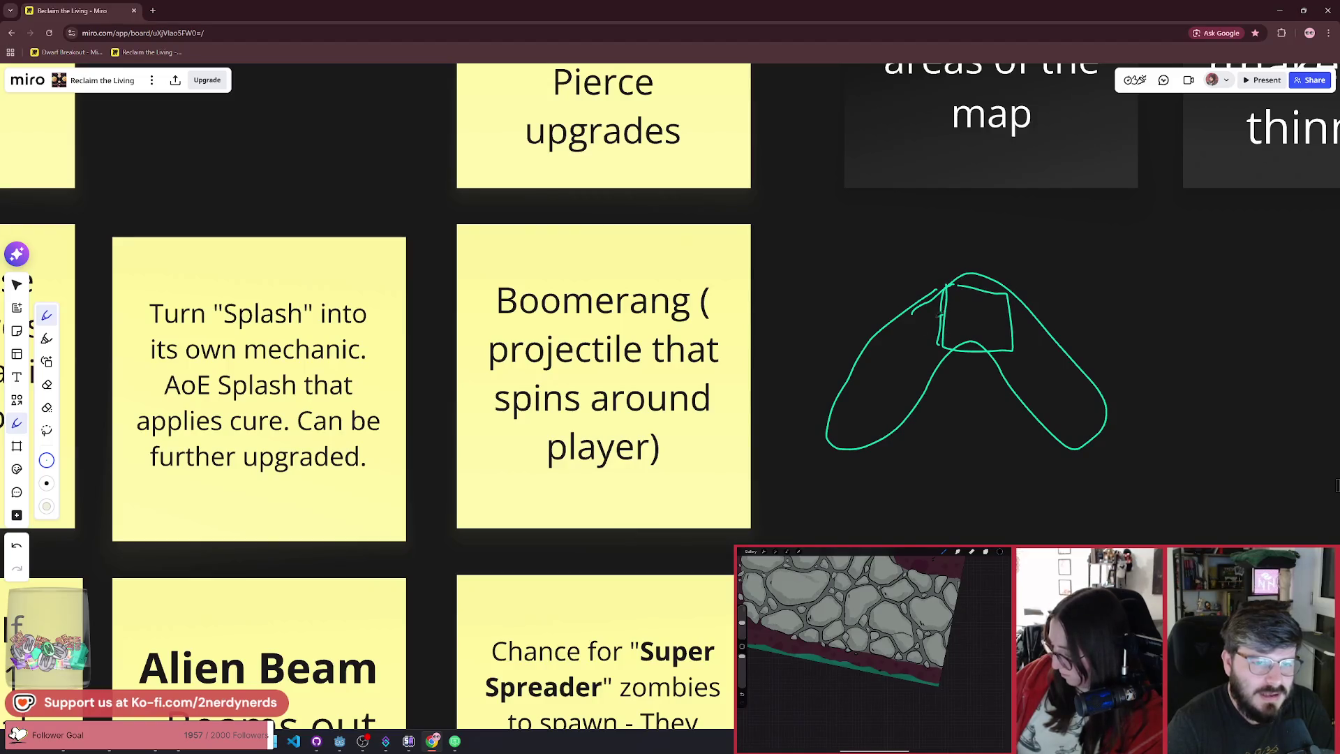
{"action": "mouse_move", "coordinate": [940, 316]}
{"action": "left_mouse_down"}
{"action": "mouse_move", "coordinate": [872, 403]}
{"action": "mouse_move", "coordinate": [927, 331]}
{"action": "left_mouse_up"}
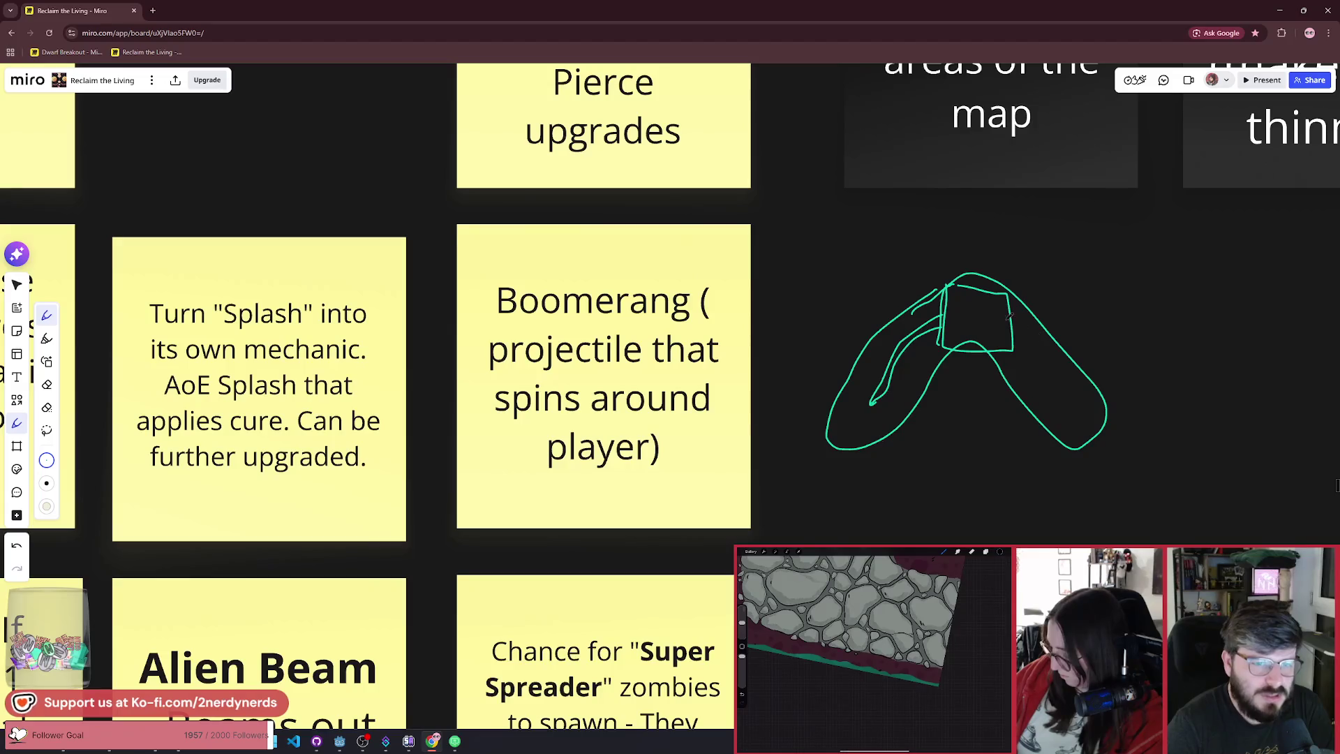
{"action": "left_click_drag", "start_coordinate": [1006, 319], "coordinate": [1085, 424]}
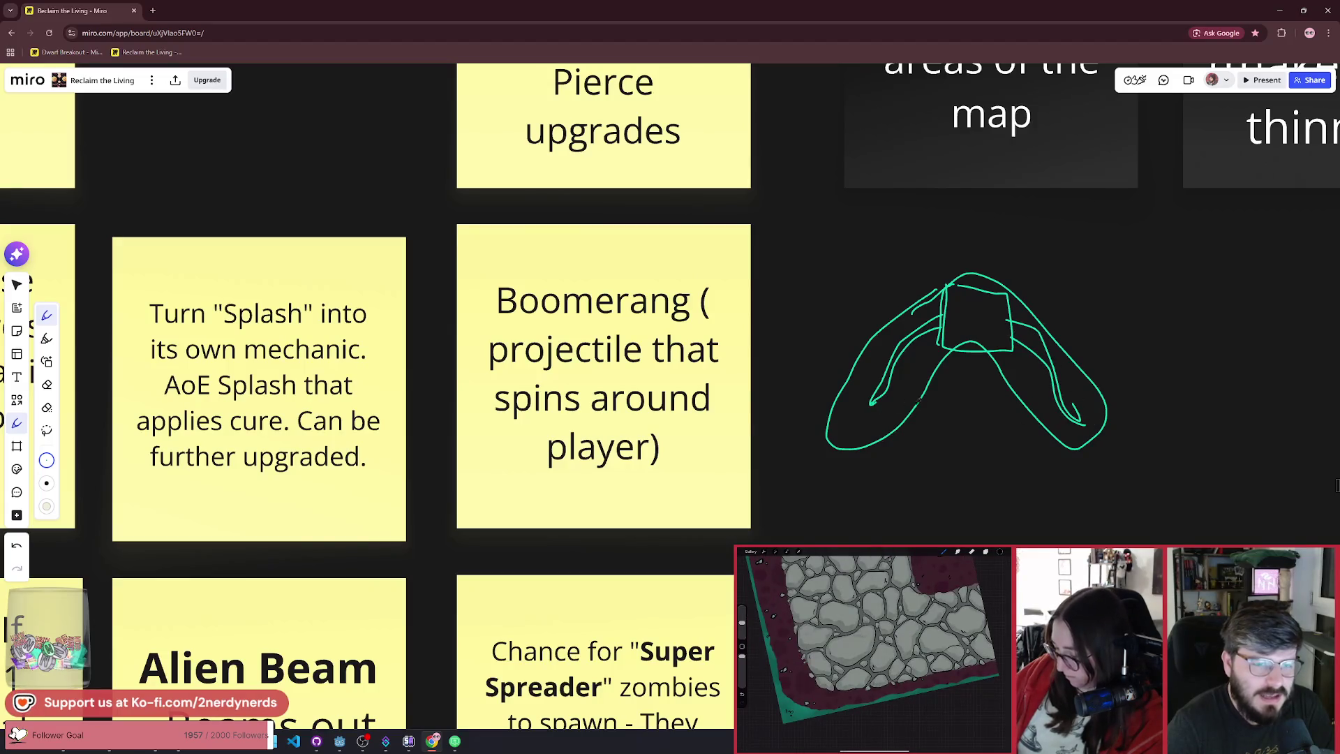
{"action": "mouse_move", "coordinate": [1086, 300]}
{"action": "left_mouse_down"}
{"action": "mouse_move", "coordinate": [1043, 235]}
{"action": "mouse_move", "coordinate": [861, 278]}
{"action": "mouse_move", "coordinate": [905, 244]}
{"action": "left_mouse_up"}
Step: Add splash lines spraying out below and right of the boomerang, undoing an extra large loop
{"action": "mouse_move", "coordinate": [863, 419]}
{"action": "left_mouse_down"}
{"action": "mouse_move", "coordinate": [712, 454]}
{"action": "mouse_move", "coordinate": [717, 546]}
{"action": "left_mouse_up"}
{"action": "left_click_drag", "start_coordinate": [872, 447], "coordinate": [827, 544]}
{"action": "left_click_drag", "start_coordinate": [1078, 447], "coordinate": [1101, 544]}
{"action": "mouse_move", "coordinate": [1075, 411]}
{"action": "left_mouse_down"}
{"action": "mouse_move", "coordinate": [1145, 492]}
{"action": "mouse_move", "coordinate": [1200, 483]}
{"action": "mouse_move", "coordinate": [1217, 424]}
{"action": "left_mouse_up"}
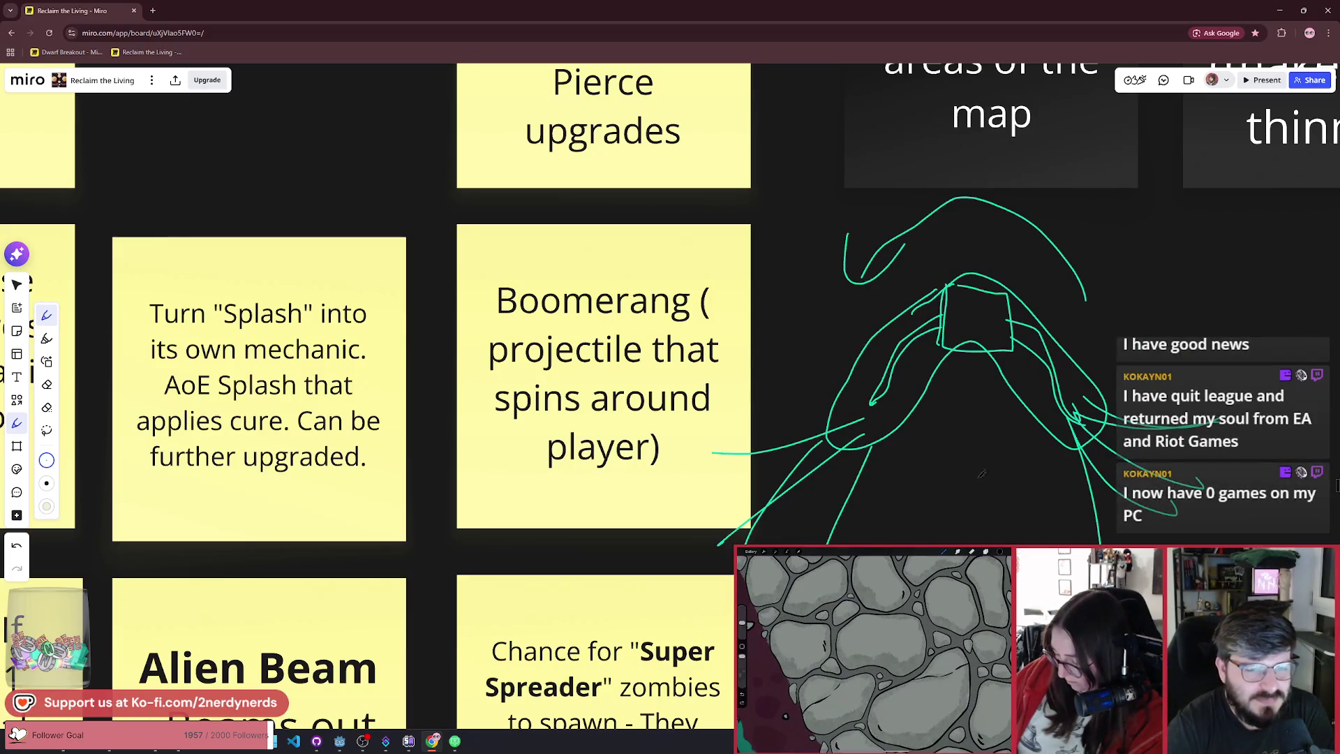
{"action": "mouse_move", "coordinate": [970, 223]}
{"action": "left_mouse_down"}
{"action": "mouse_move", "coordinate": [1151, 335]}
{"action": "mouse_move", "coordinate": [795, 300]}
{"action": "left_mouse_up"}
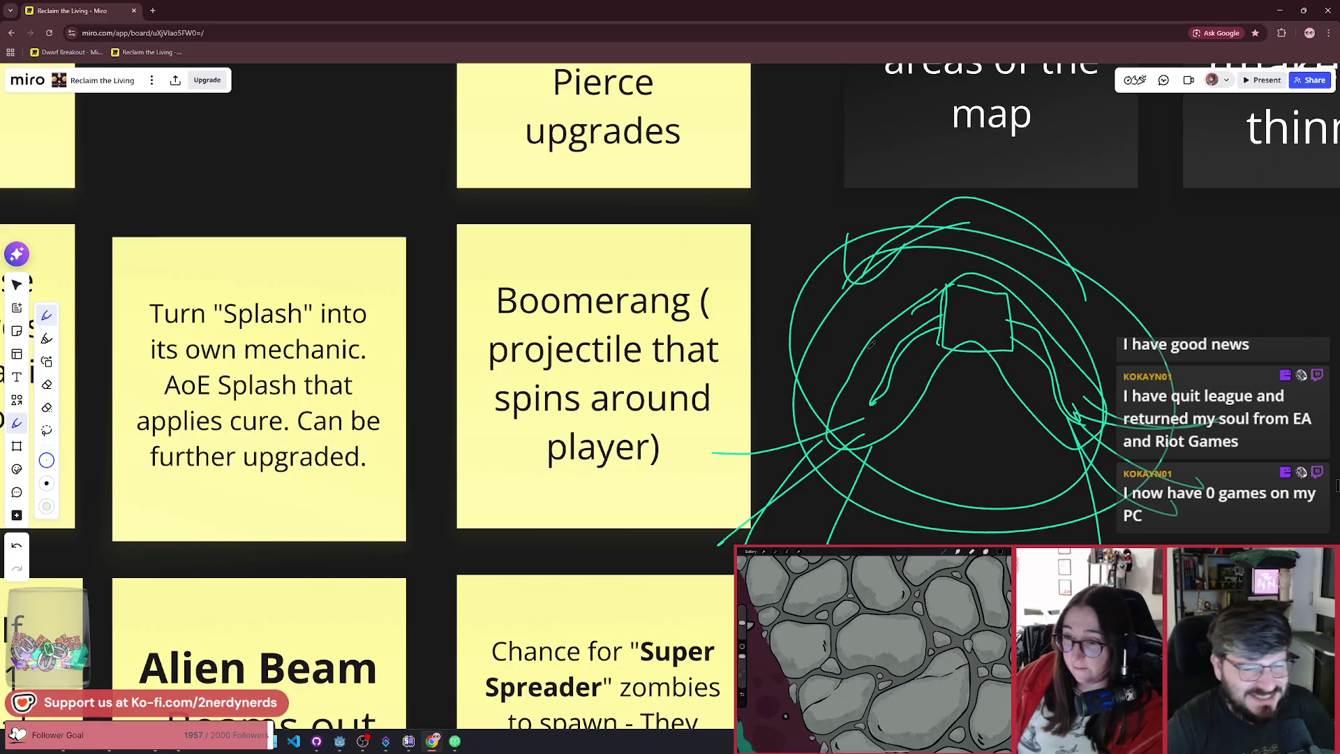
{"action": "key", "text": "ctrl+z"}
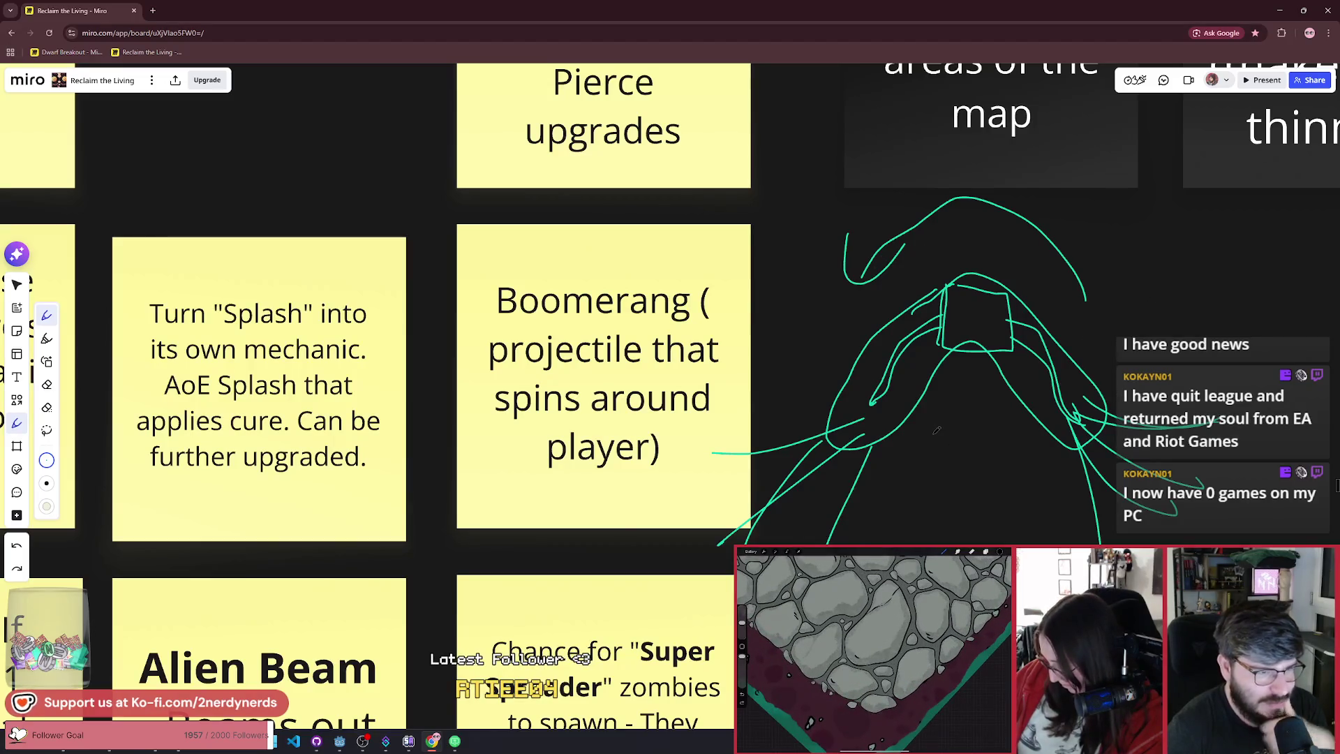
{"action": "scroll", "coordinate": [768, 354], "scroll_direction": "down", "scroll_amount": 3}
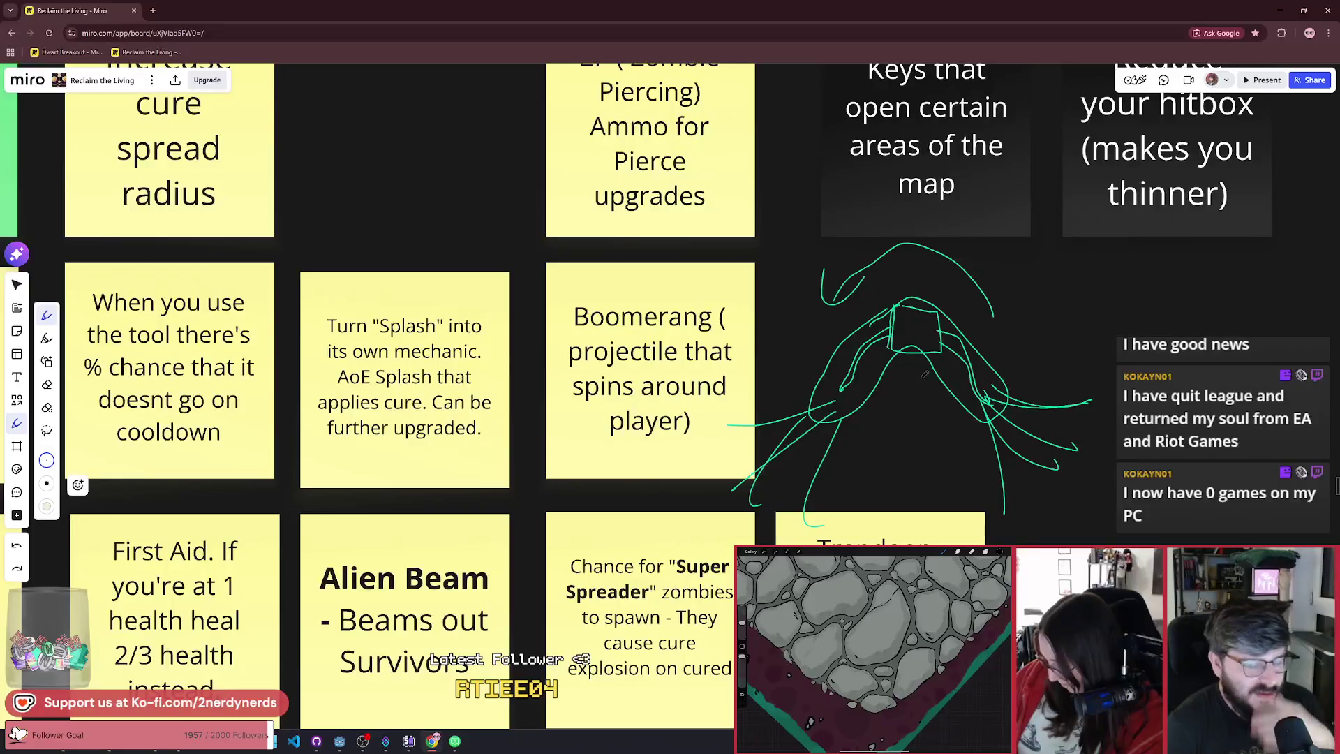
{"action": "scroll", "coordinate": [924, 374], "scroll_direction": "up", "scroll_amount": 3}
Step: Select all the green boomerang pen strokes and delete them
{"action": "key", "text": "v"}
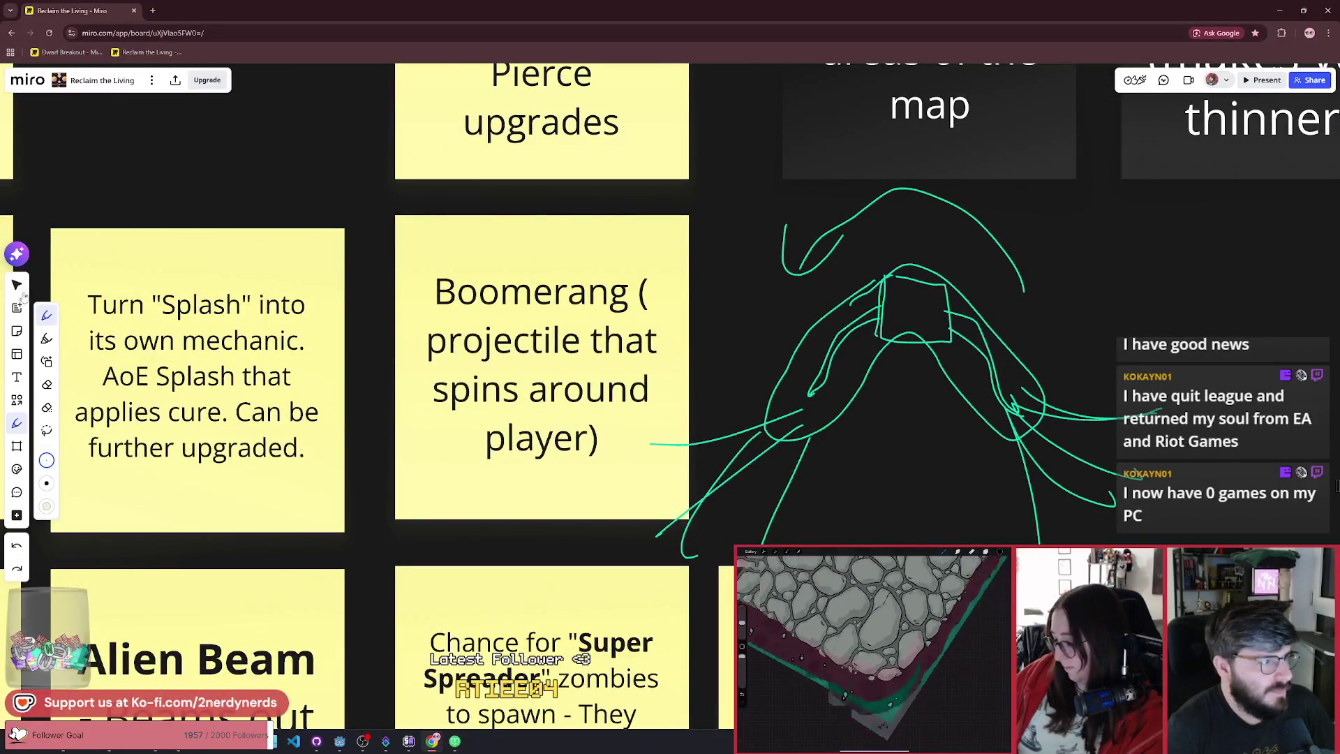
{"action": "mouse_move", "coordinate": [745, 208]}
{"action": "left_mouse_down"}
{"action": "mouse_move", "coordinate": [876, 383]}
{"action": "mouse_move", "coordinate": [1150, 536]}
{"action": "mouse_move", "coordinate": [1261, 540]}
{"action": "mouse_move", "coordinate": [731, 265]}
{"action": "left_mouse_up"}
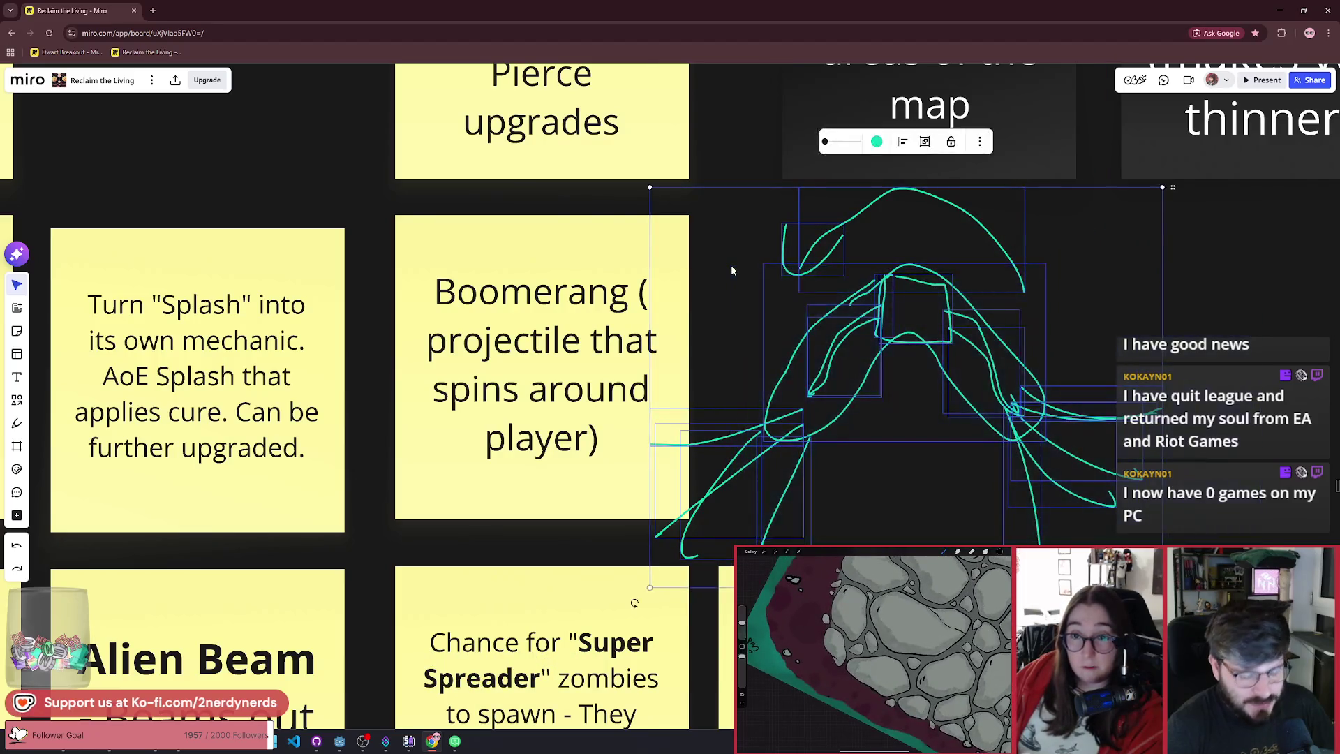
{"action": "key", "text": "Delete"}
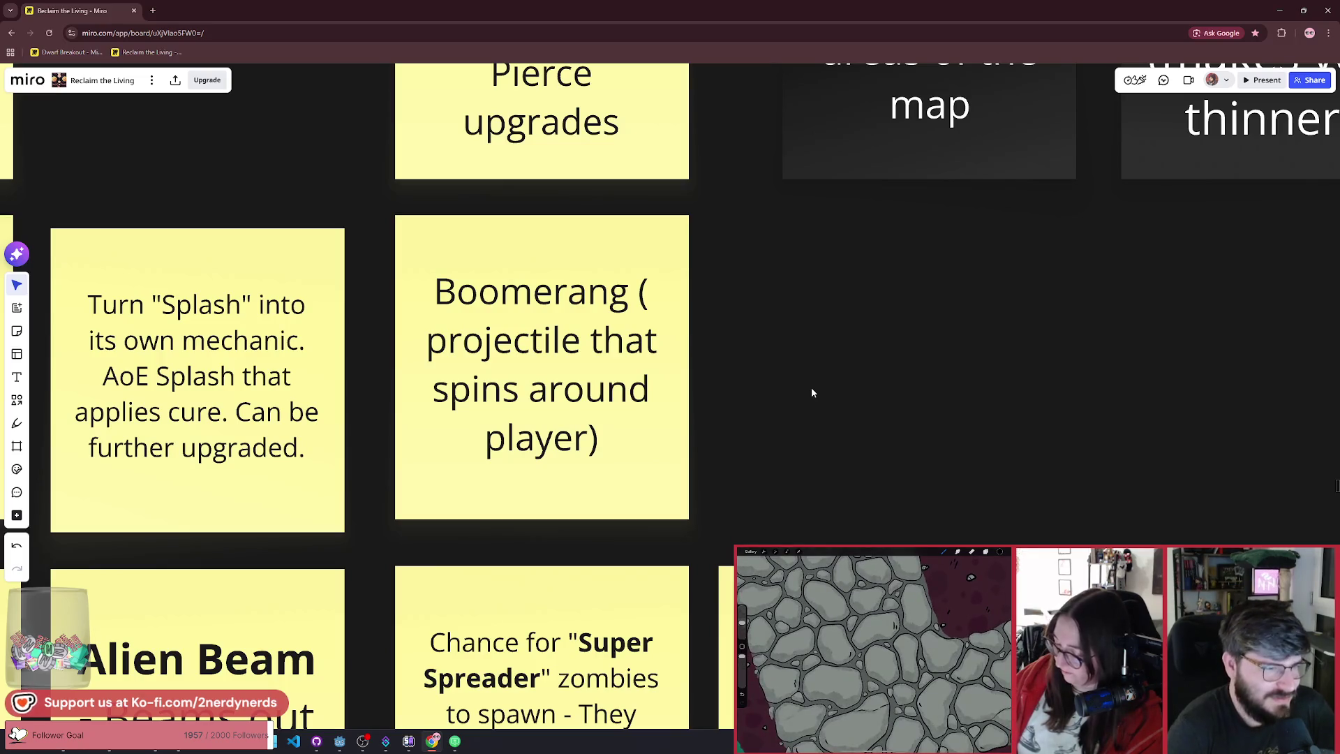
Step: Zoom out over the IDEA DUMP grid and move the Boomerang note under the hitbox note
{"action": "scroll", "coordinate": [749, 349], "scroll_direction": "down", "scroll_amount": 2}
{"action": "scroll", "coordinate": [749, 345], "scroll_direction": "up", "scroll_amount": 1}
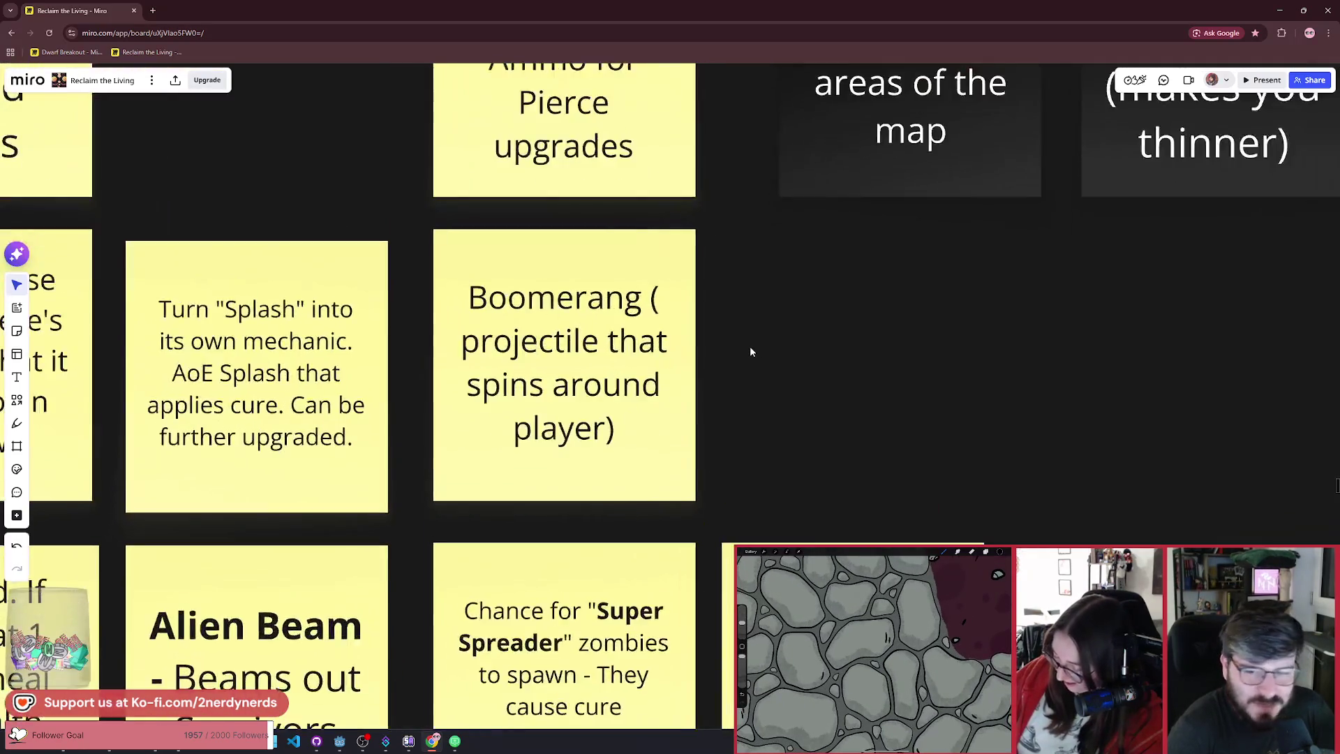
{"action": "scroll", "coordinate": [749, 345], "scroll_direction": "down", "scroll_amount": 2}
{"action": "scroll", "coordinate": [750, 345], "scroll_direction": "up", "scroll_amount": 1}
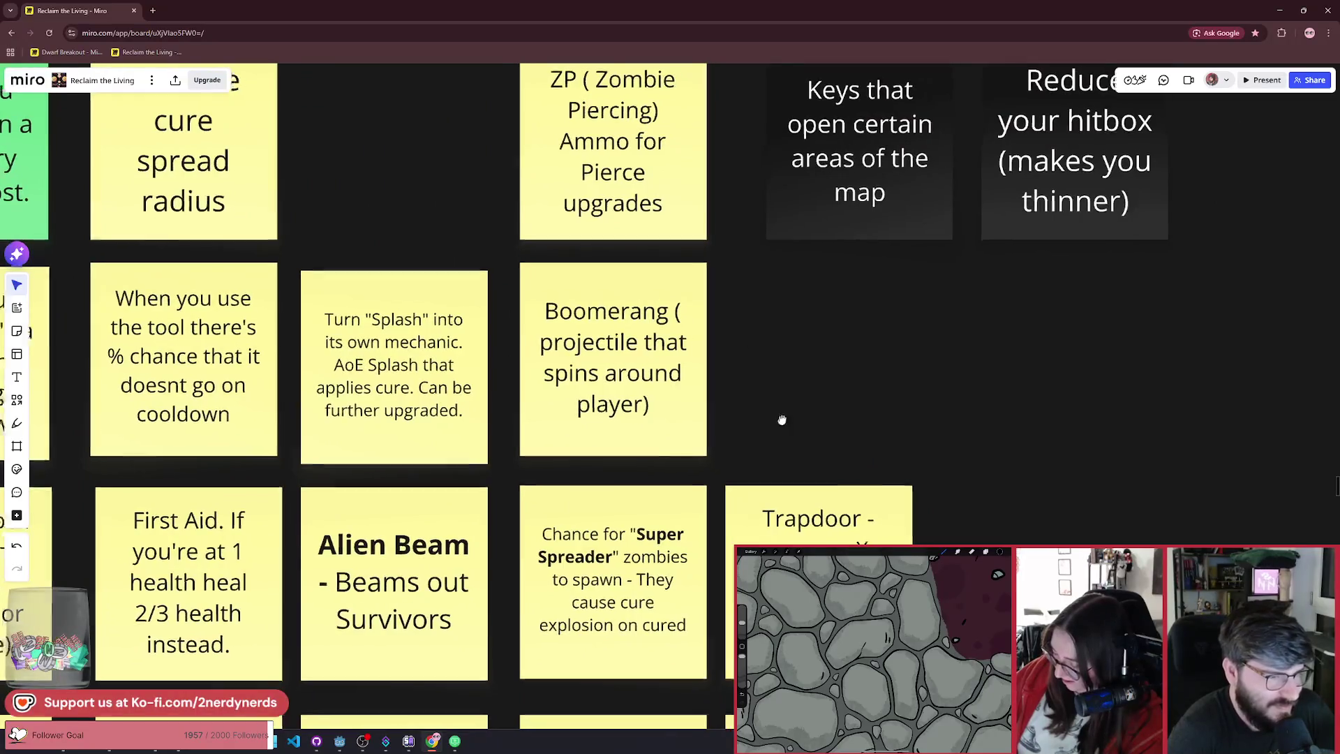
{"action": "scroll", "coordinate": [722, 399], "scroll_direction": "down", "scroll_amount": 2}
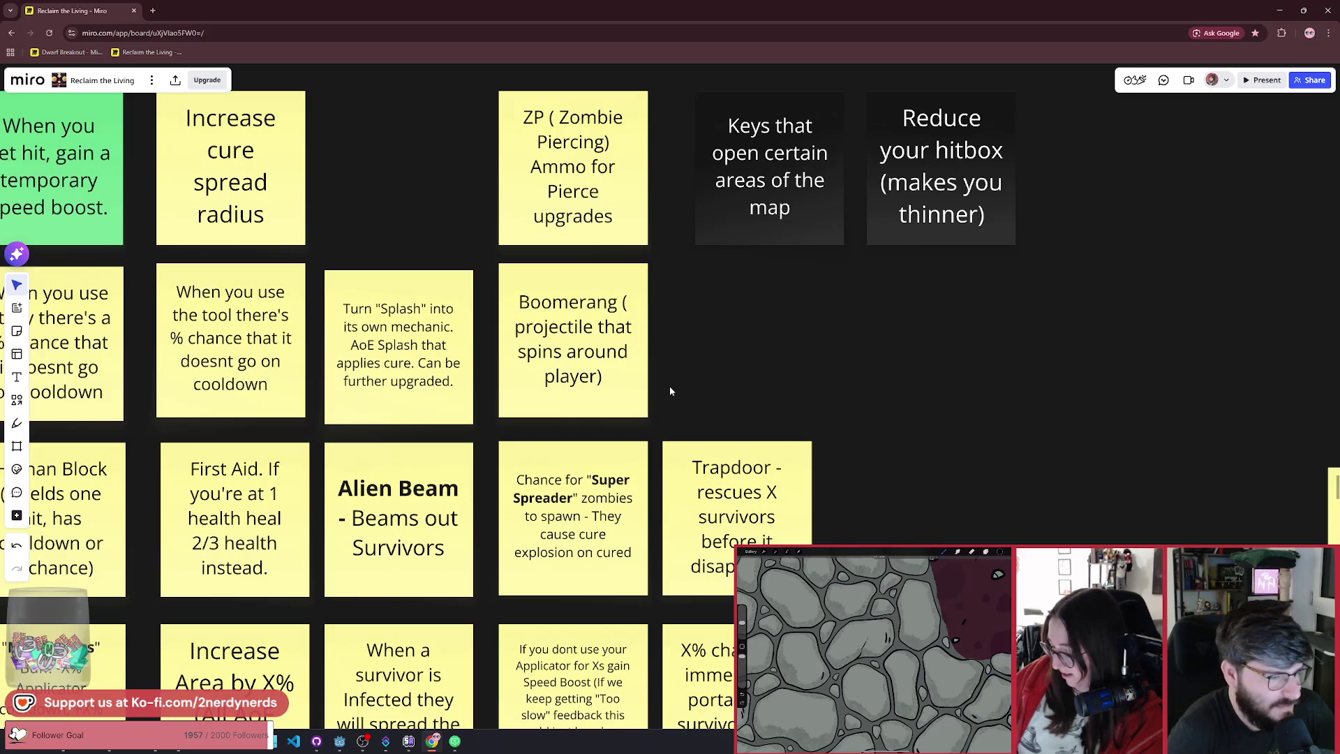
{"action": "scroll", "coordinate": [670, 391], "scroll_direction": "down", "scroll_amount": 2}
{"action": "scroll", "coordinate": [670, 391], "scroll_direction": "up", "scroll_amount": 2}
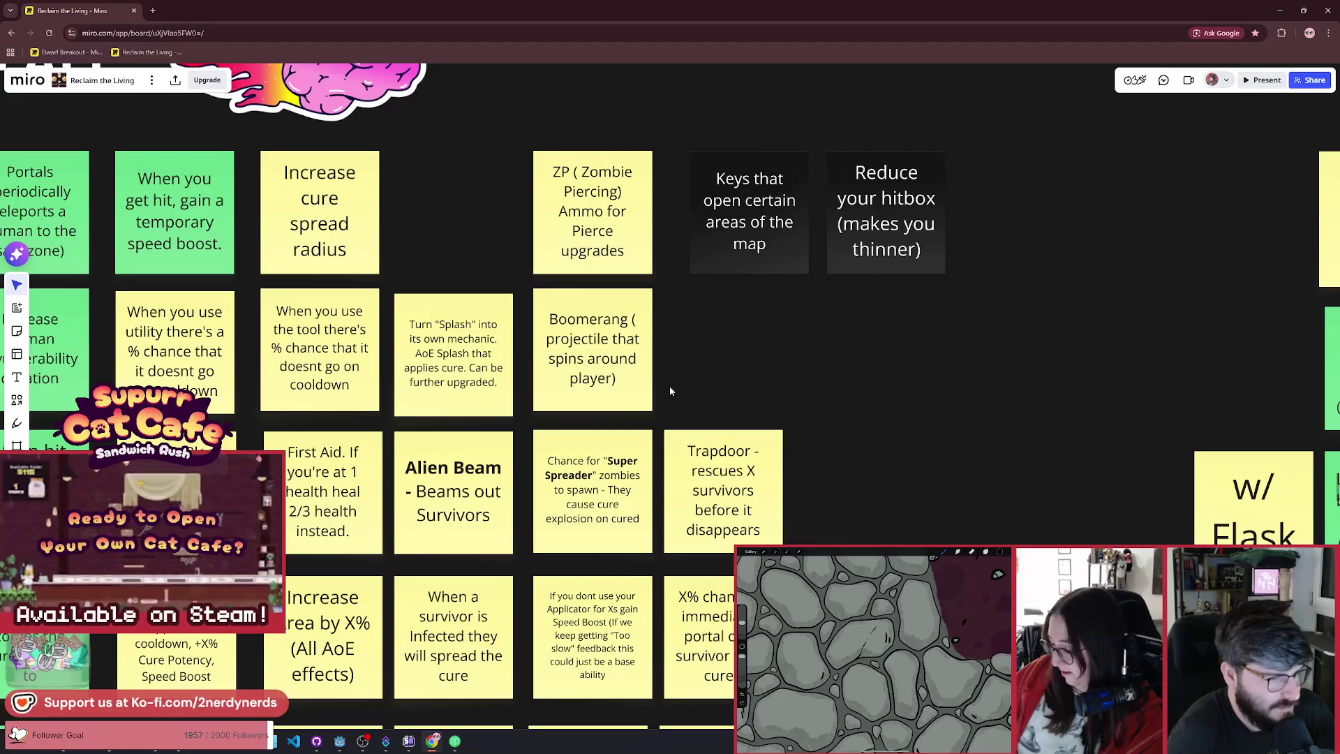
{"action": "scroll", "coordinate": [668, 386], "scroll_direction": "down", "scroll_amount": 1}
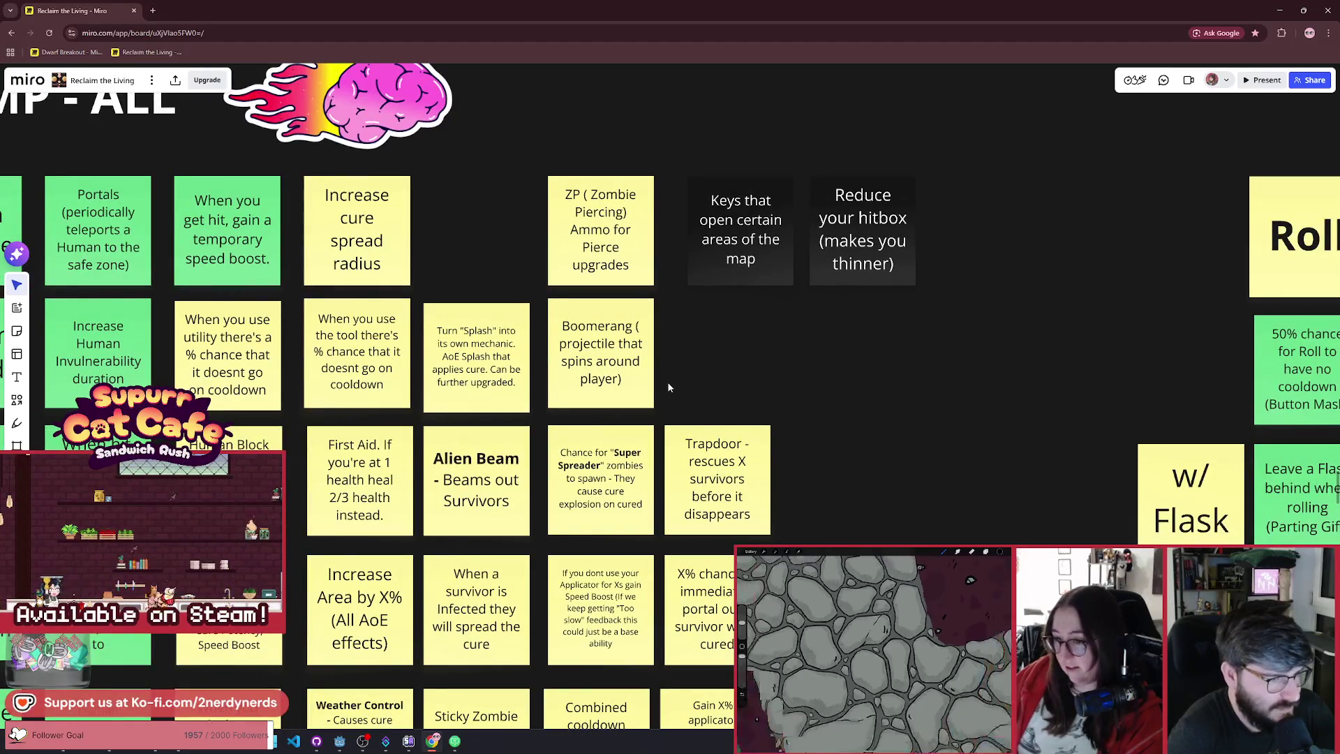
{"action": "scroll", "coordinate": [668, 386], "scroll_direction": "down", "scroll_amount": 2}
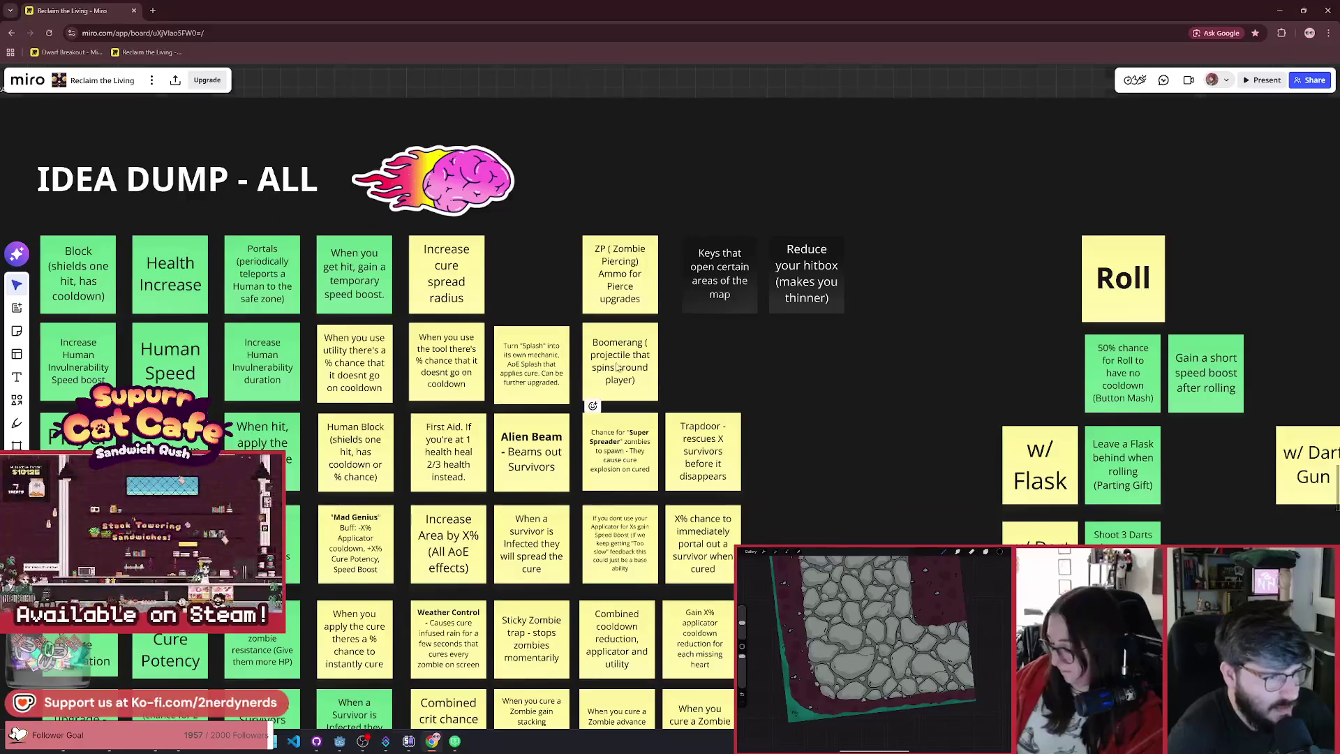
{"action": "scroll", "coordinate": [620, 377], "scroll_direction": "up", "scroll_amount": 2}
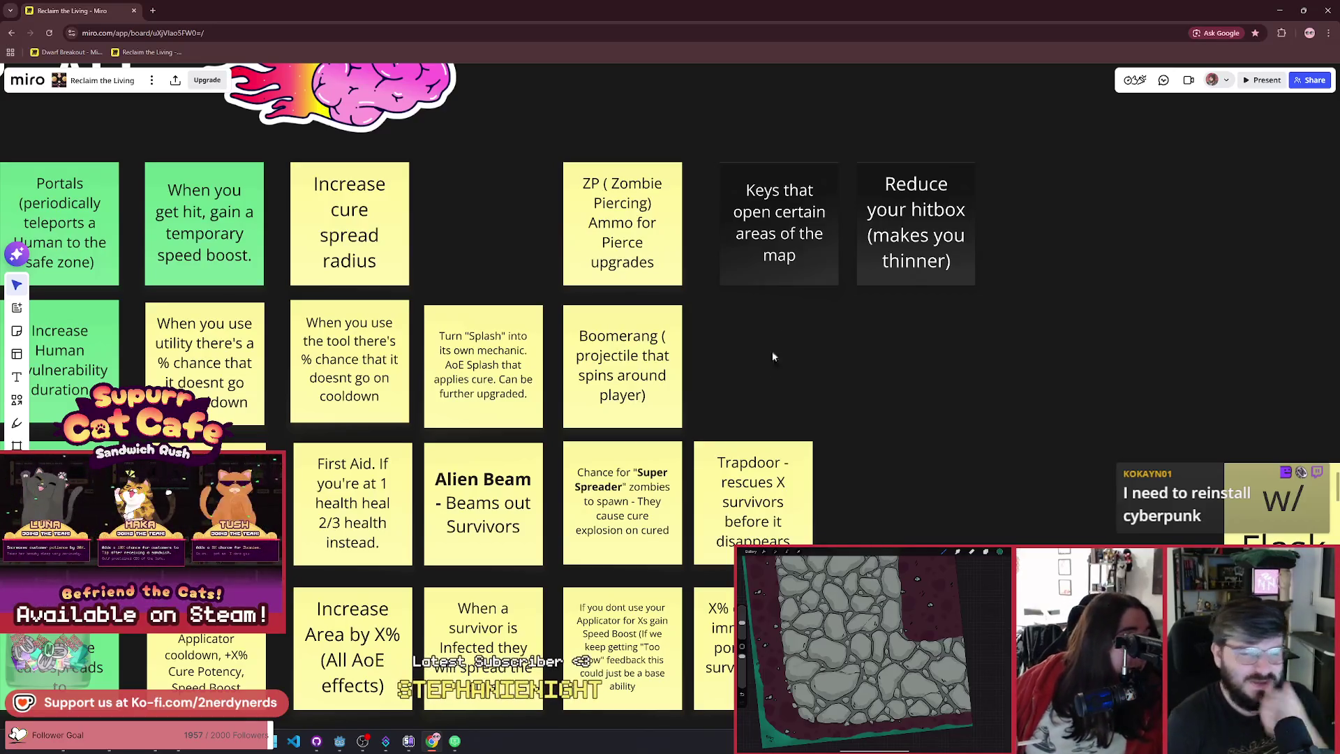
{"action": "scroll", "coordinate": [774, 353], "scroll_direction": "down", "scroll_amount": 3}
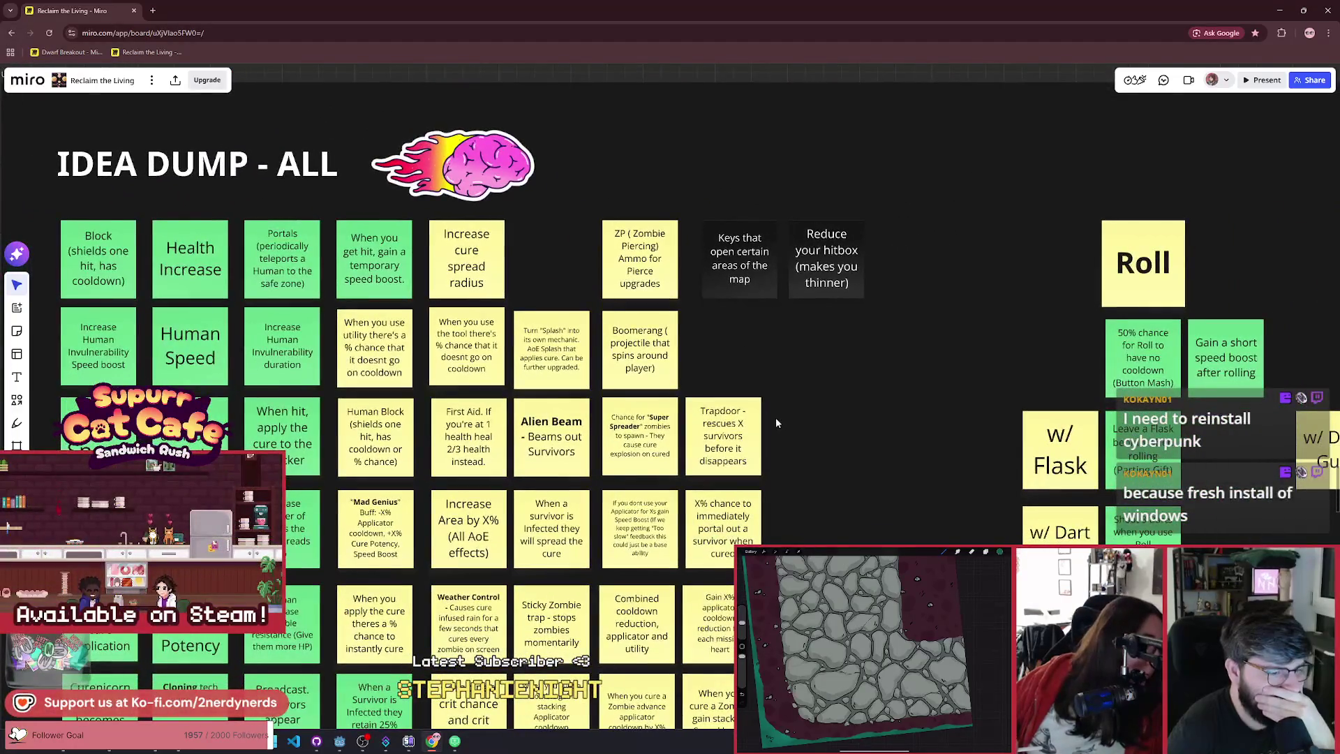
{"action": "scroll", "coordinate": [776, 423], "scroll_direction": "right", "scroll_amount": 3}
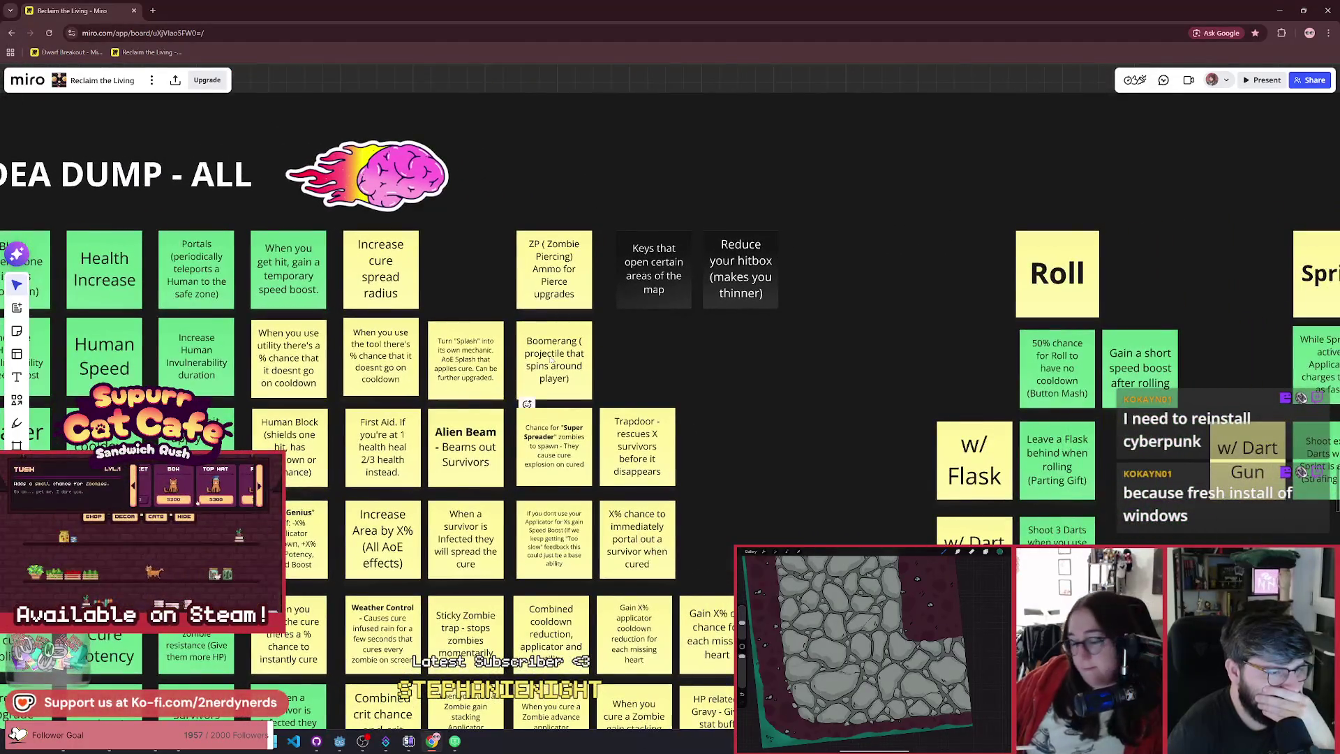
{"action": "left_click_drag", "start_coordinate": [551, 357], "coordinate": [736, 367]}
Step: Move the Boomerang note below the grid to the lower right and duplicate it
{"action": "scroll", "coordinate": [736, 368], "scroll_direction": "up", "scroll_amount": 5}
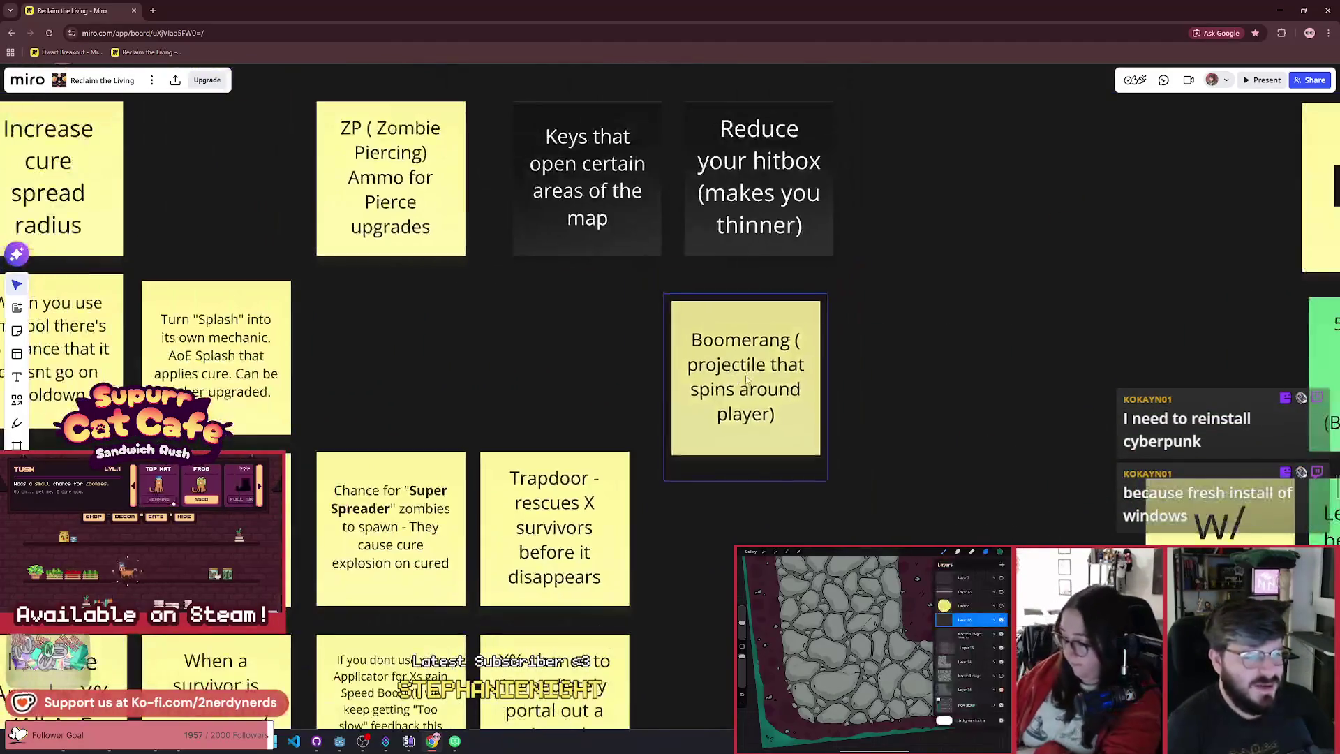
{"action": "scroll", "coordinate": [745, 377], "scroll_direction": "down", "scroll_amount": 8}
{"action": "scroll", "coordinate": [782, 405], "scroll_direction": "up", "scroll_amount": 2}
{"action": "left_click_drag", "start_coordinate": [678, 307], "coordinate": [815, 539]}
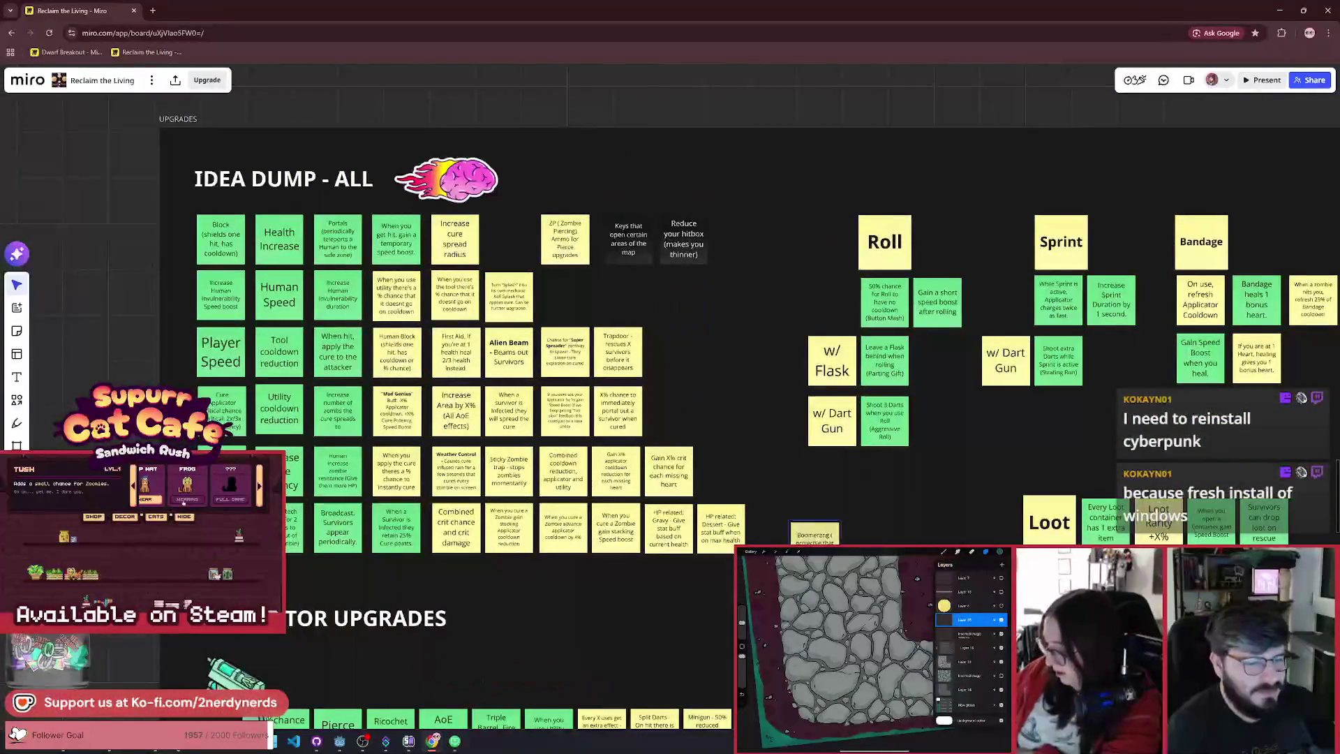
{"action": "scroll", "coordinate": [815, 538], "scroll_direction": "up", "scroll_amount": 6}
{"action": "scroll", "coordinate": [762, 443], "scroll_direction": "right", "scroll_amount": 3}
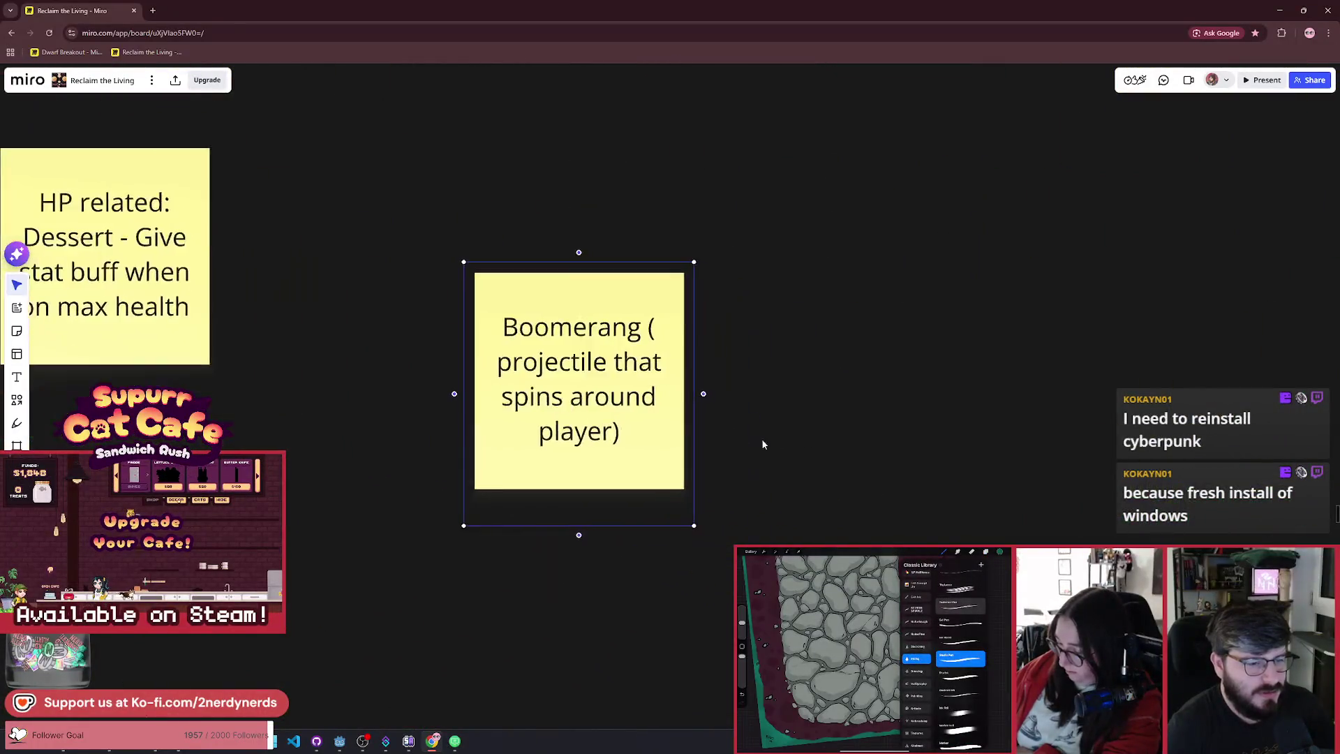
{"action": "key", "text": "ctrl+d"}
{"action": "scroll", "coordinate": [702, 446], "scroll_direction": "up", "scroll_amount": 2}
Step: Place the copy beside the Boomerang note, retitle it 'Orbital Cure Cannon', and select it
{"action": "left_click_drag", "start_coordinate": [870, 305], "coordinate": [840, 305]}
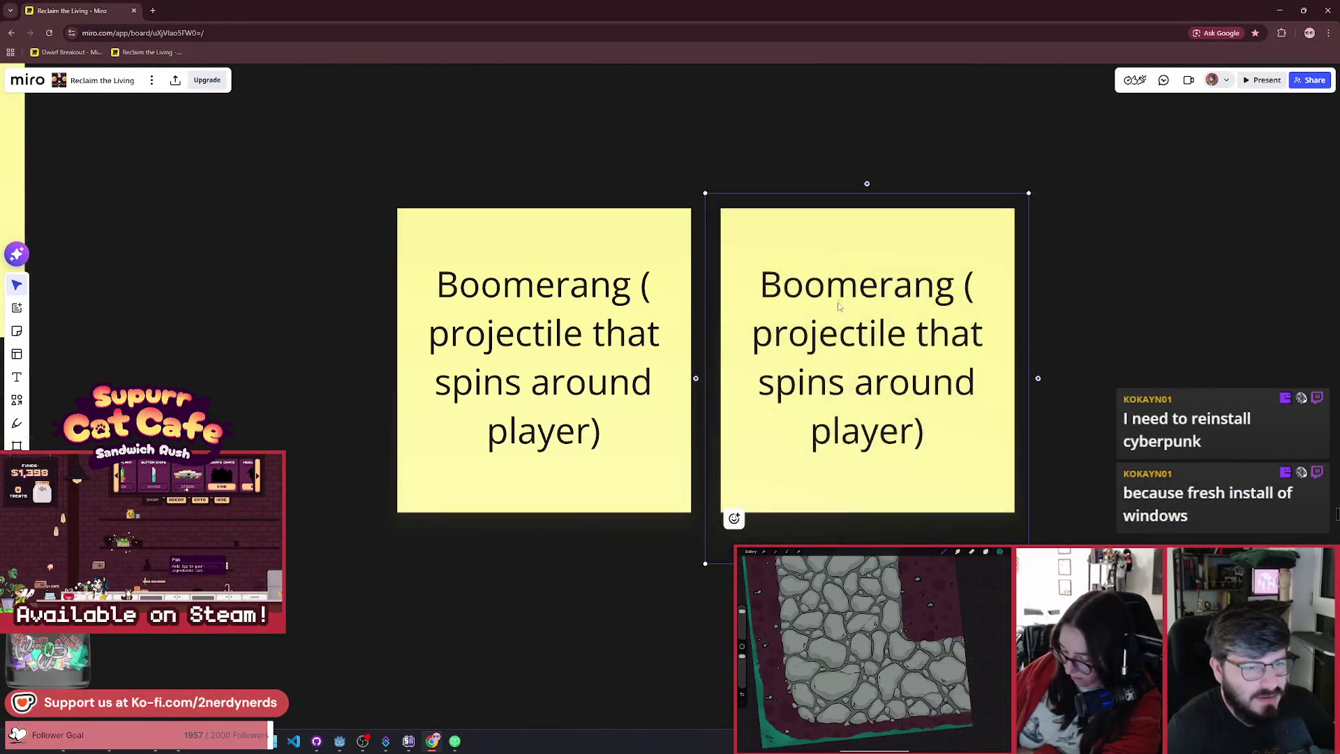
{"action": "double_click", "coordinate": [839, 304]}
{"action": "mouse_move", "coordinate": [925, 436]}
{"action": "left_mouse_down"}
{"action": "mouse_move", "coordinate": [848, 382]}
{"action": "mouse_move", "coordinate": [759, 279]}
{"action": "left_mouse_up"}
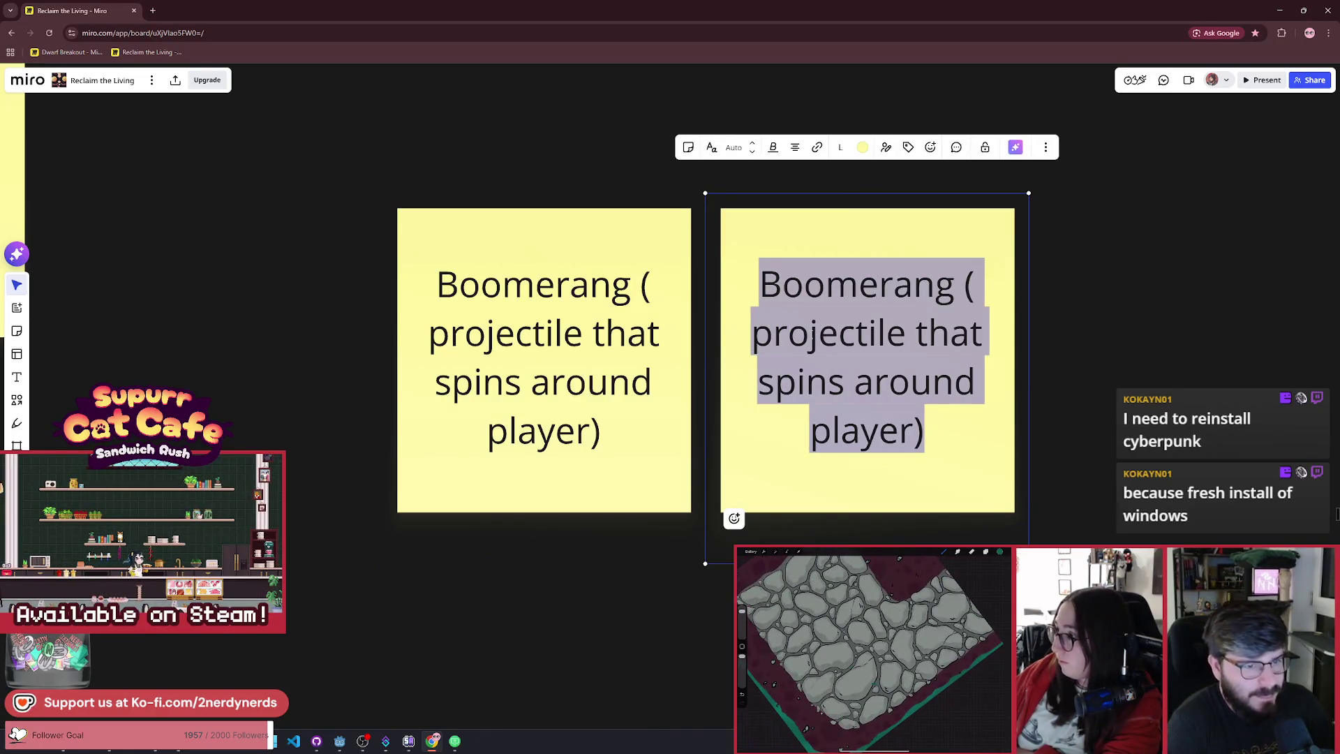
{"action": "type", "text": "Orbi"}
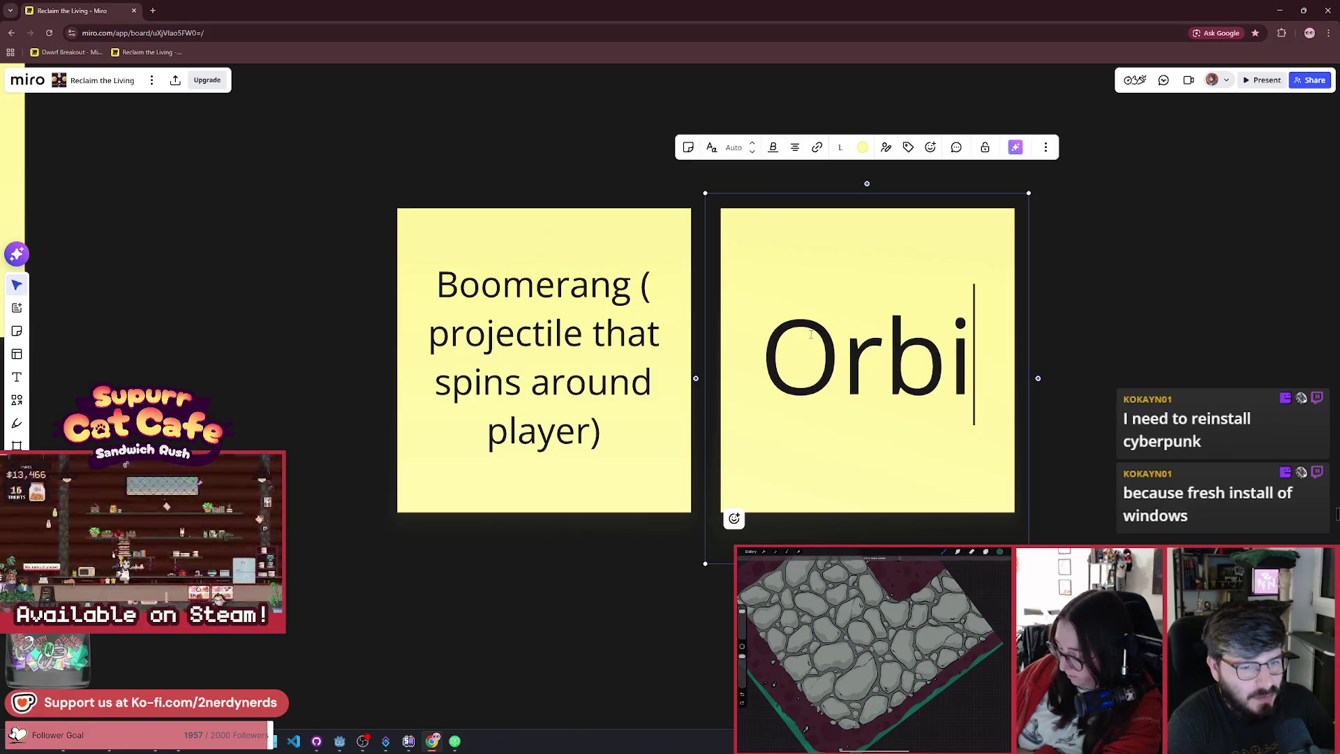
{"action": "type", "text": "tal Water "}
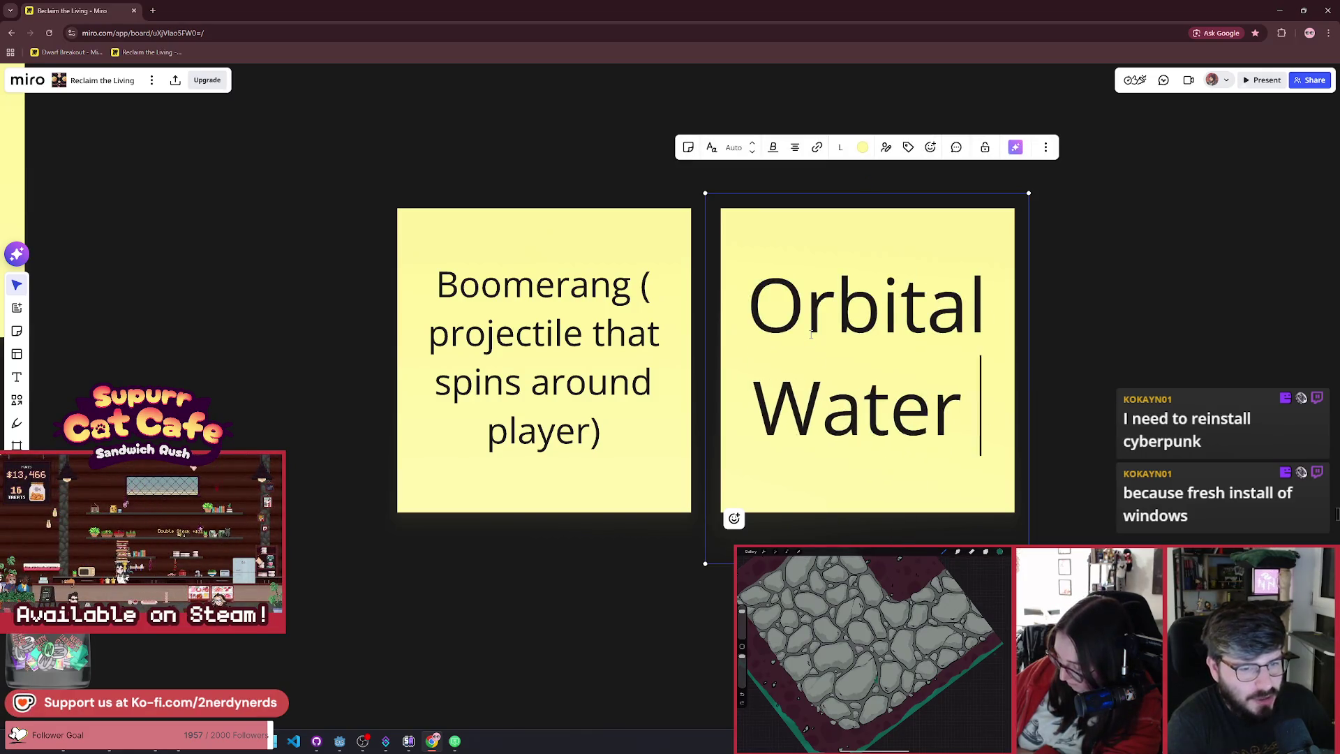
{"action": "type", "text": "Ca"}
{"action": "key", "text": "ctrl+shift+Left"}
{"action": "key", "text": "ctrl+shift+Left"}
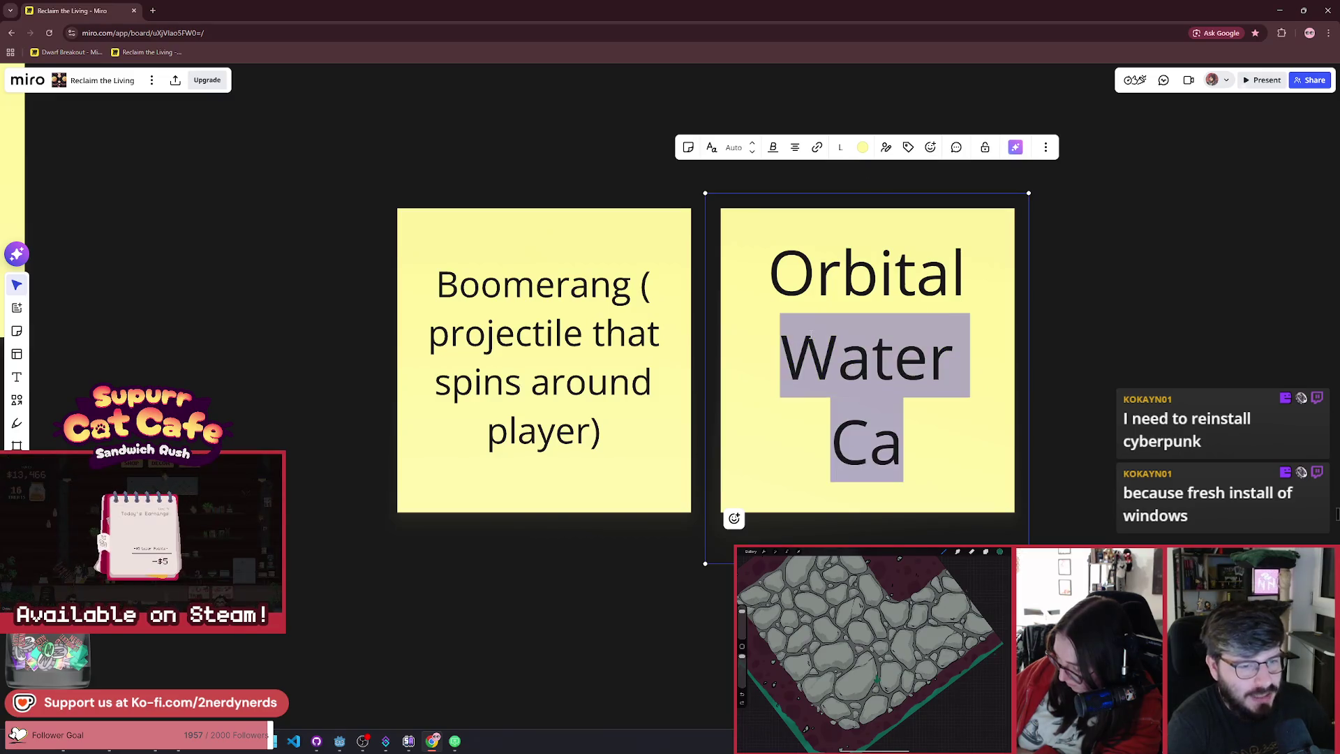
{"action": "type", "text": "Cure Ca"}
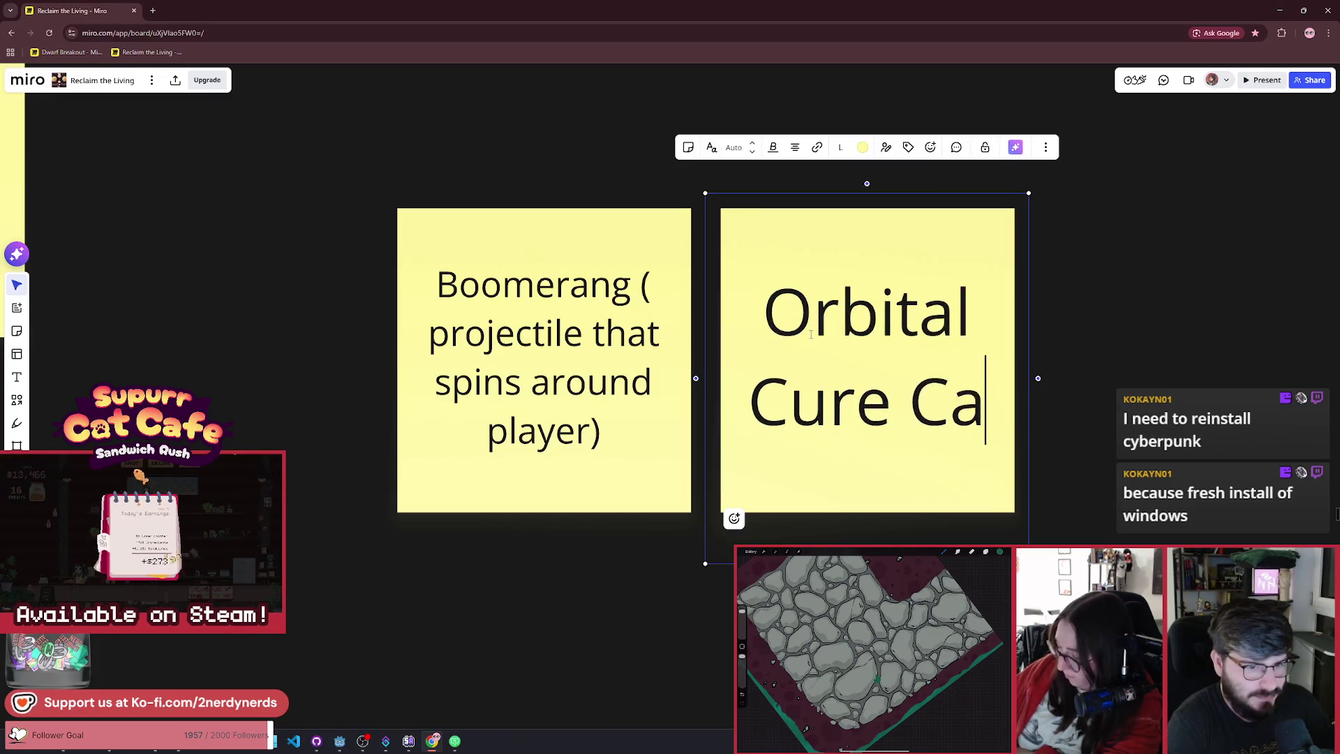
{"action": "type", "text": "nnon"}
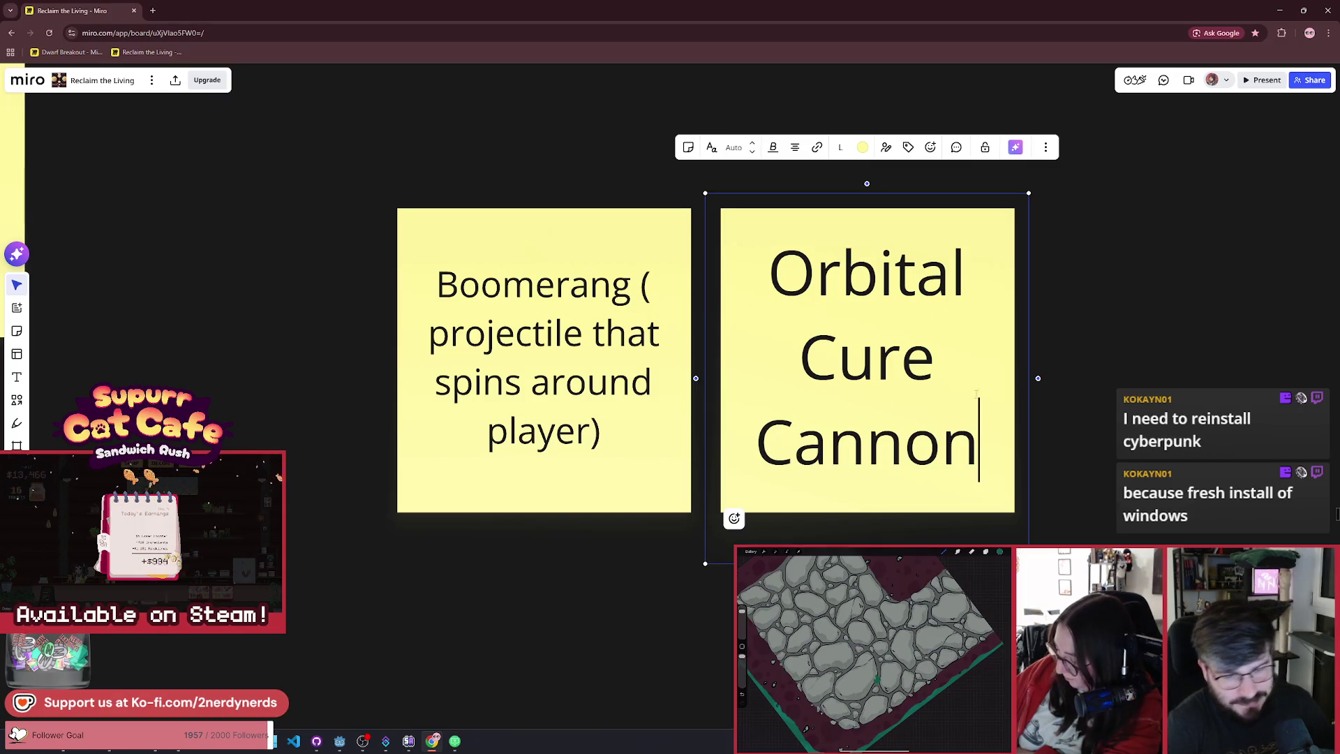
{"action": "left_click", "coordinate": [1045, 378]}
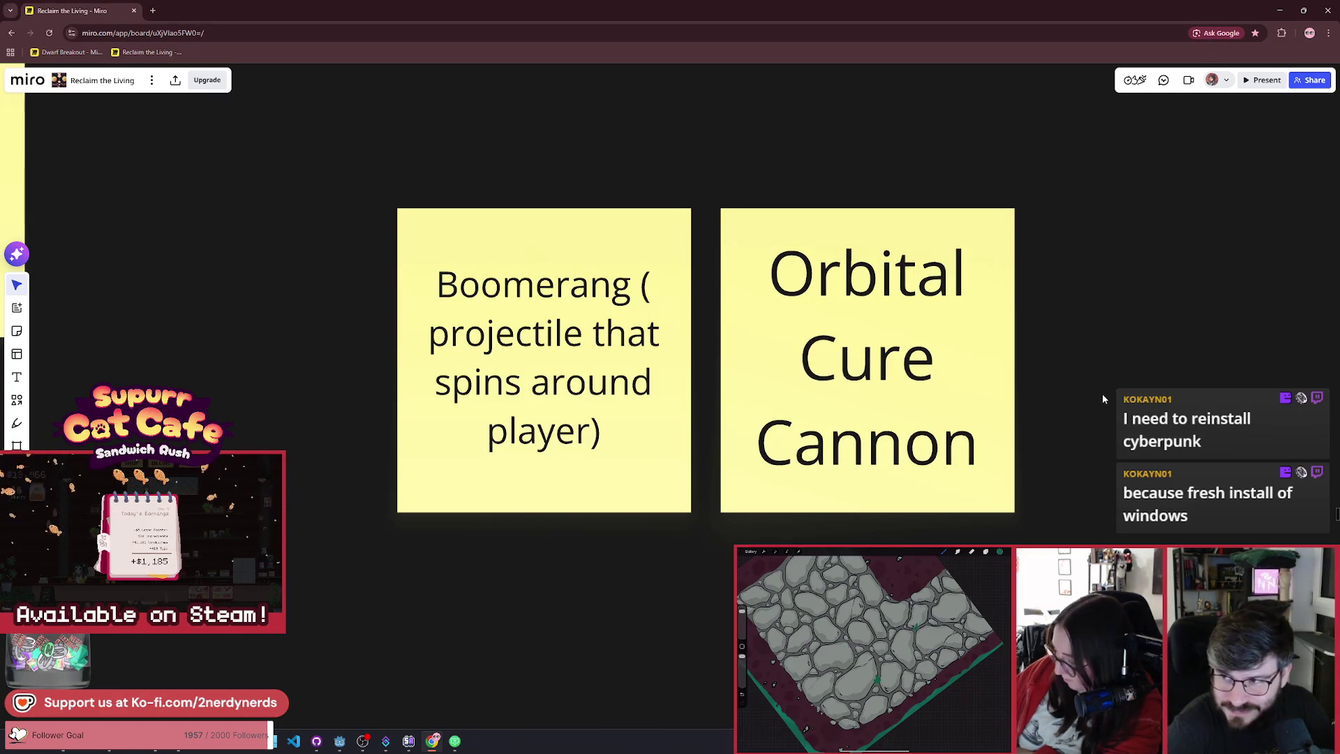
{"action": "left_click", "coordinate": [822, 274]}
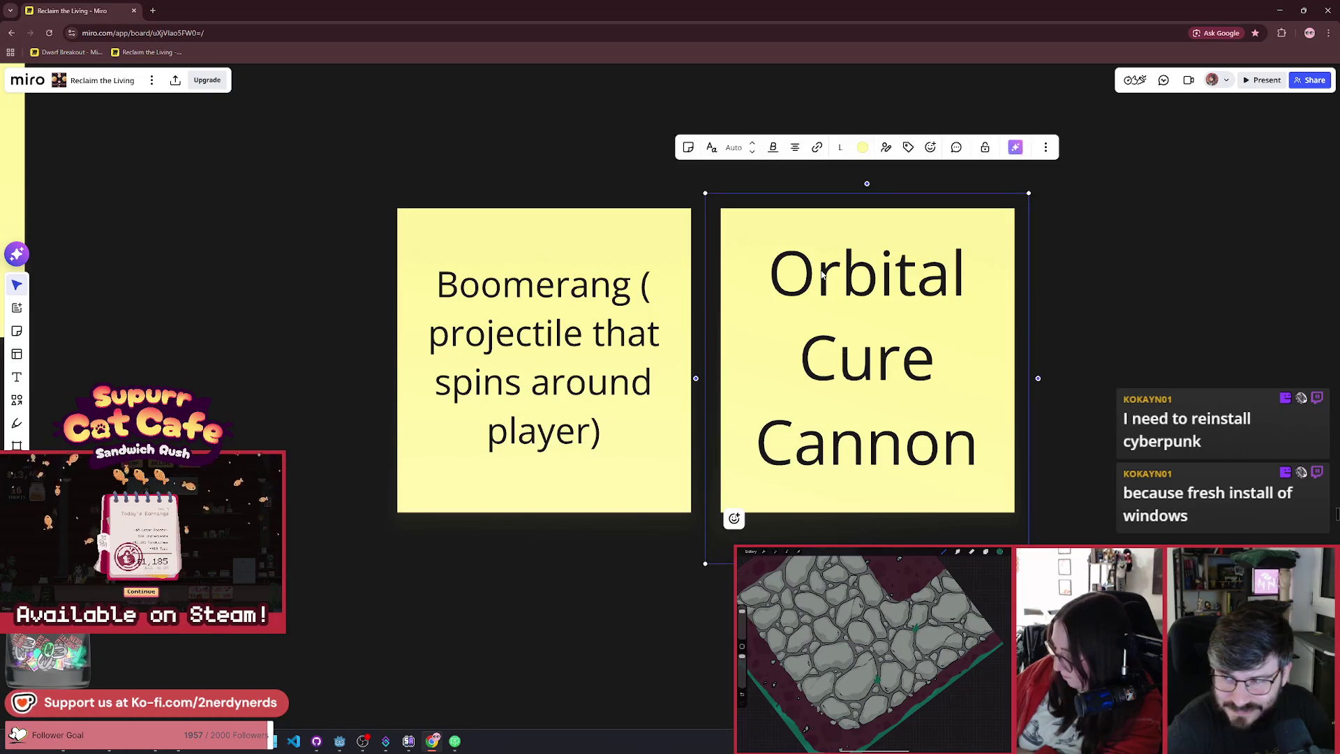
Step: Line the Orbital Cure Cannon note up with Boomerang, nudge it left, and zoom out the board
{"action": "mouse_move", "coordinate": [801, 272]}
{"action": "left_mouse_down"}
{"action": "mouse_move", "coordinate": [802, 319]}
{"action": "mouse_move", "coordinate": [864, 315]}
{"action": "left_mouse_up"}
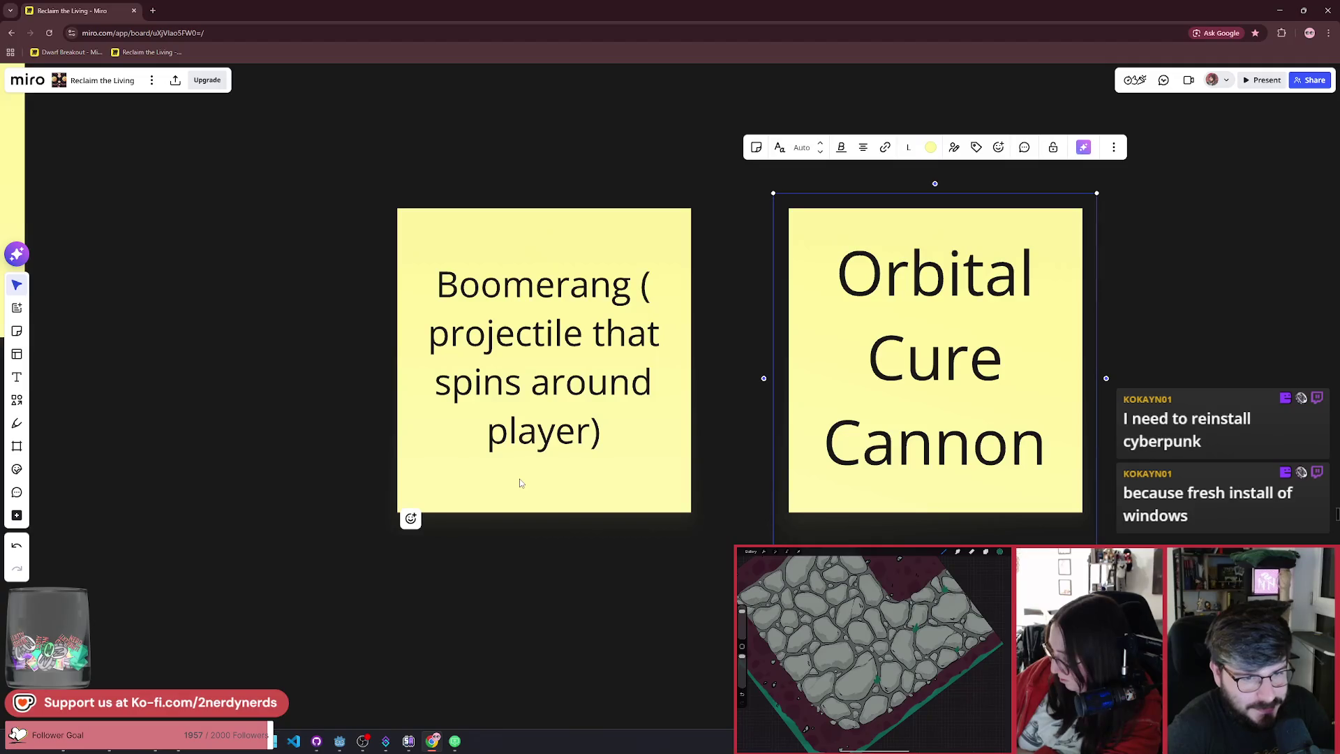
{"action": "left_click_drag", "start_coordinate": [786, 378], "coordinate": [669, 365]}
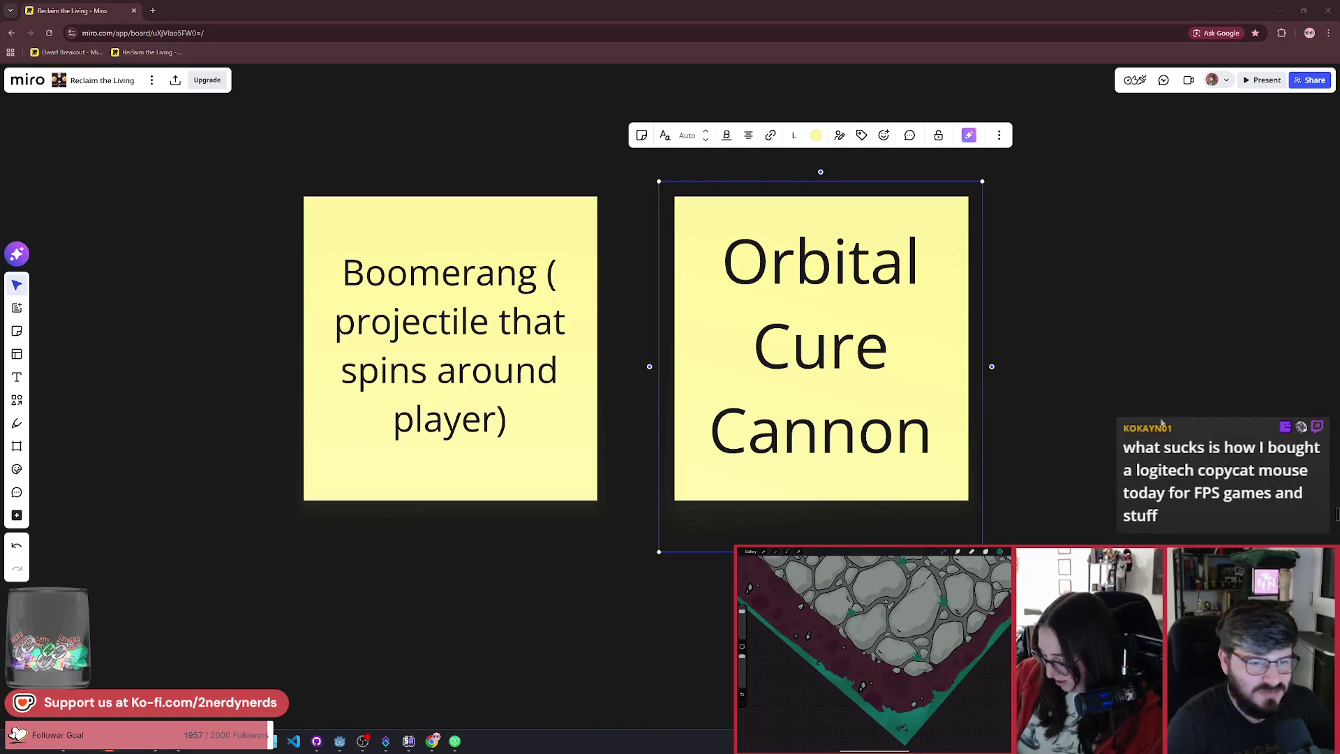
{"action": "scroll", "coordinate": [1042, 357], "scroll_direction": "down", "scroll_amount": 5}
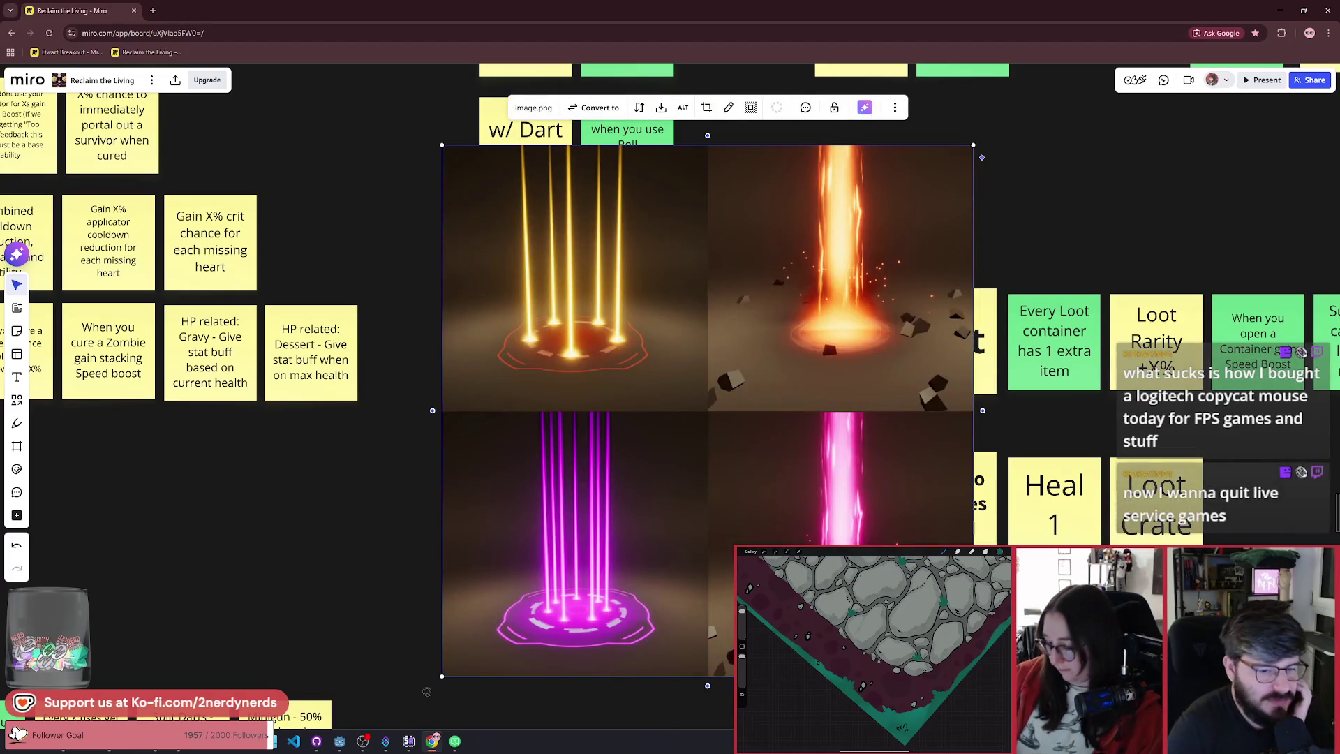
Step: Shrink the beam reference image and place it below the Orbital Cure Cannon note, beside Boomerang
{"action": "left_click_drag", "start_coordinate": [972, 675], "coordinate": [663, 373]}
{"action": "mouse_move", "coordinate": [552, 324]}
{"action": "left_mouse_down"}
{"action": "mouse_move", "coordinate": [589, 329]}
{"action": "mouse_move", "coordinate": [737, 527]}
{"action": "mouse_move", "coordinate": [638, 458]}
{"action": "left_mouse_up"}
{"action": "scroll", "coordinate": [638, 458], "scroll_direction": "up", "scroll_amount": 2}
{"action": "scroll", "coordinate": [714, 507], "scroll_direction": "down", "scroll_amount": 2}
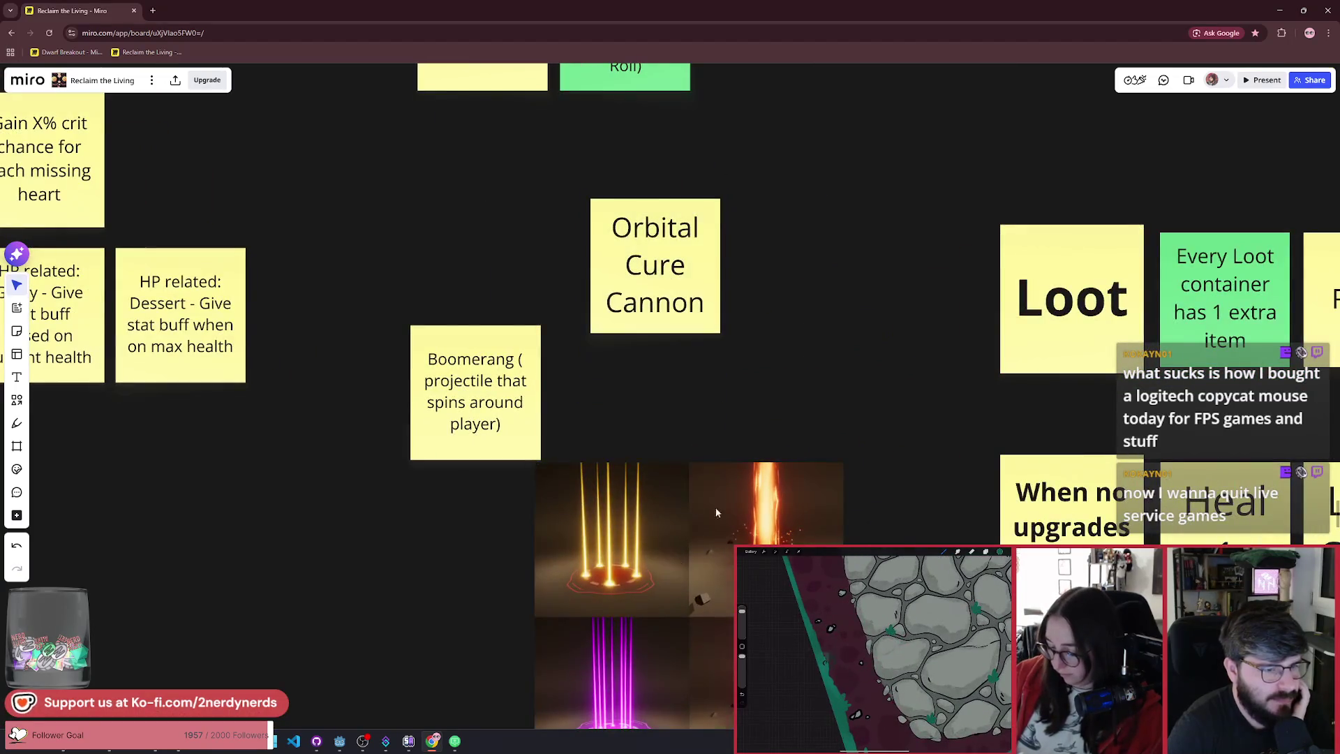
{"action": "left_click_drag", "start_coordinate": [714, 507], "coordinate": [732, 444]}
{"action": "scroll", "coordinate": [731, 450], "scroll_direction": "up", "scroll_amount": 2}
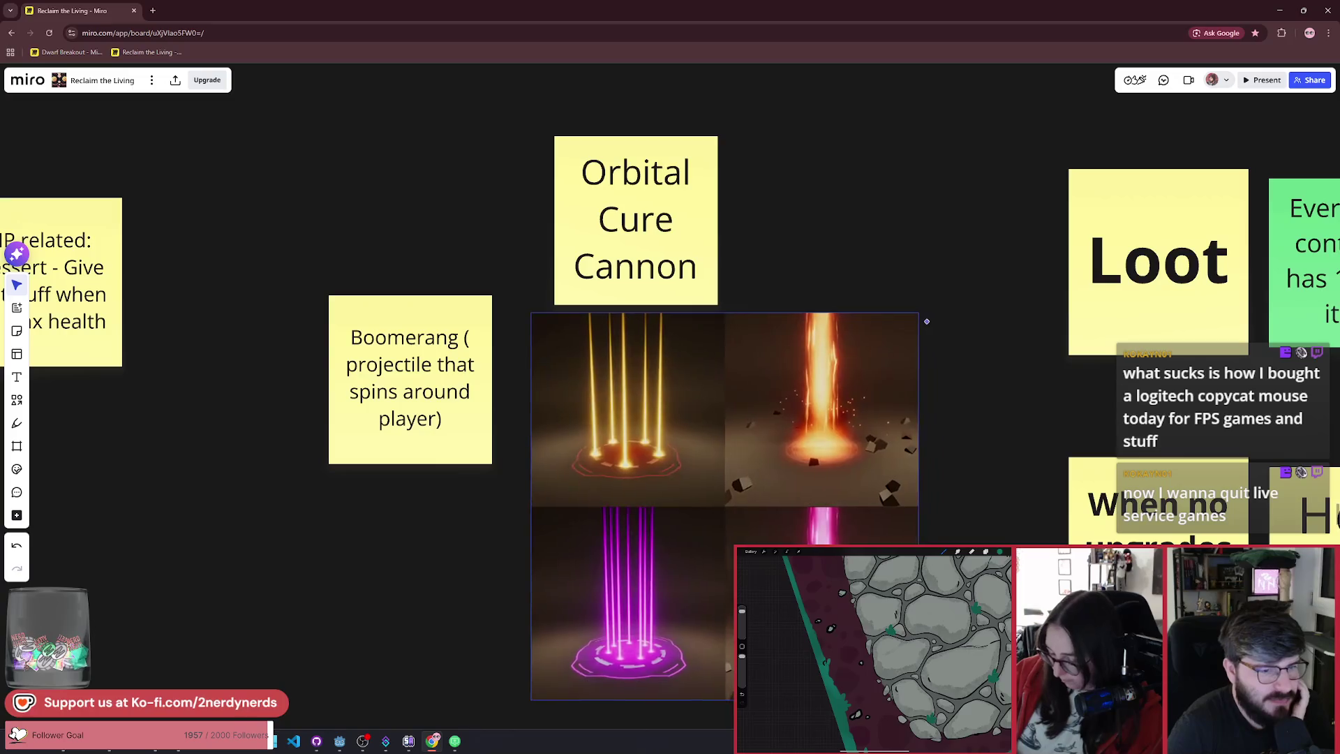
{"action": "left_click_drag", "start_coordinate": [962, 467], "coordinate": [826, 468]}
{"action": "scroll", "coordinate": [760, 391], "scroll_direction": "up", "scroll_amount": 5}
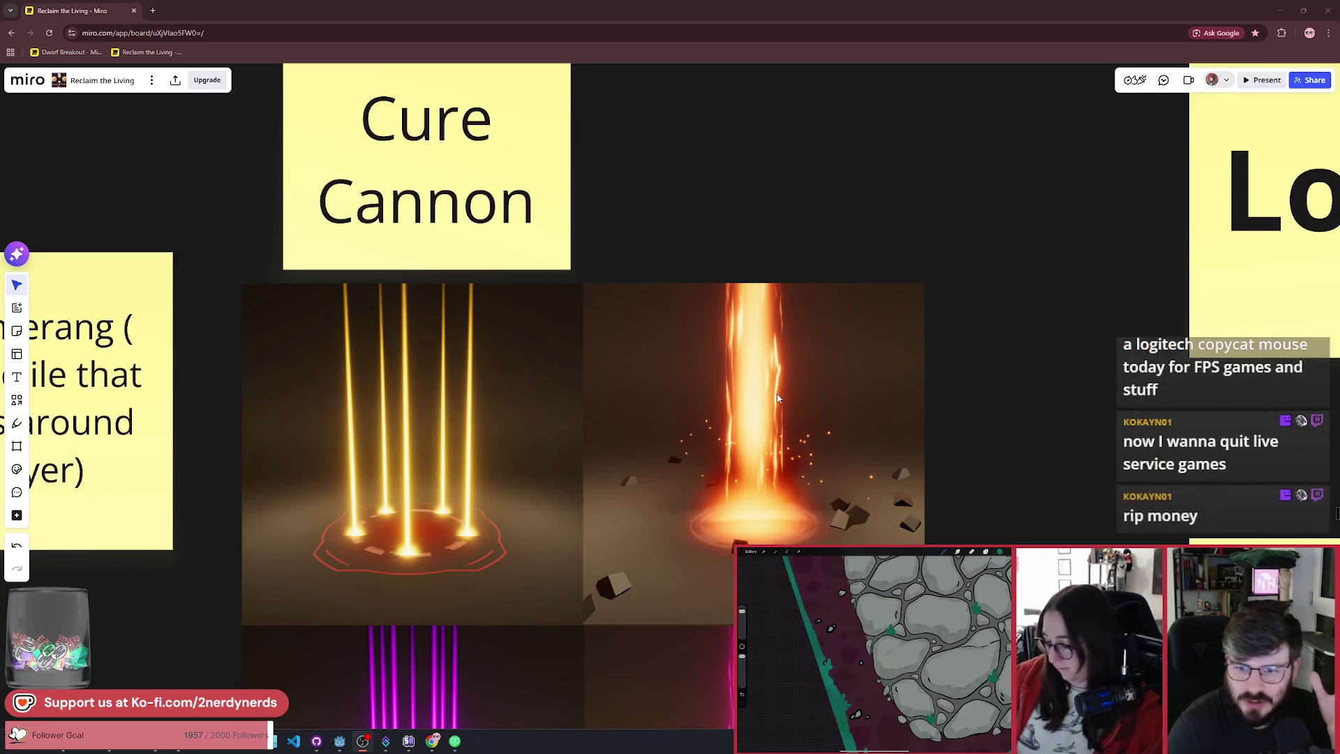
{"action": "left_click_drag", "start_coordinate": [766, 394], "coordinate": [757, 392]}
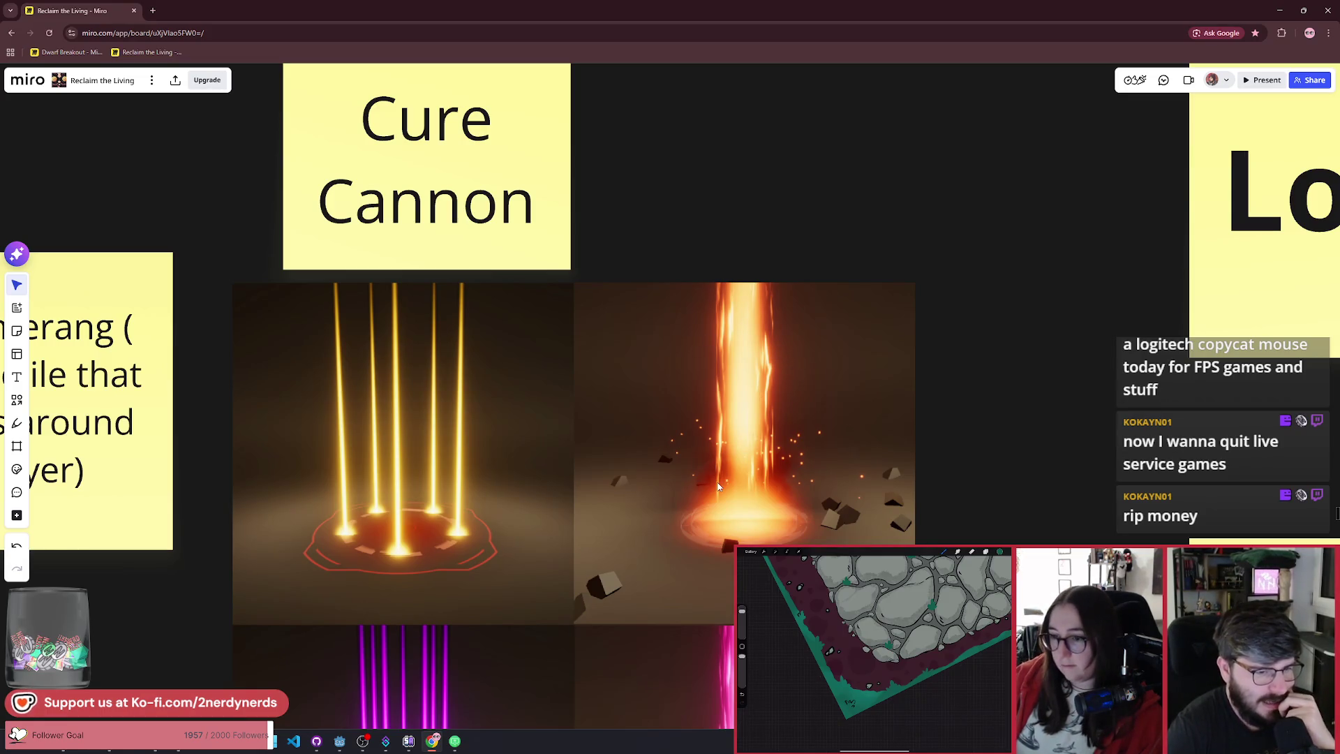
Step: Zoom in and out on the image to inspect the orange beam, then switch windows
{"action": "scroll", "coordinate": [744, 466], "scroll_direction": "down", "scroll_amount": 2}
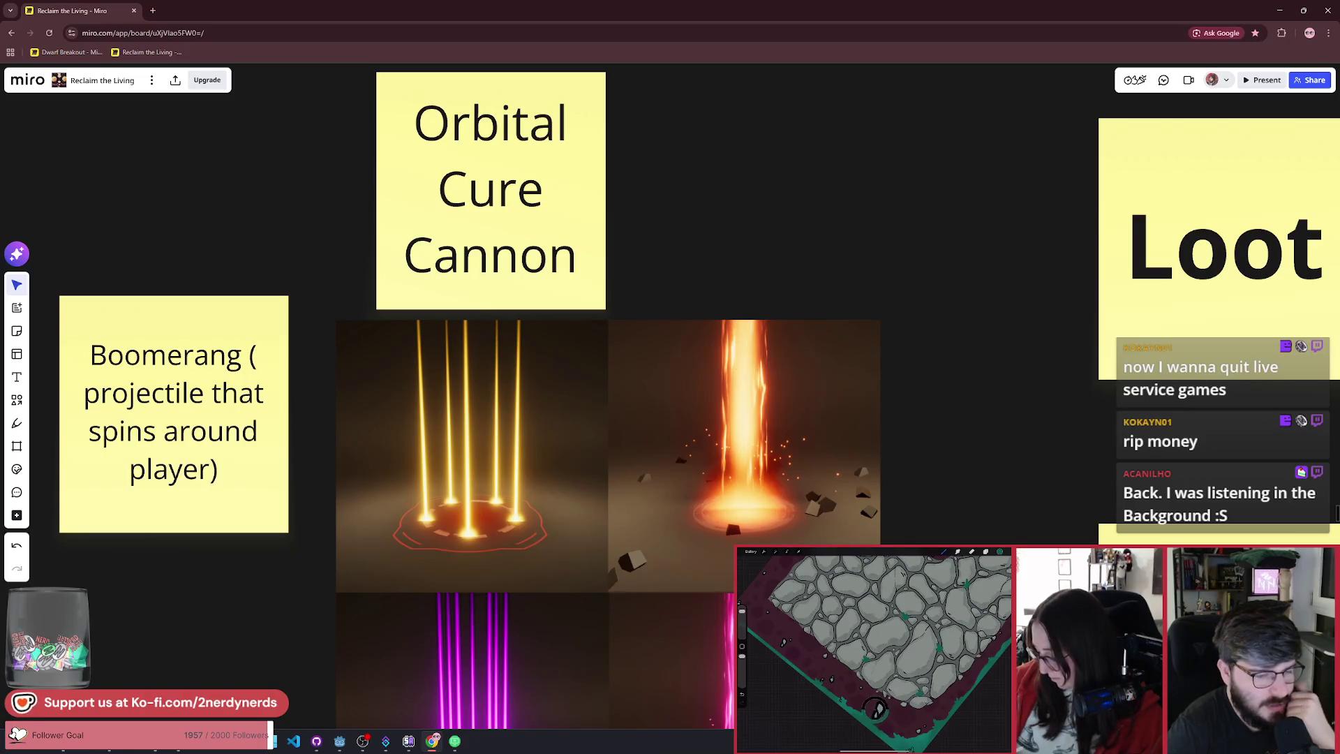
{"action": "scroll", "coordinate": [843, 464], "scroll_direction": "down", "scroll_amount": 5}
{"action": "scroll", "coordinate": [786, 524], "scroll_direction": "up", "scroll_amount": 5}
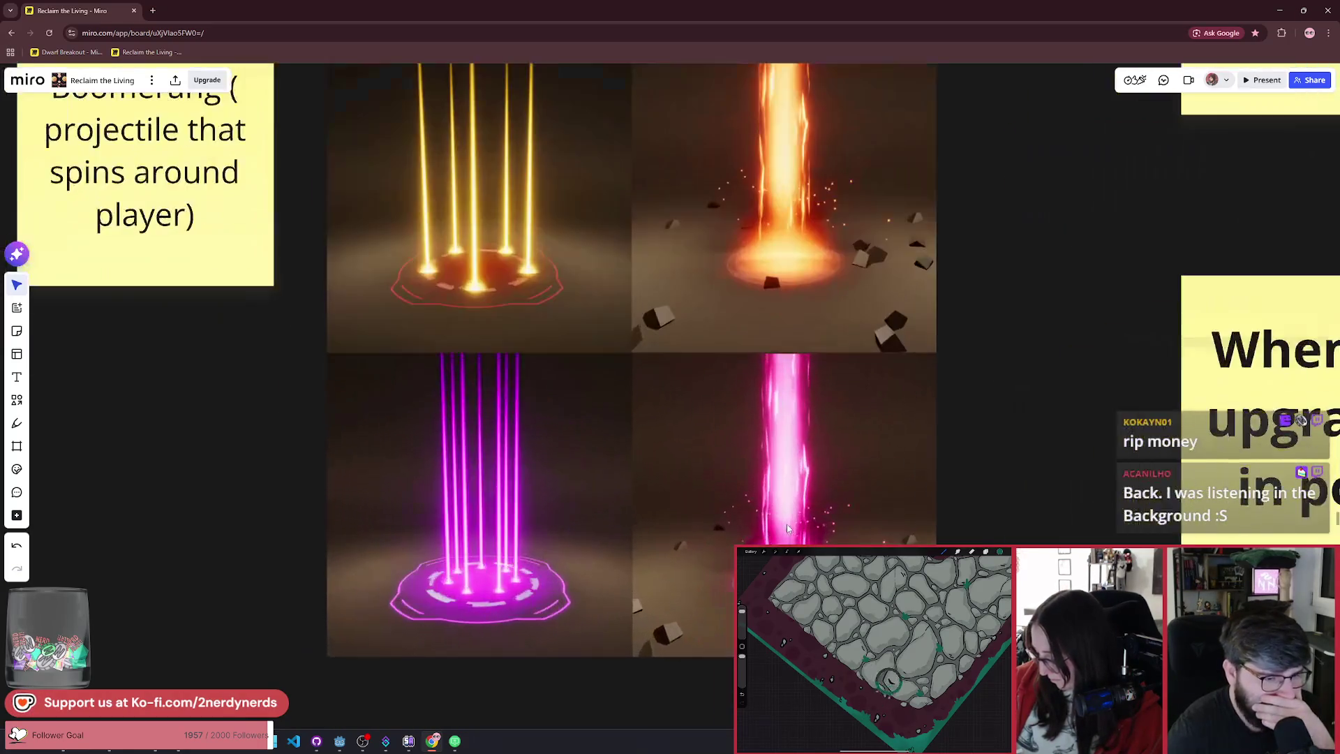
{"action": "scroll", "coordinate": [764, 372], "scroll_direction": "down", "scroll_amount": 3}
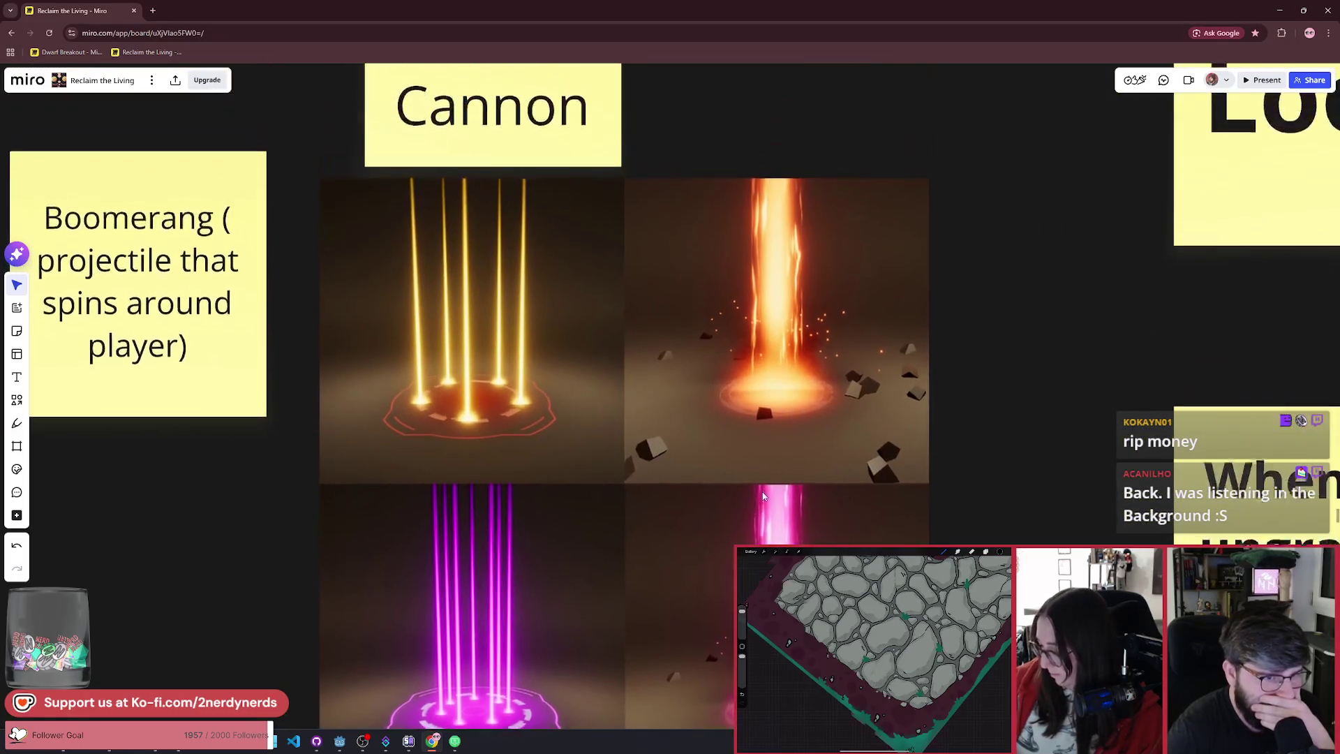
{"action": "scroll", "coordinate": [772, 419], "scroll_direction": "up", "scroll_amount": 4}
{"action": "scroll", "coordinate": [773, 418], "scroll_direction": "up", "scroll_amount": 5}
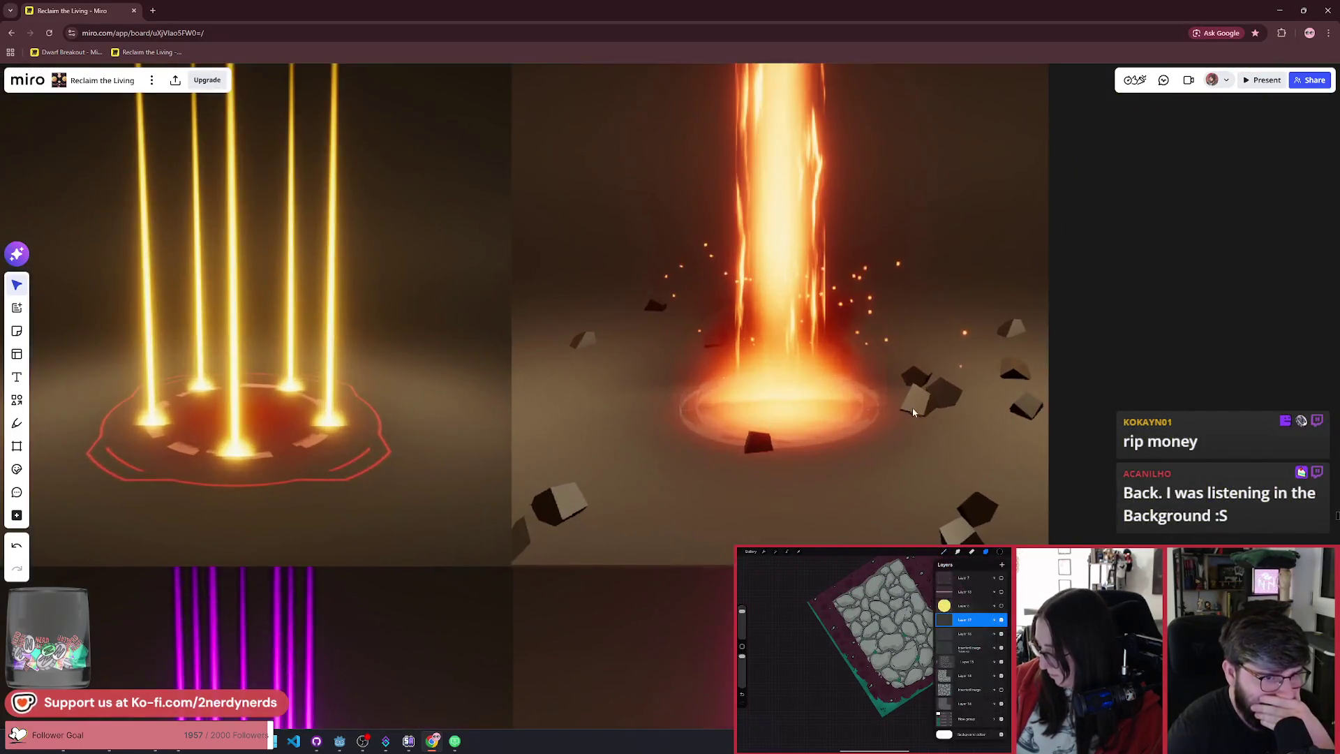
{"action": "scroll", "coordinate": [846, 533], "scroll_direction": "down", "scroll_amount": 1}
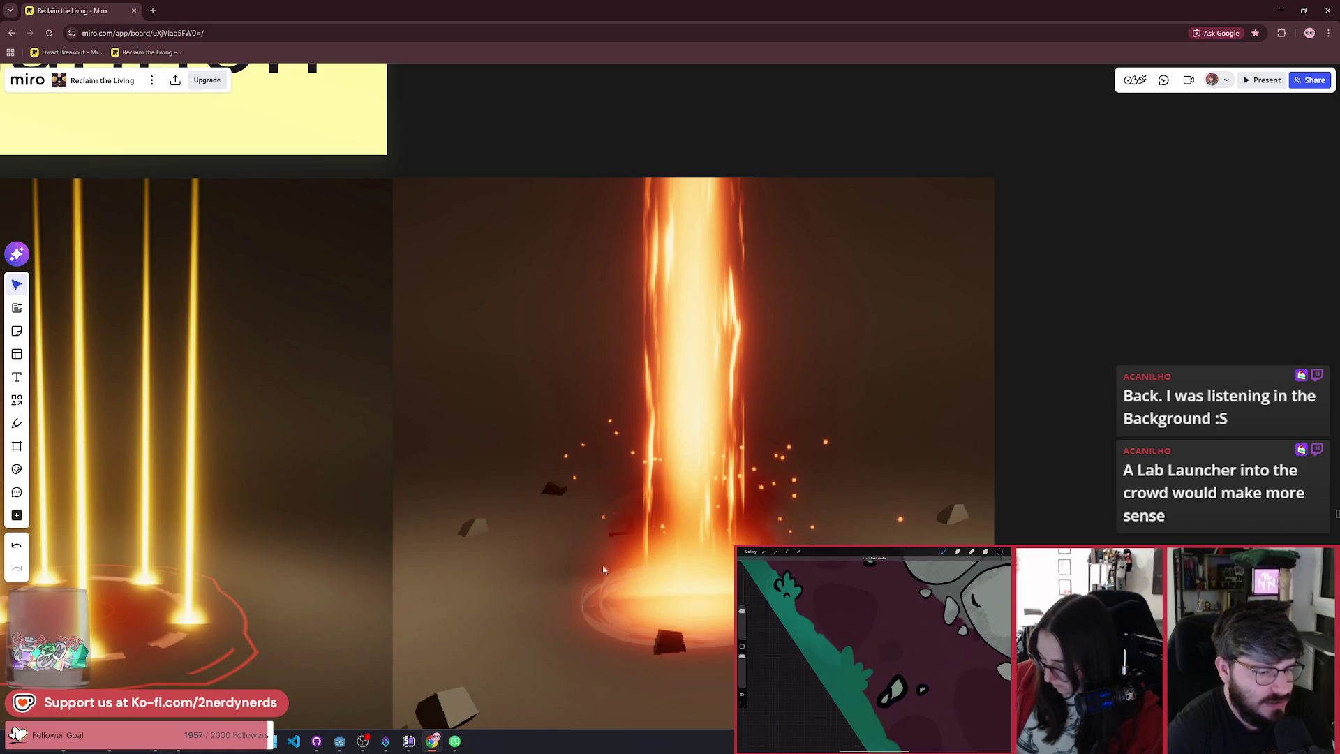
{"action": "scroll", "coordinate": [705, 457], "scroll_direction": "down", "scroll_amount": 5}
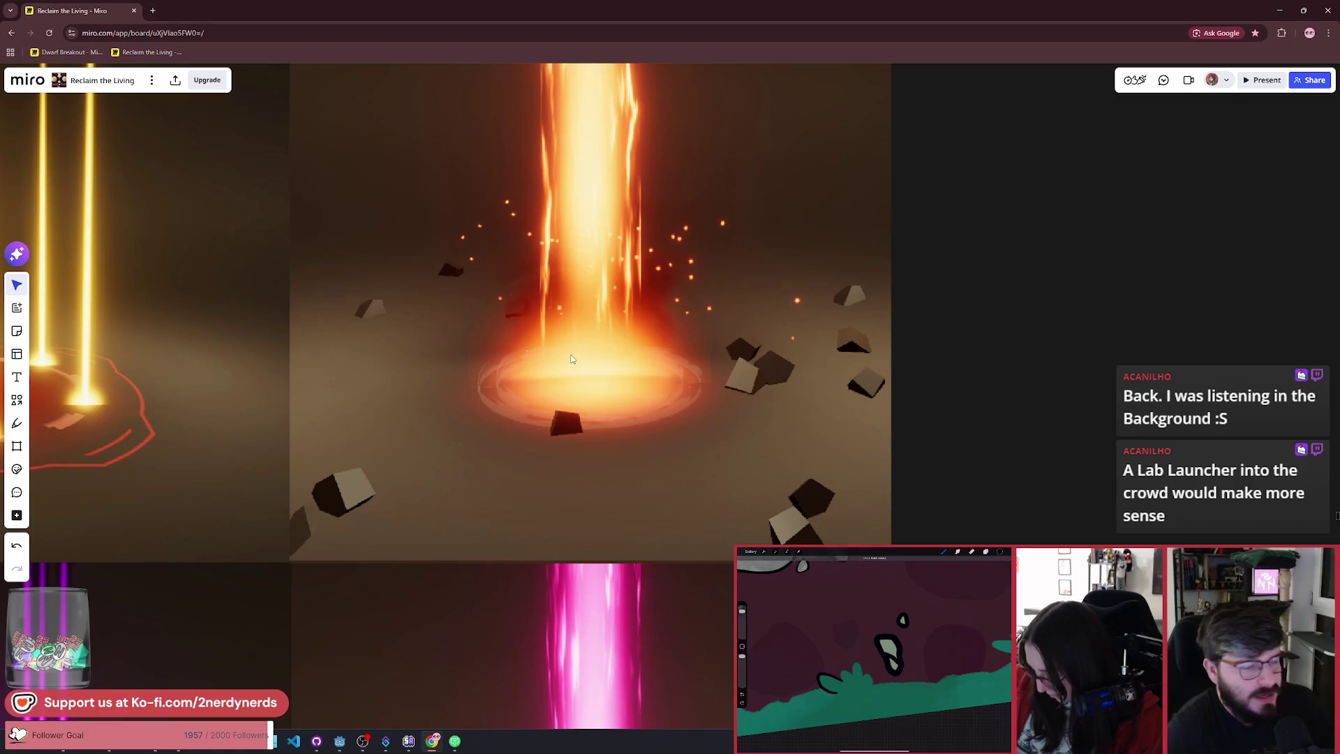
{"action": "key", "text": "alt+Tab"}
Step: Switch to Godot, quick-open cure_explosion.tscn by searching 'curexpl', and view it in 3D
{"action": "left_click", "coordinate": [777, 329]}
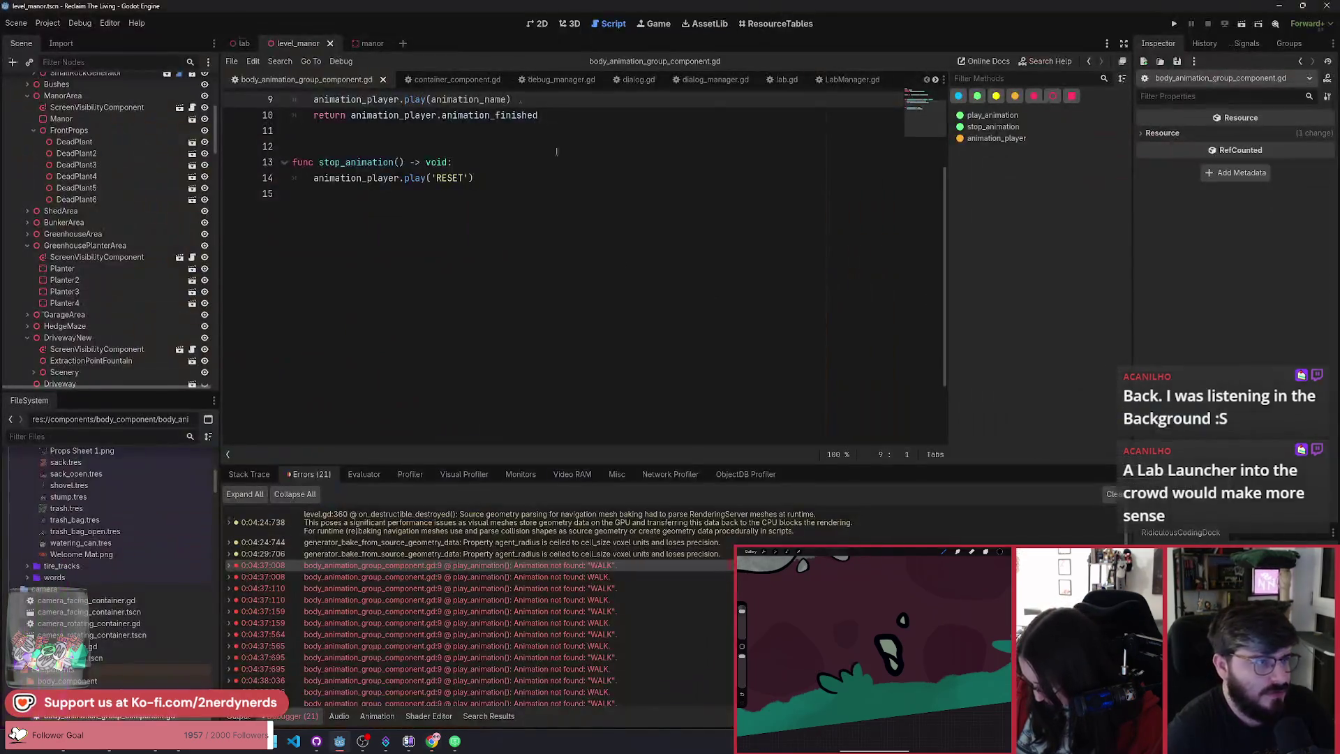
{"action": "key", "text": "alt+shift+o"}
{"action": "type", "text": "curea"}
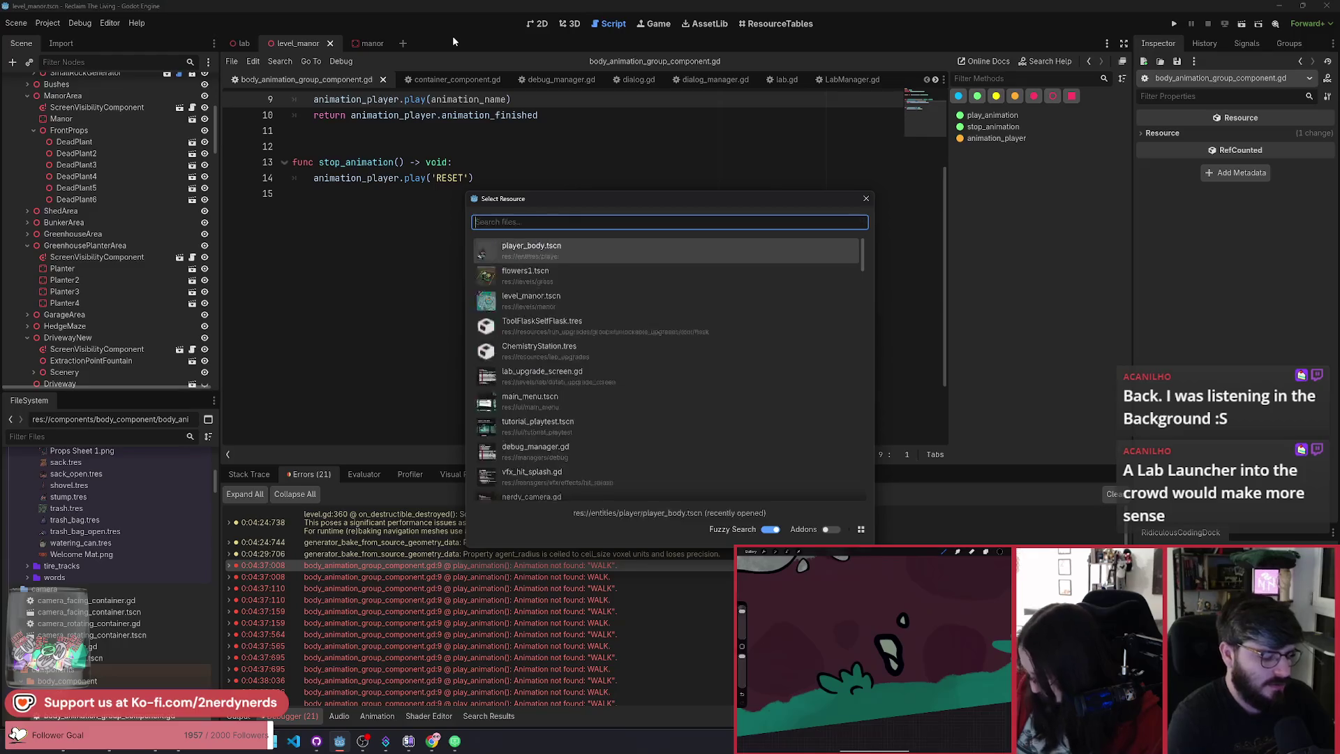
{"action": "key", "text": "BackSpace"}
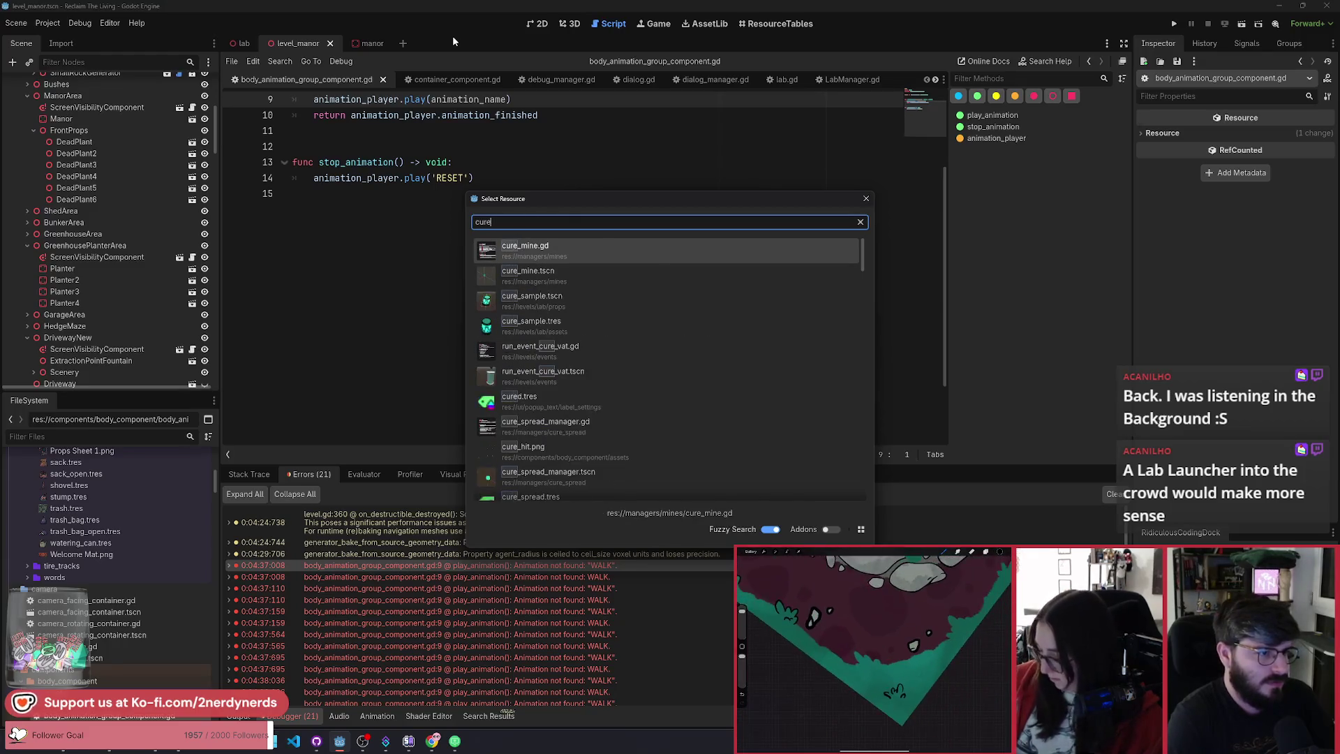
{"action": "type", "text": "s"}
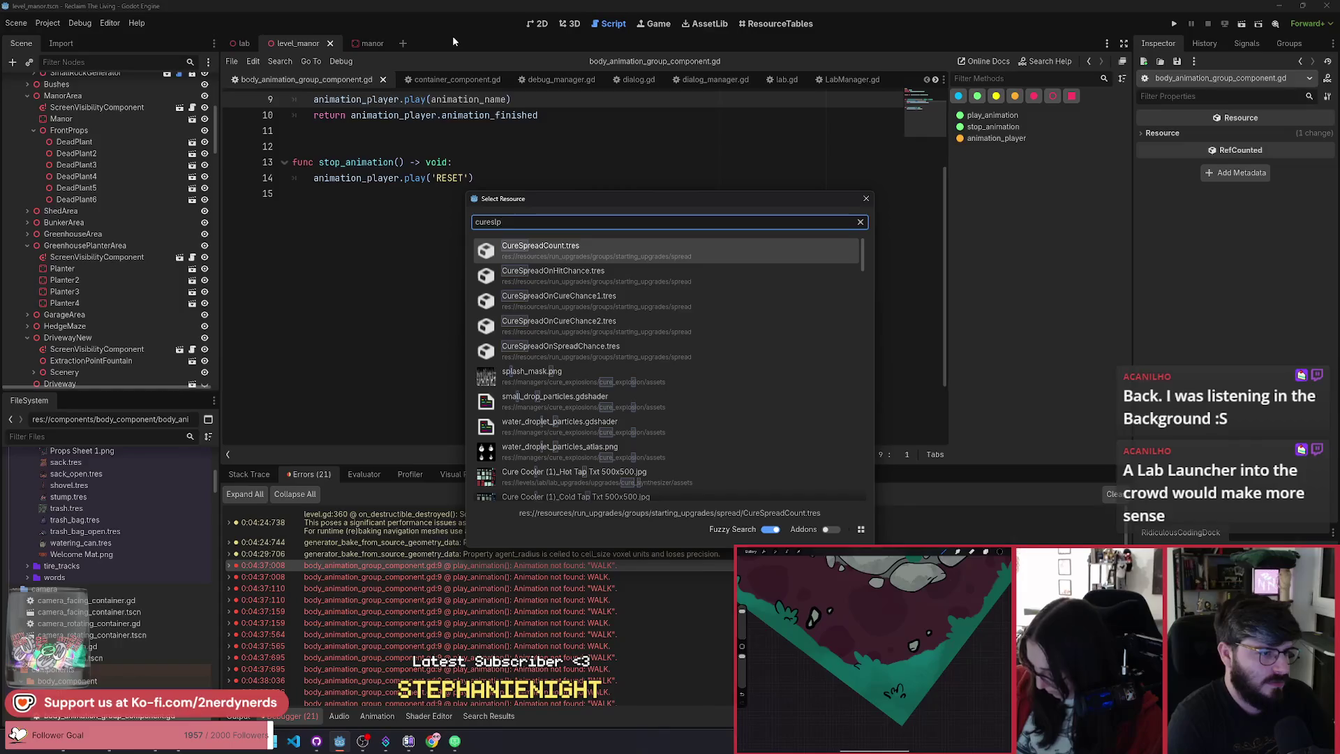
{"action": "type", "text": "plash"}
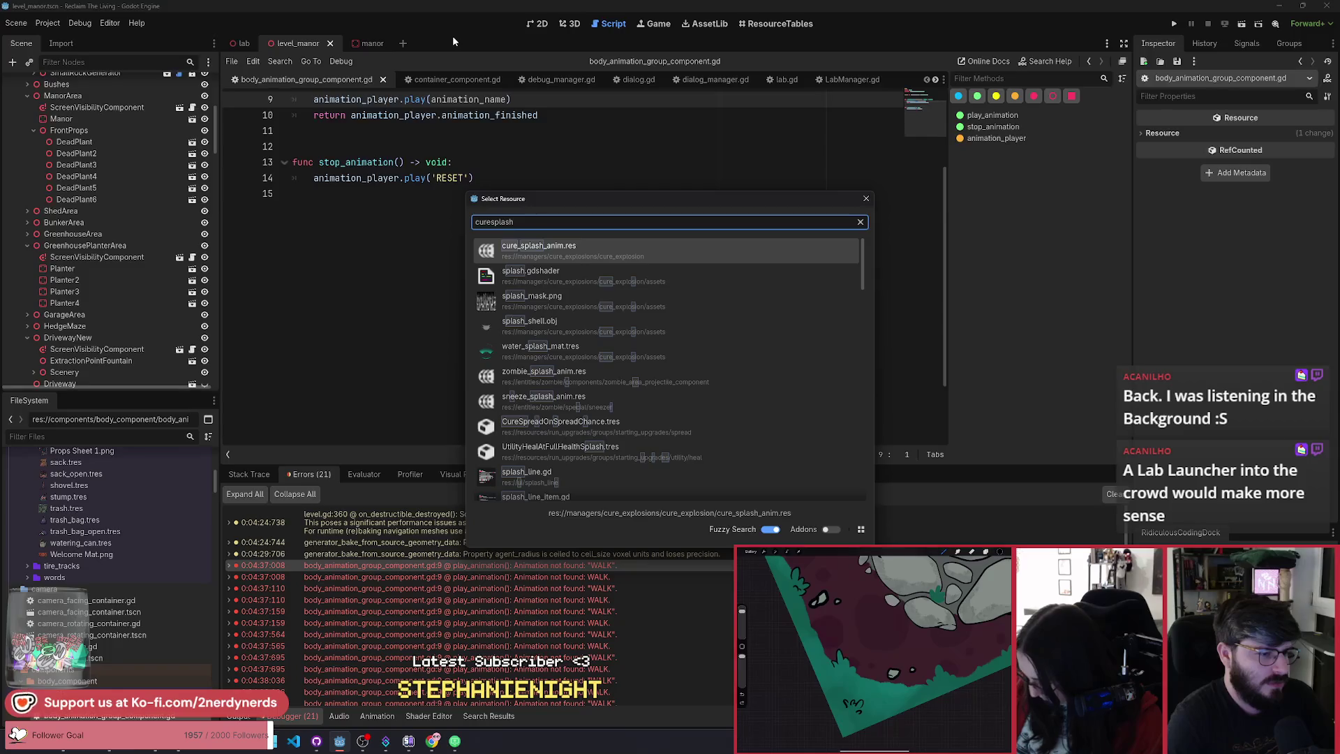
{"action": "key", "text": "ctrl+a"}
{"action": "type", "text": "cur"}
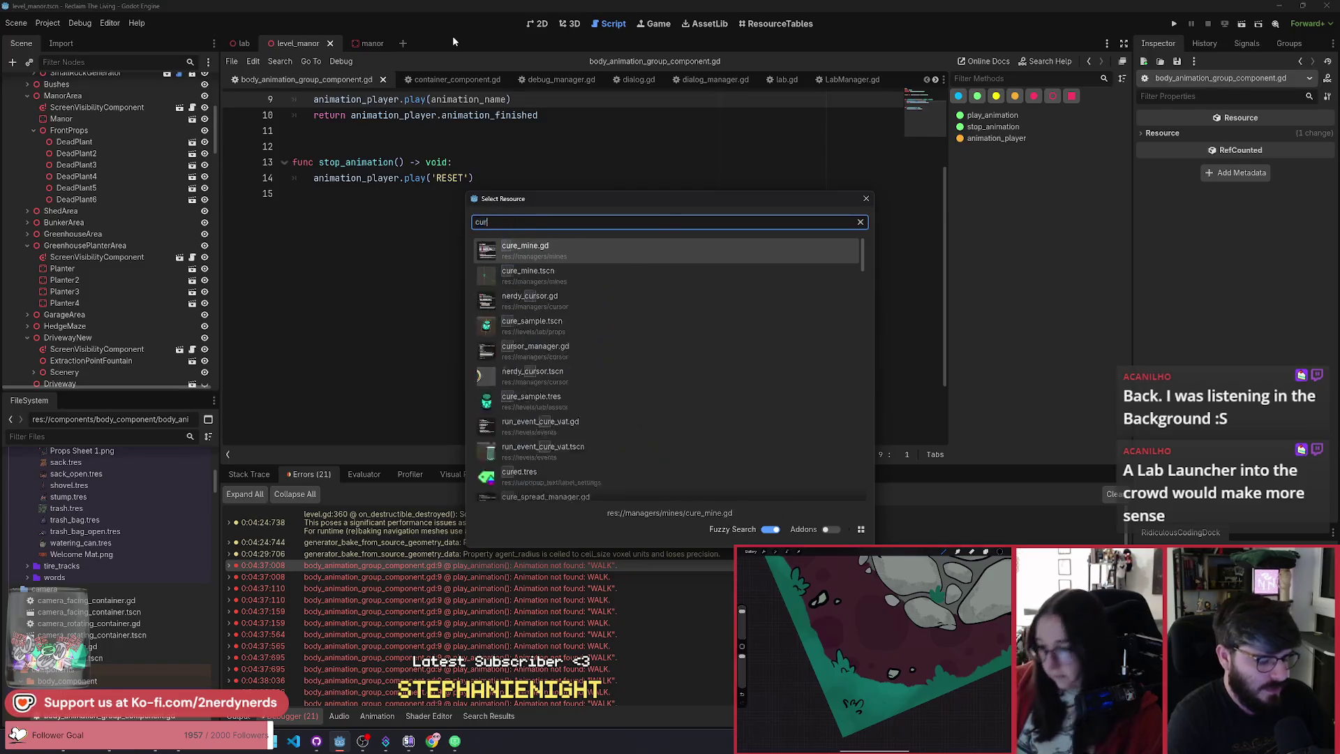
{"action": "type", "text": "expl"}
{"action": "key", "text": "Return"}
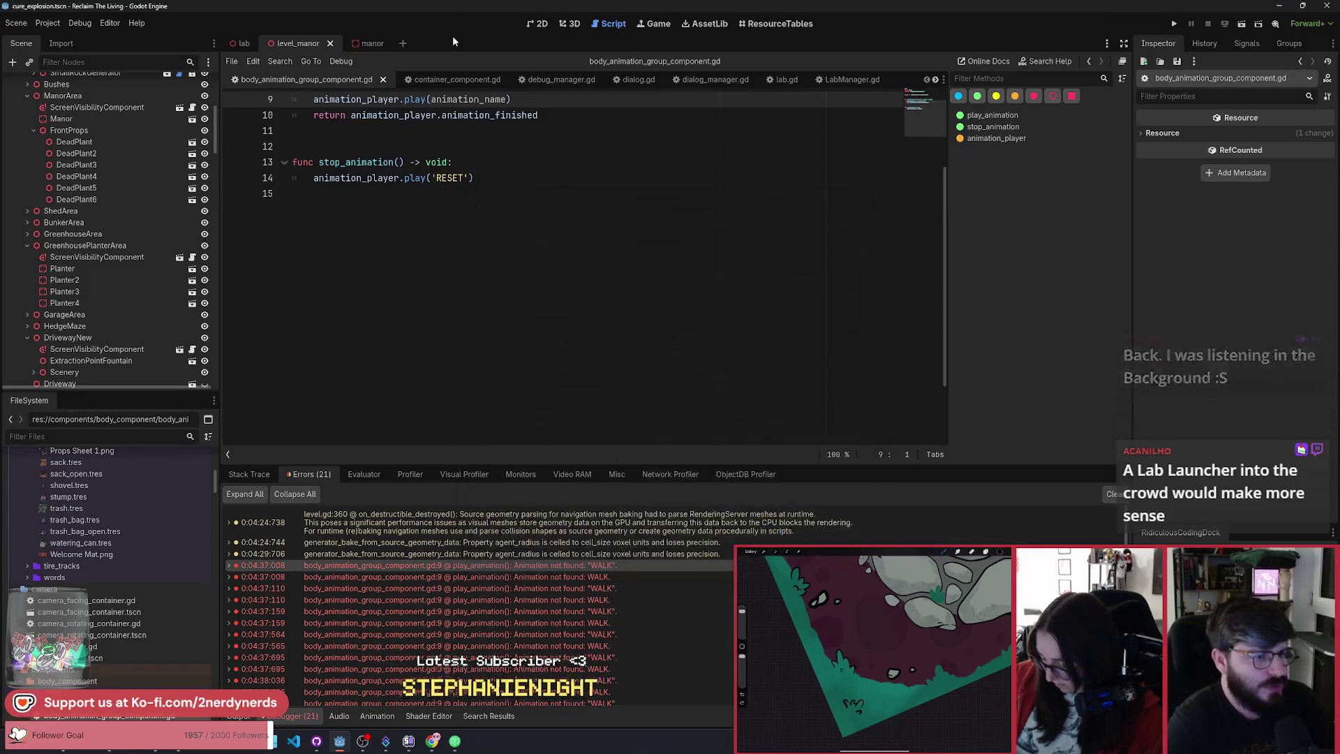
{"action": "left_click", "coordinate": [570, 26]}
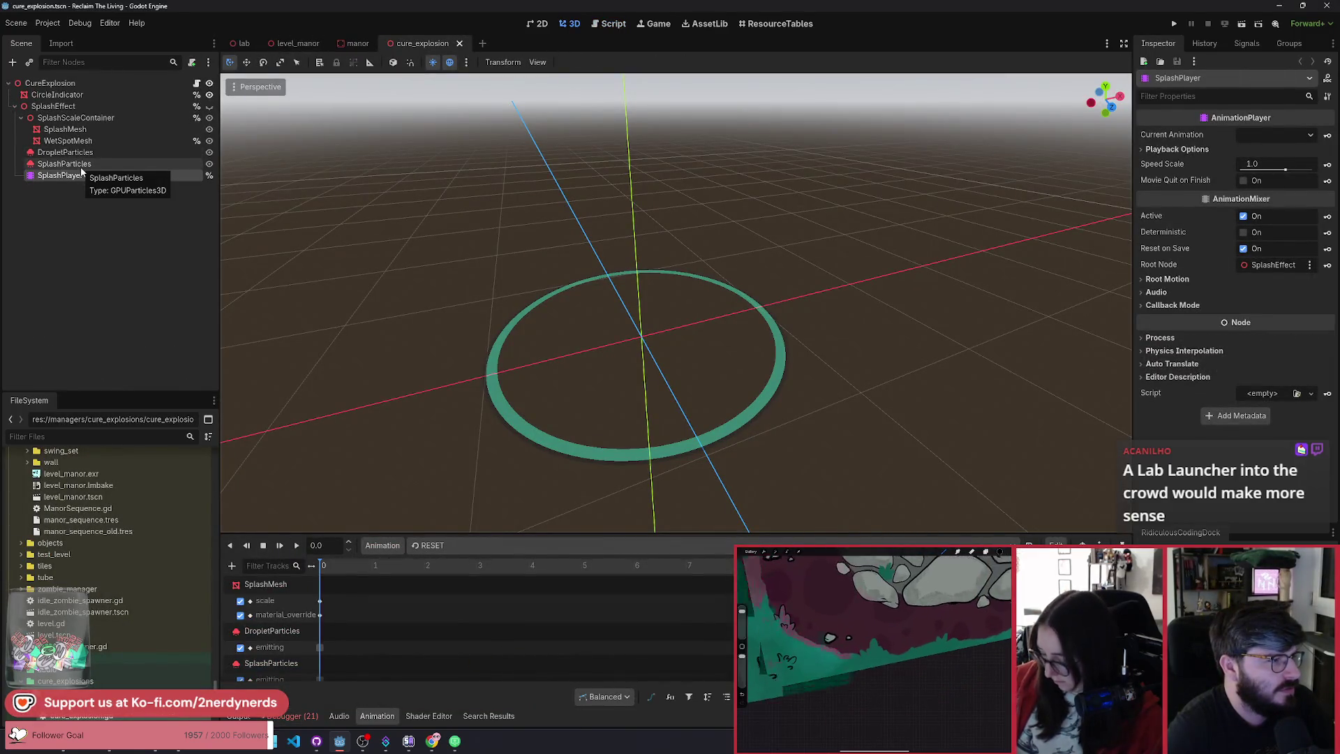
Step: Load the SPLASH animation, scrub to about 0.3 s, and orbit the view around the splash
{"action": "left_click", "coordinate": [428, 545]}
{"action": "left_click", "coordinate": [432, 577]}
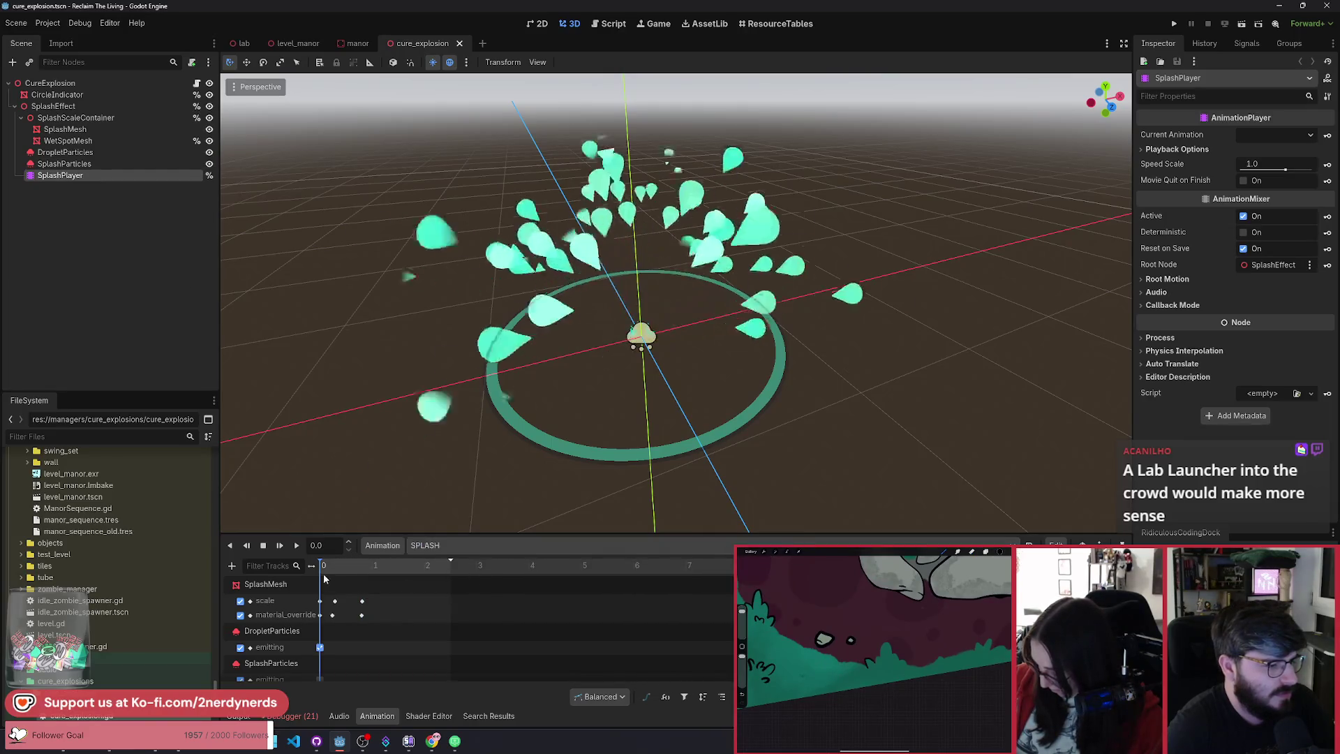
{"action": "left_click_drag", "start_coordinate": [335, 571], "coordinate": [337, 572]}
{"action": "mouse_move", "coordinate": [628, 314]}
{"action": "left_mouse_down"}
{"action": "mouse_move", "coordinate": [670, 293]}
{"action": "mouse_move", "coordinate": [657, 395]}
{"action": "left_mouse_up"}
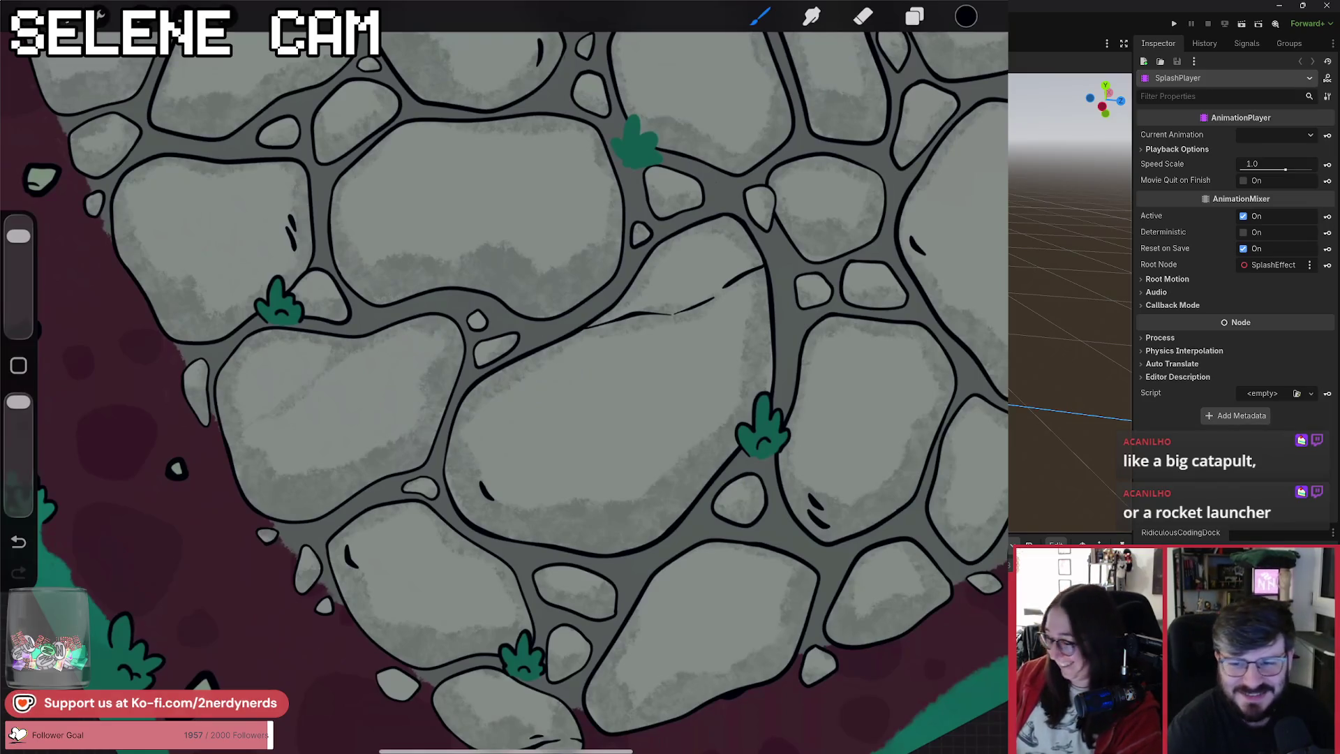
{"action": "scroll", "coordinate": [503, 391], "scroll_direction": "up", "scroll_amount": 5}
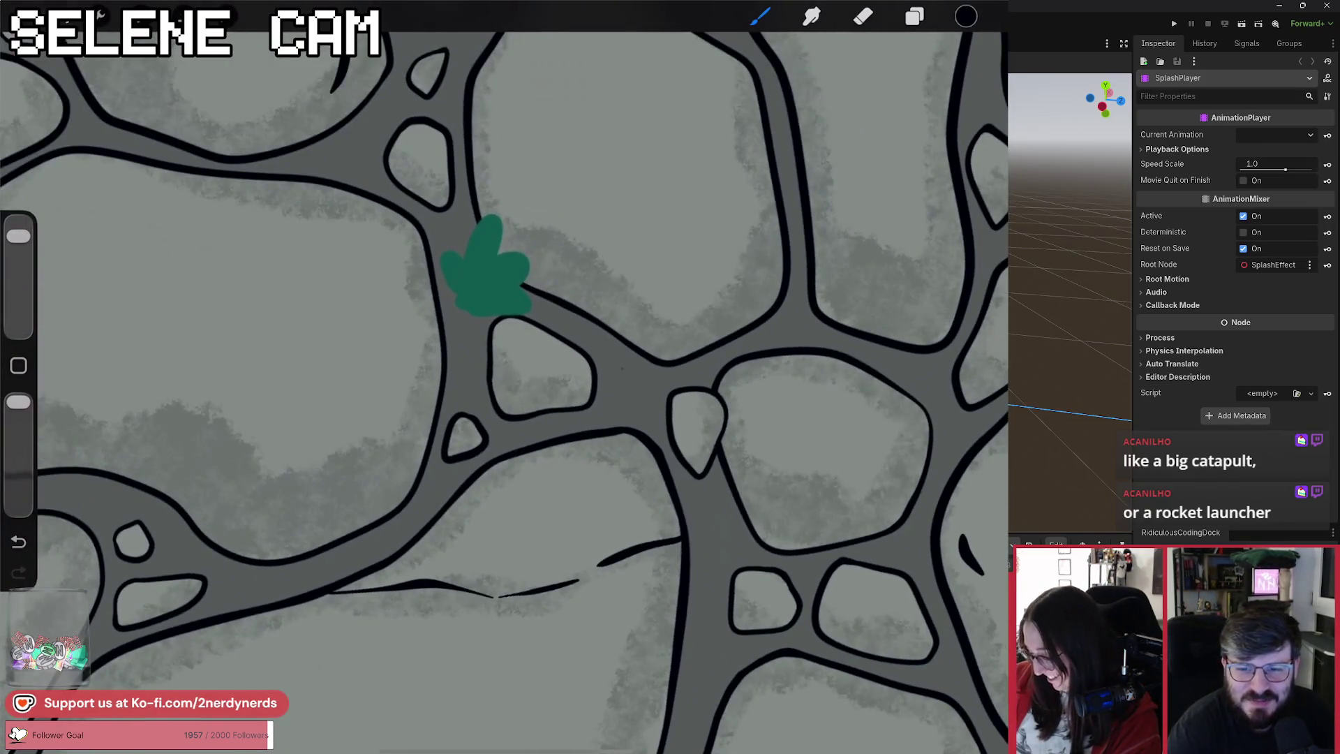
{"action": "mouse_move", "coordinate": [457, 300]}
{"action": "left_mouse_down"}
{"action": "mouse_move", "coordinate": [450, 248]}
{"action": "mouse_move", "coordinate": [489, 216]}
{"action": "mouse_move", "coordinate": [502, 259]}
{"action": "mouse_move", "coordinate": [534, 275]}
{"action": "mouse_move", "coordinate": [524, 288]}
{"action": "left_mouse_up"}
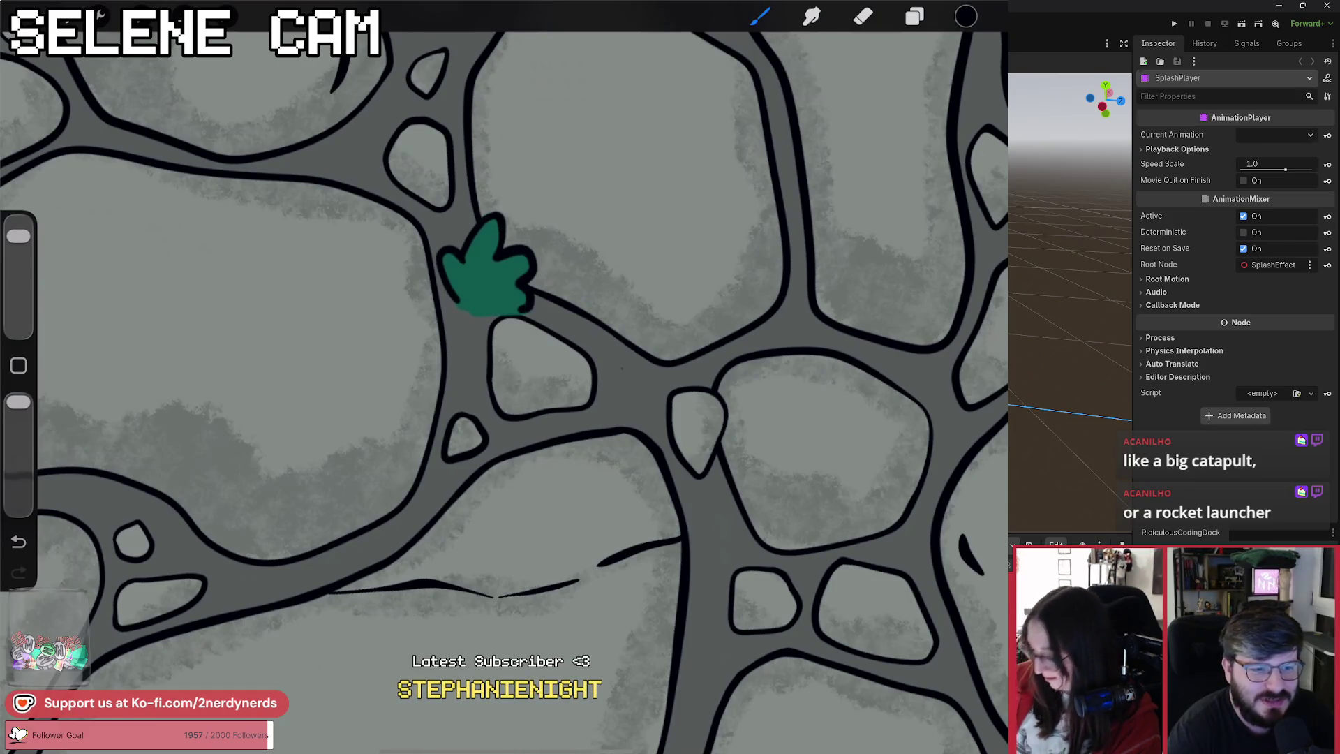
Step: Zoom onto another green leaf, outline its left edge, then undo the stroke
{"action": "scroll", "coordinate": [502, 391], "scroll_direction": "down", "scroll_amount": 5}
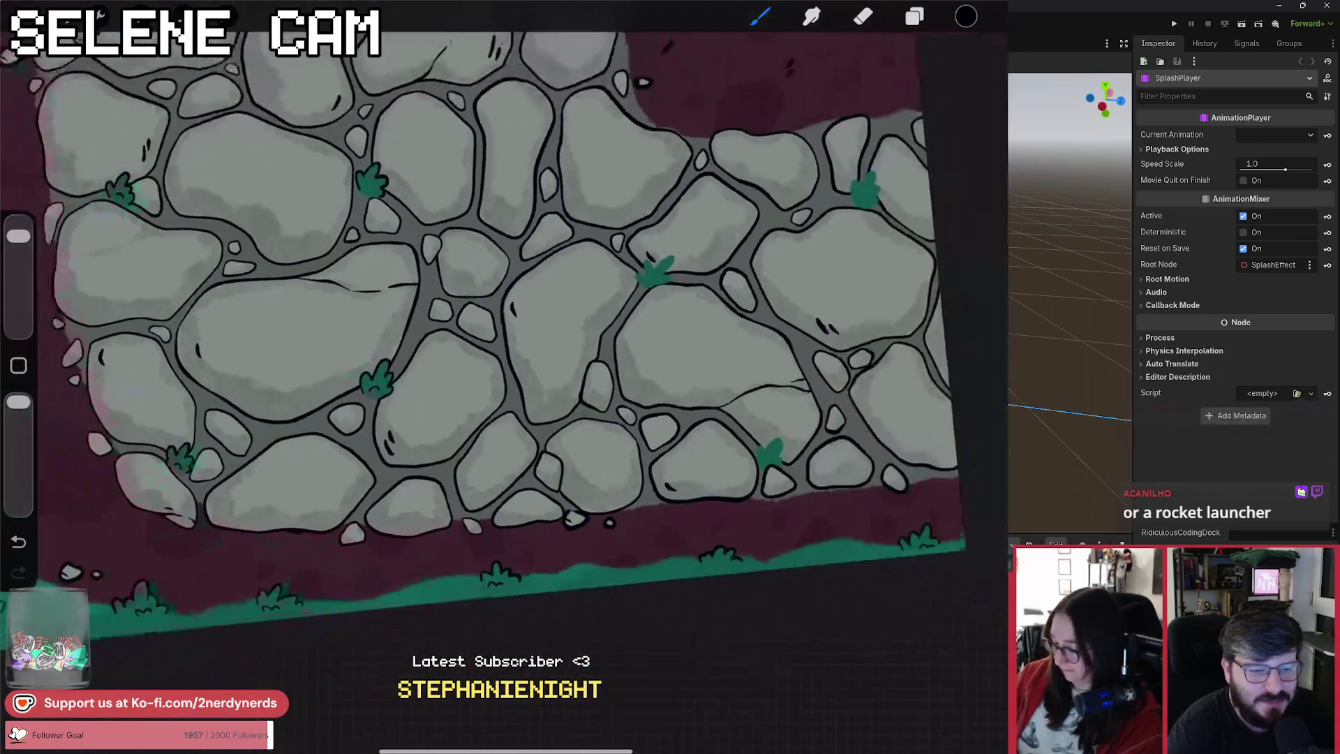
{"action": "scroll", "coordinate": [656, 272], "scroll_direction": "up", "scroll_amount": 5}
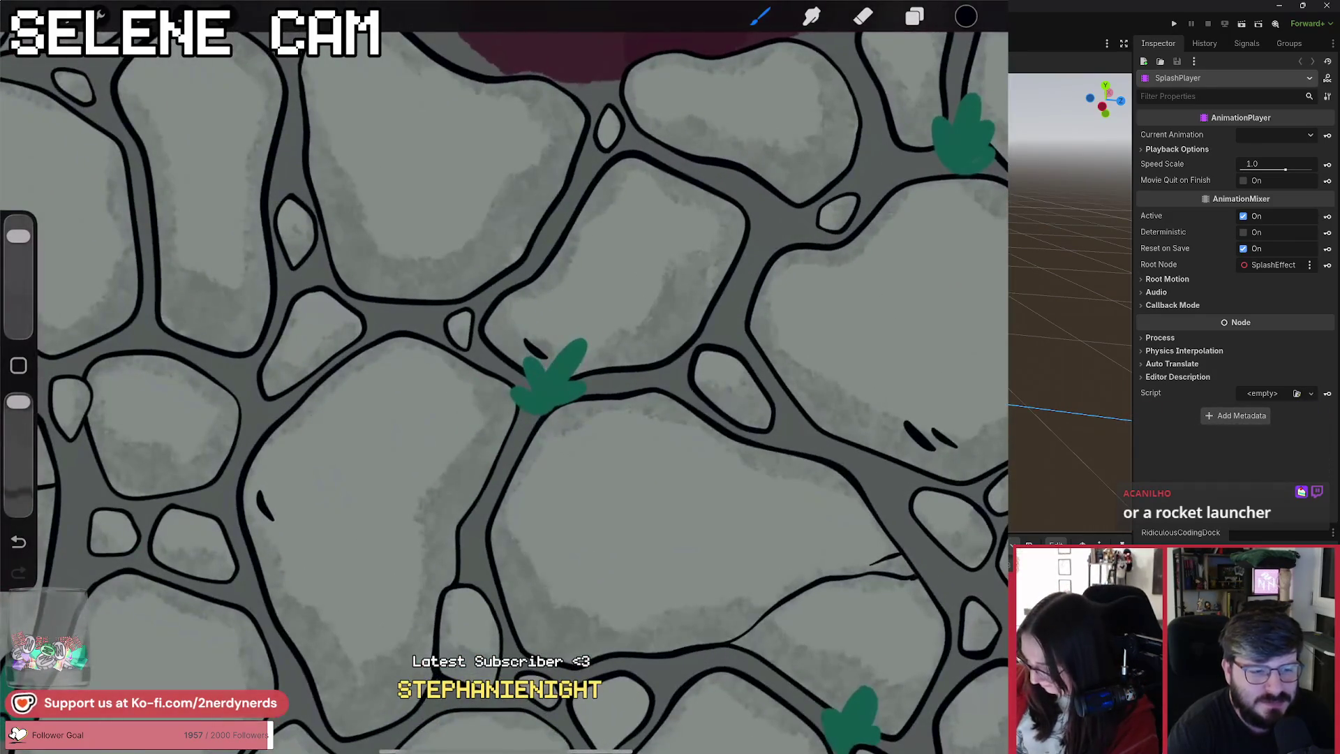
{"action": "left_click_drag", "start_coordinate": [515, 397], "coordinate": [537, 353]}
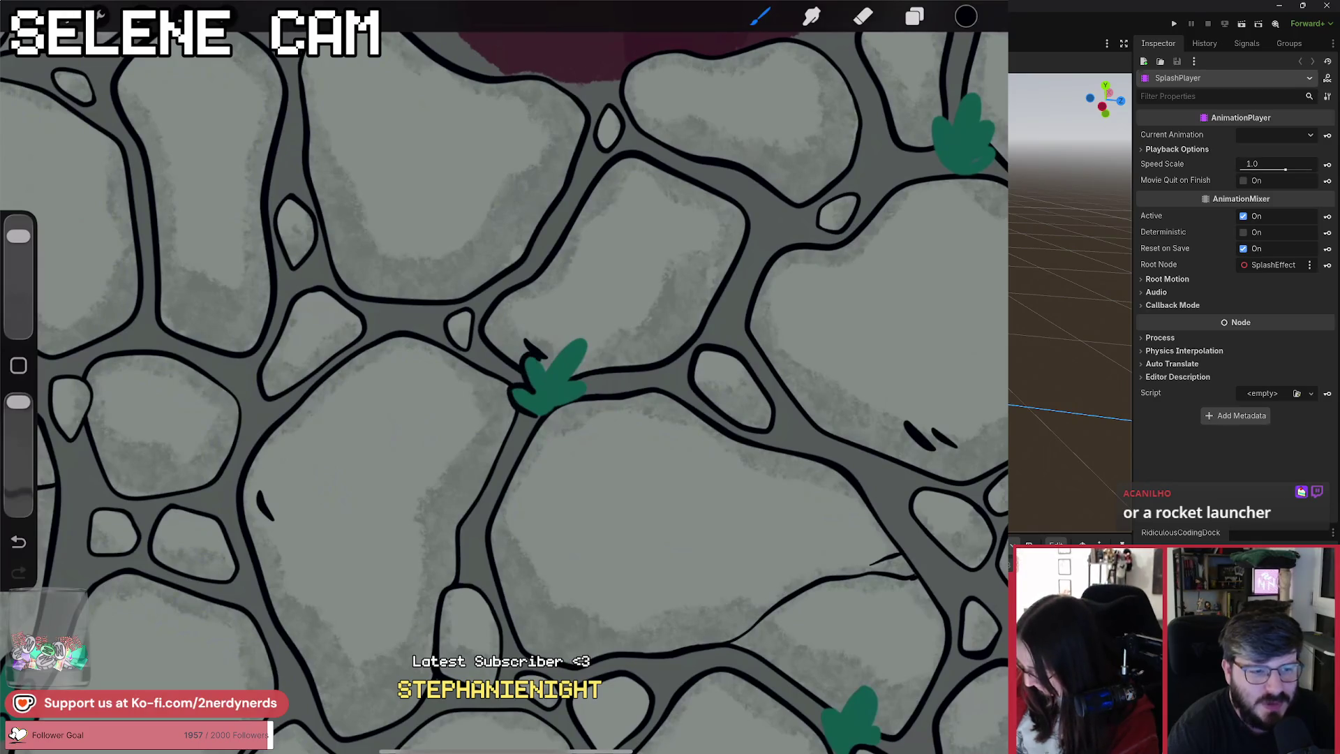
{"action": "key", "text": "ctrl+z"}
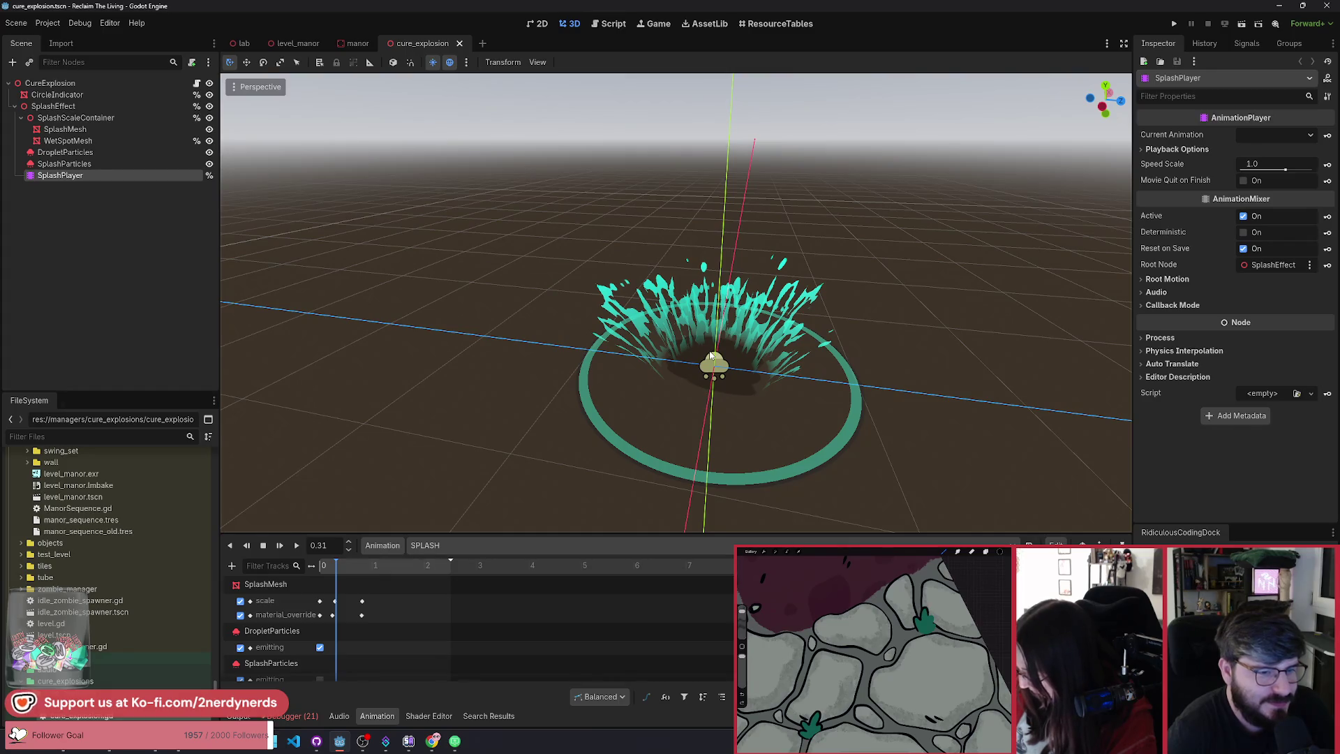
{"action": "scroll", "coordinate": [711, 356], "scroll_direction": "up", "scroll_amount": 5}
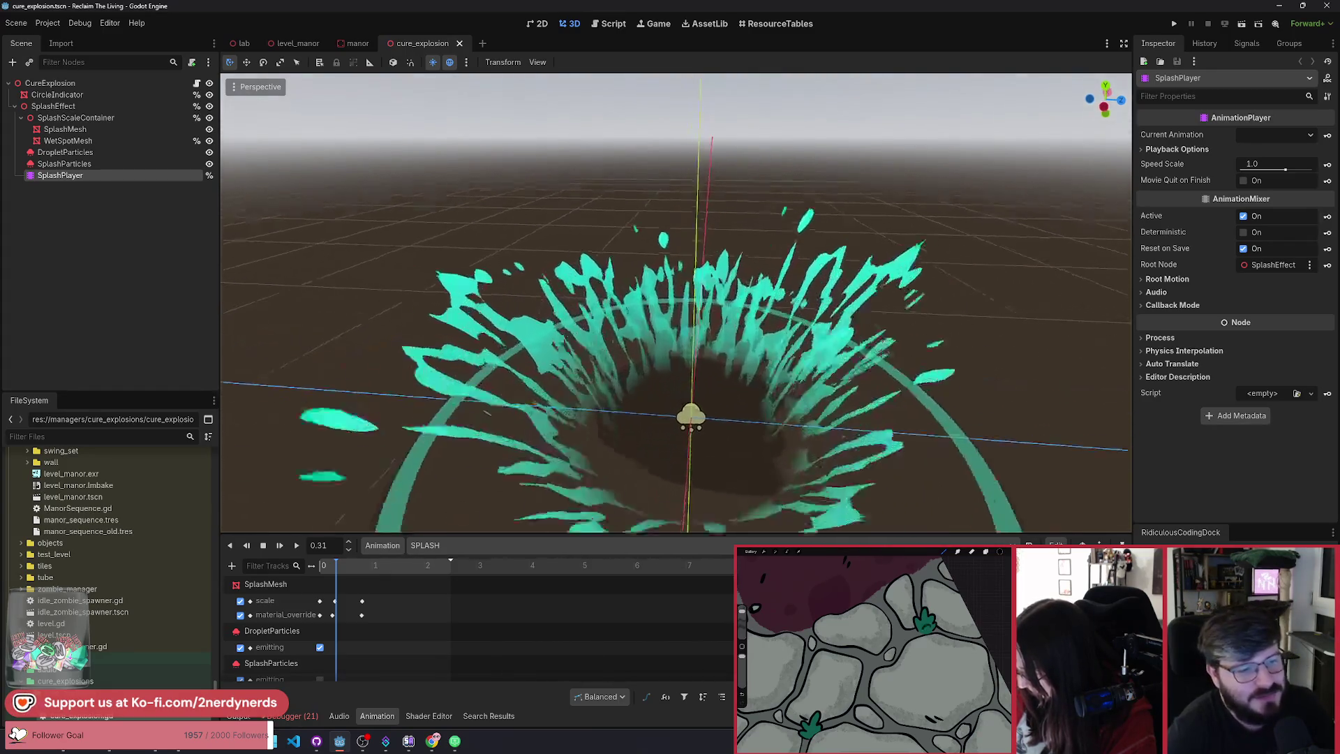
{"action": "scroll", "coordinate": [676, 308], "scroll_direction": "down", "scroll_amount": 5}
{"action": "scroll", "coordinate": [676, 308], "scroll_direction": "up", "scroll_amount": 4}
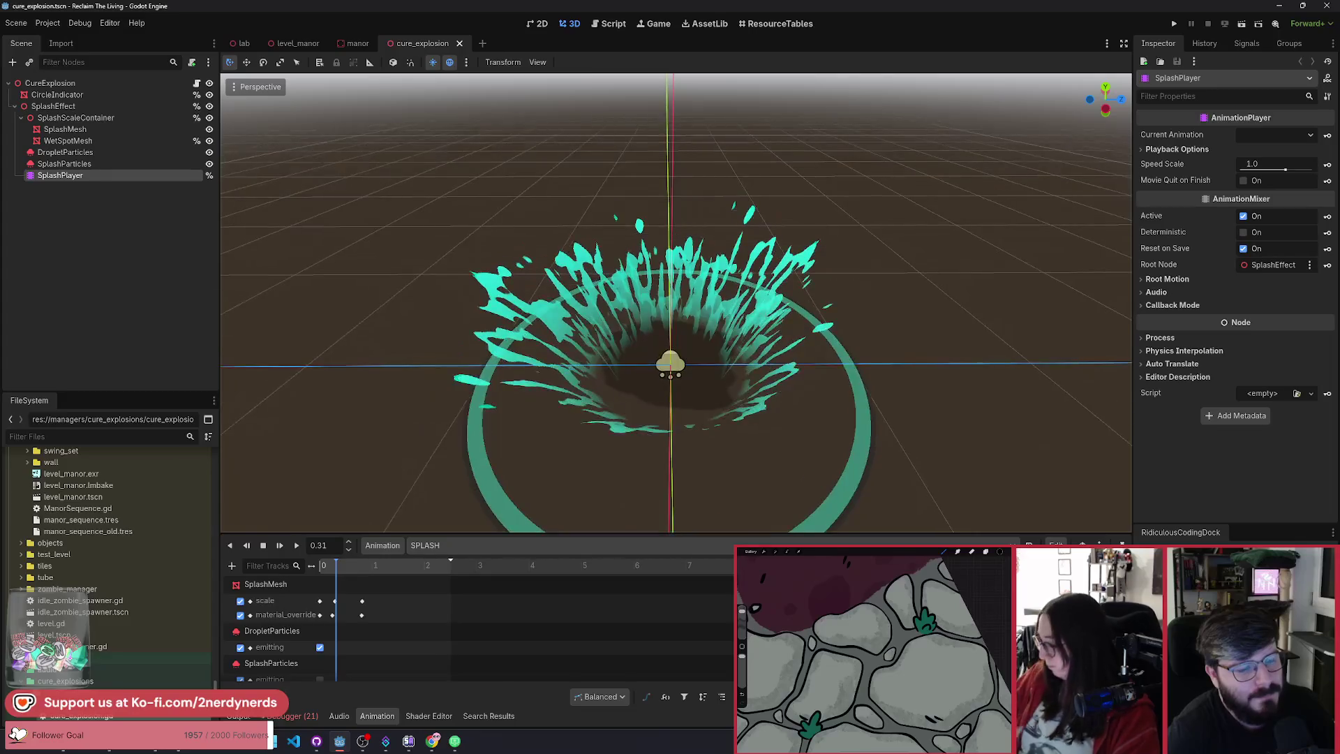
{"action": "scroll", "coordinate": [689, 363], "scroll_direction": "down", "scroll_amount": 2}
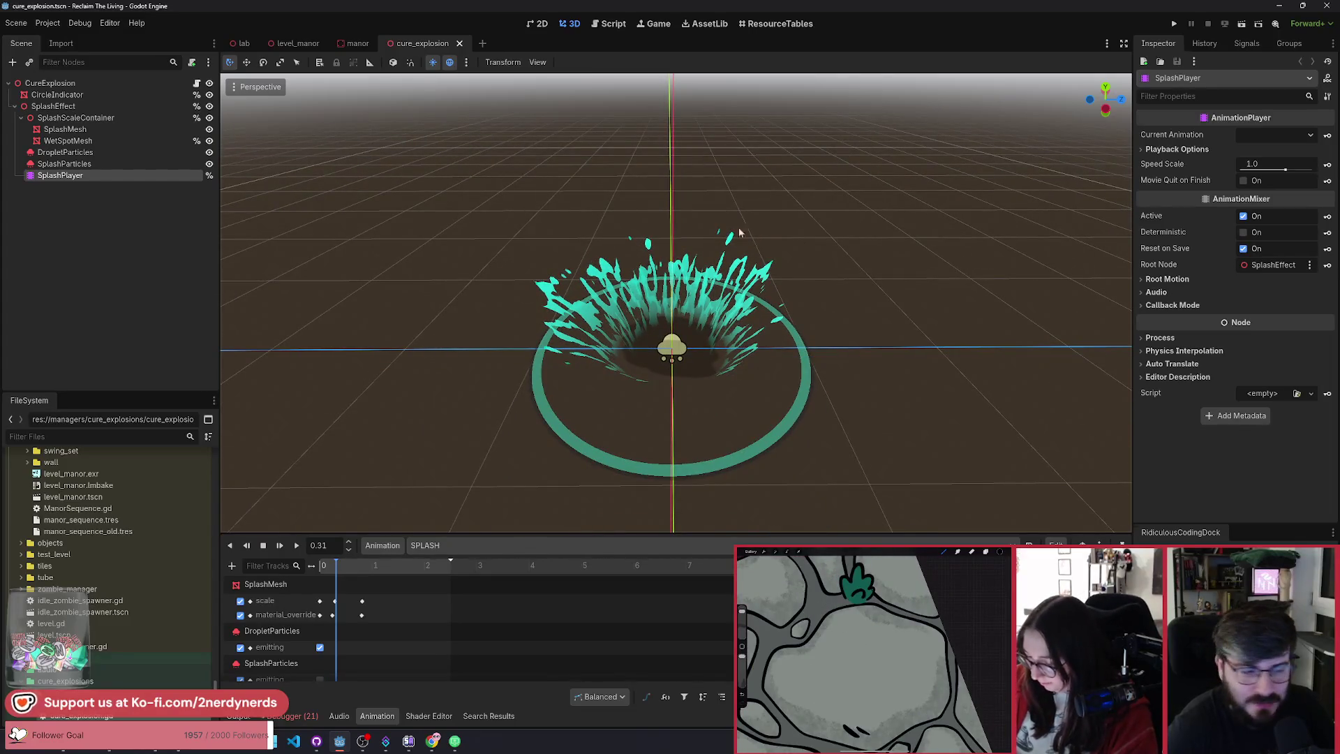
{"action": "scroll", "coordinate": [740, 233], "scroll_direction": "down", "scroll_amount": 2}
{"action": "scroll", "coordinate": [739, 232], "scroll_direction": "up", "scroll_amount": 3}
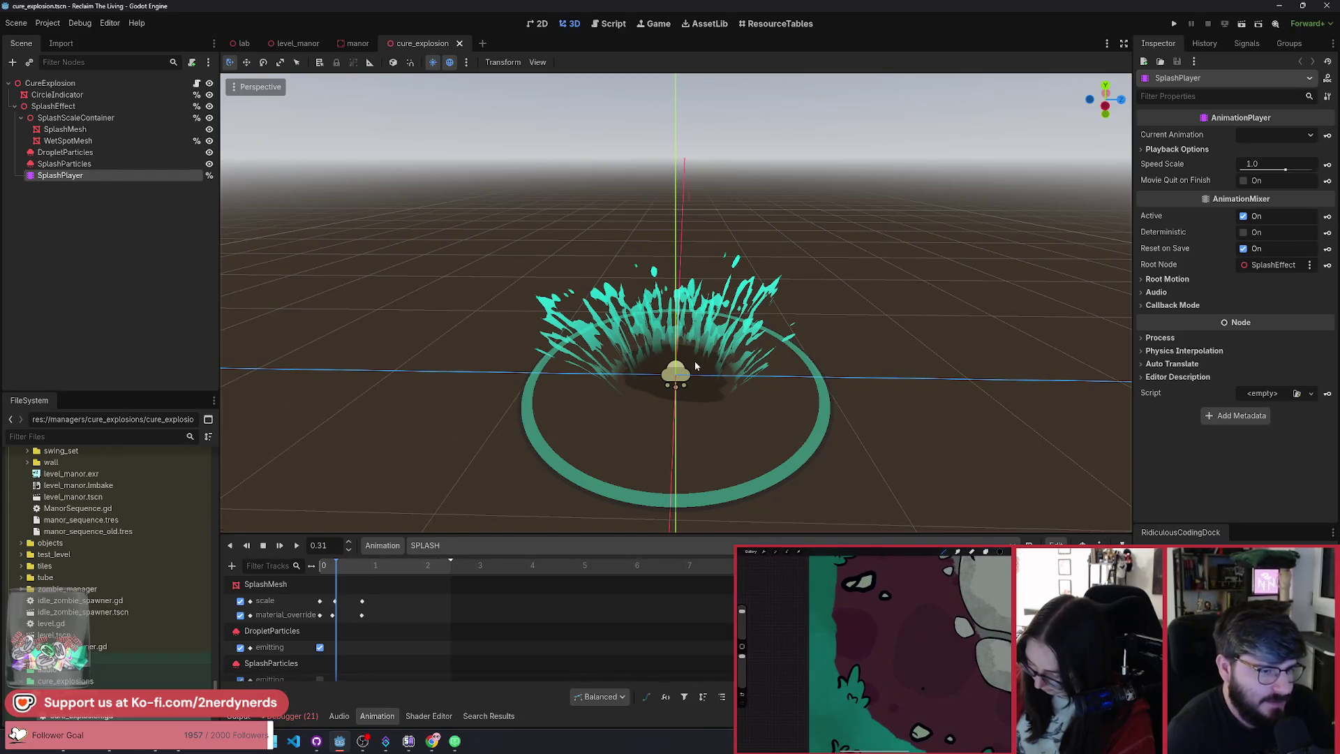
Step: Select SplashMesh to bring up splash.gdshader in the Shader Editor
{"action": "left_click", "coordinate": [764, 296]}
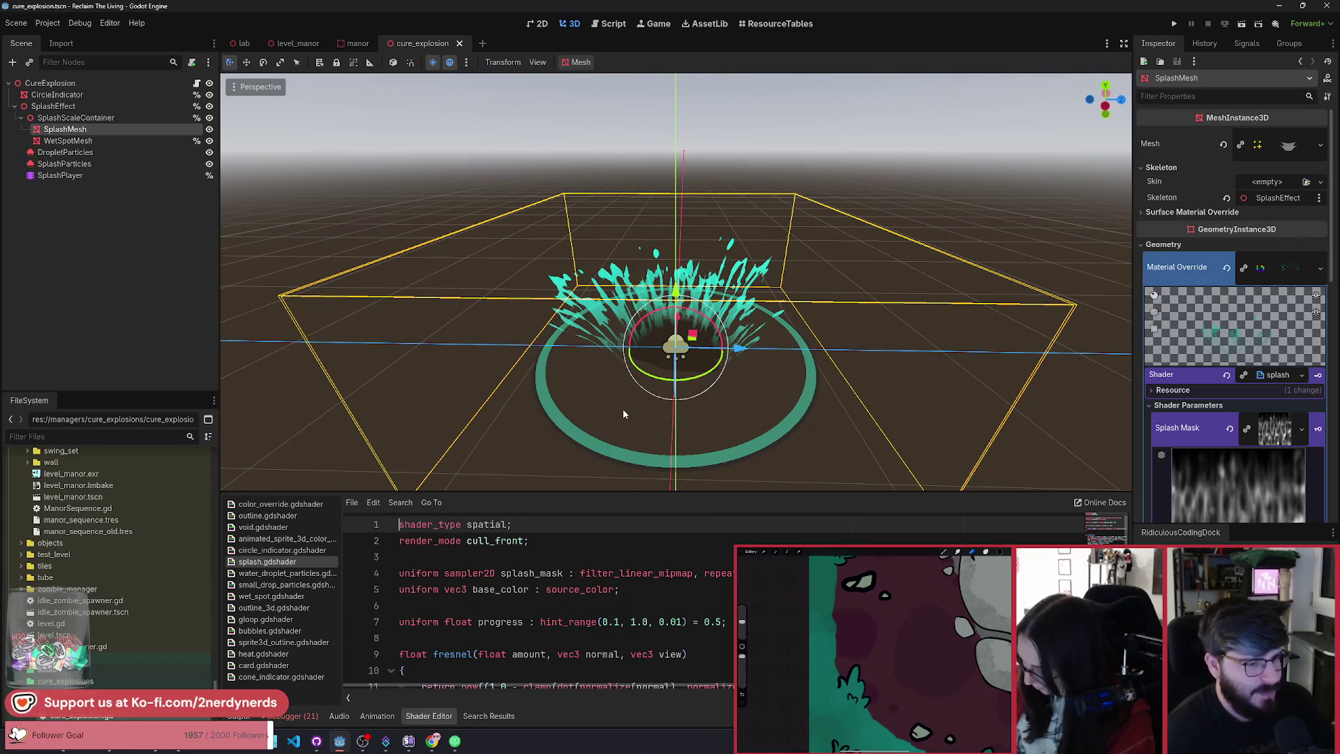
{"action": "left_click", "coordinate": [420, 217]}
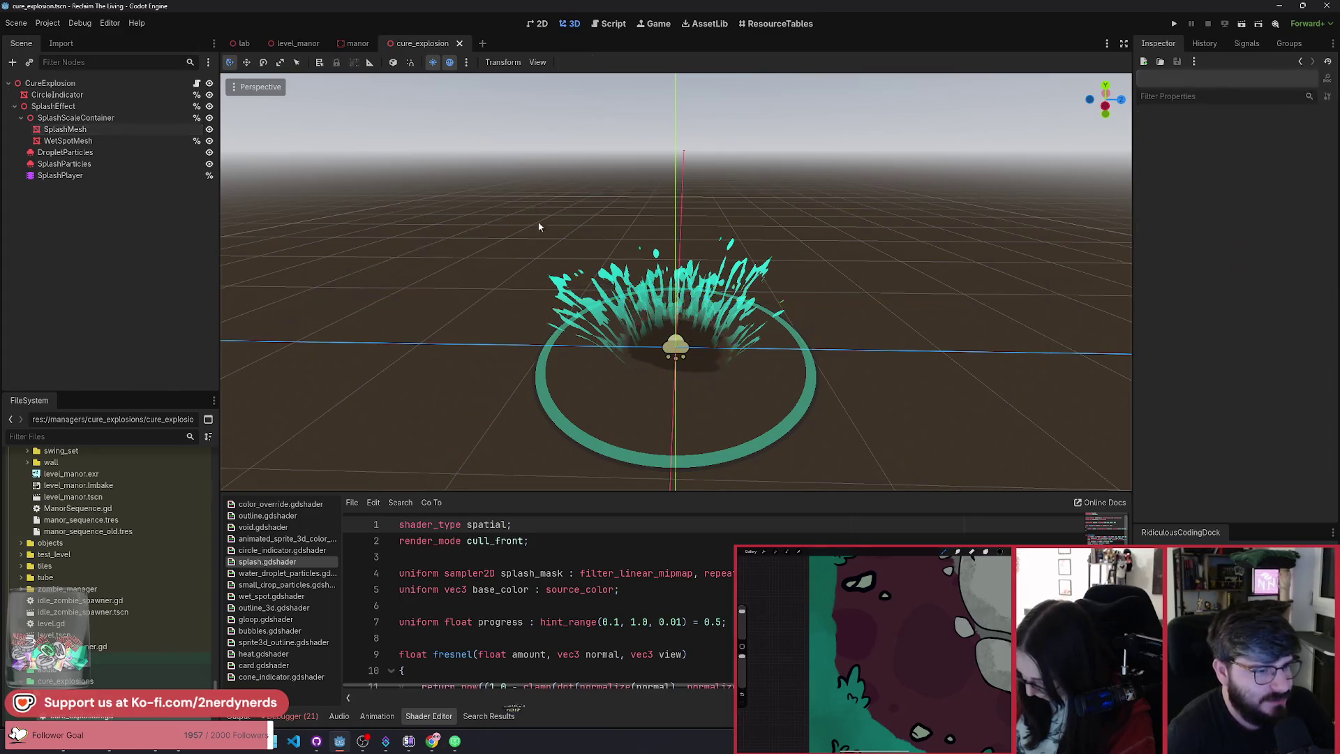
{"action": "left_click", "coordinate": [740, 312]}
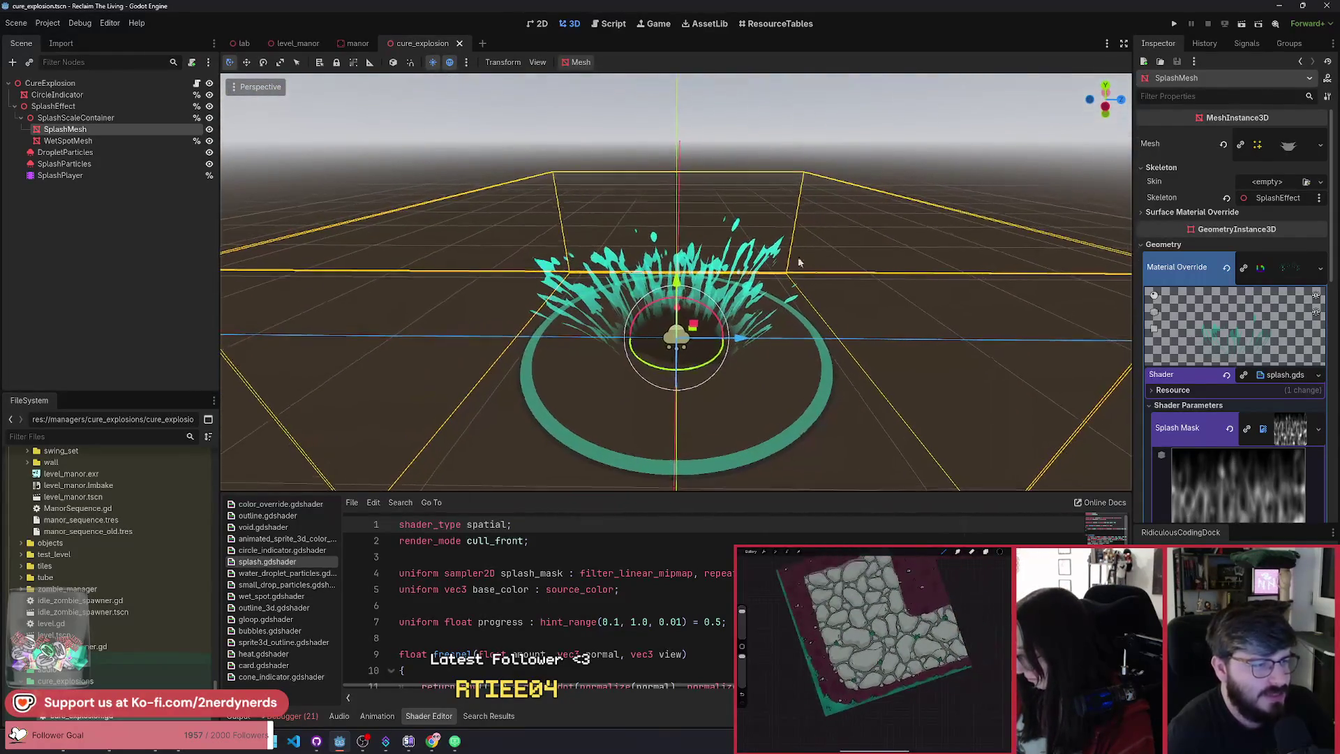
Step: Select the CureExplosion root node and show the cure_explosion folder's contents in FileSystem
{"action": "left_click", "coordinate": [68, 85]}
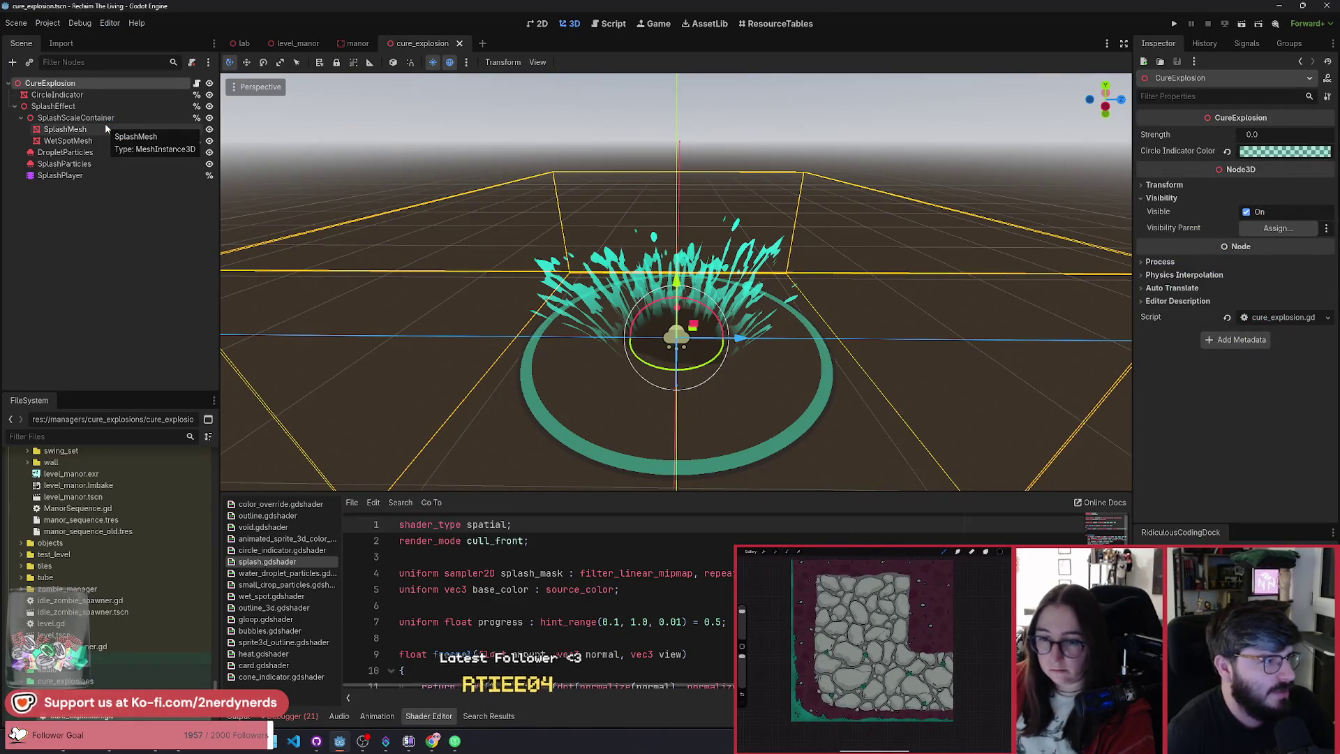
{"action": "scroll", "coordinate": [123, 626], "scroll_direction": "down", "scroll_amount": 3}
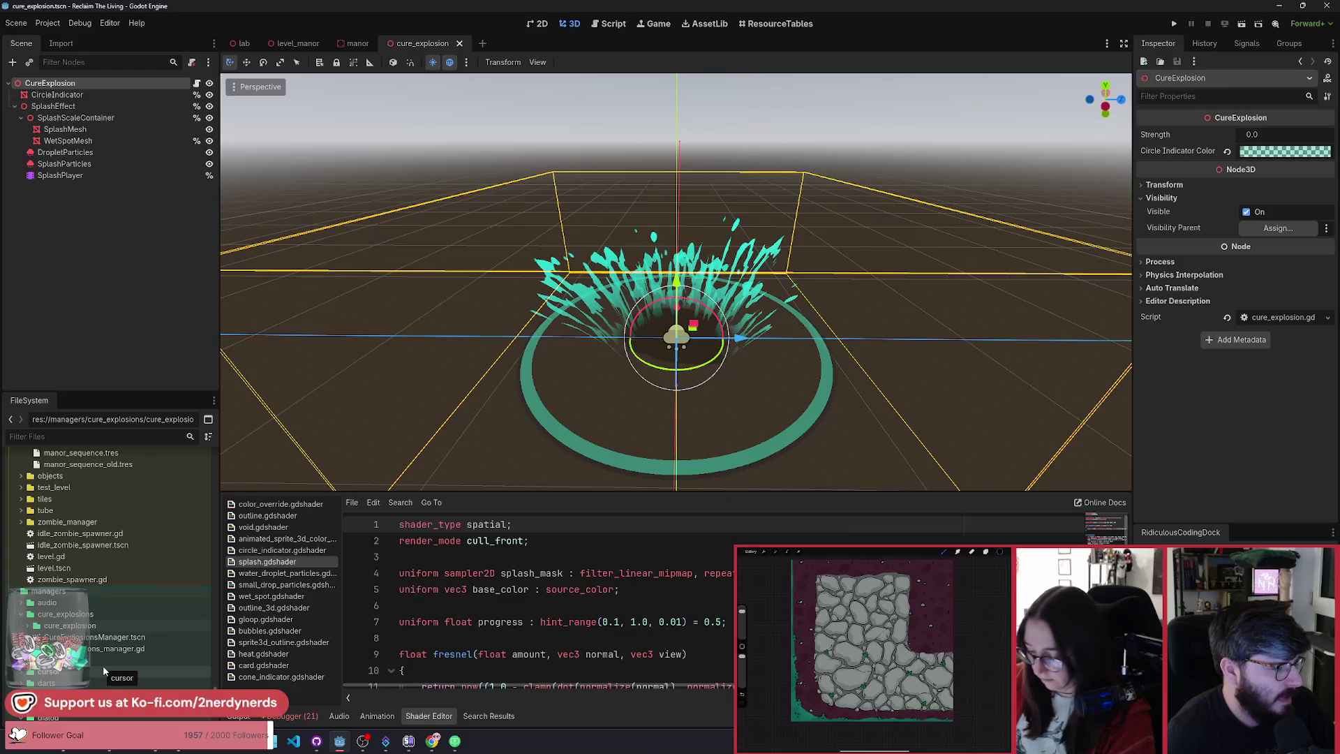
{"action": "left_click", "coordinate": [26, 626]}
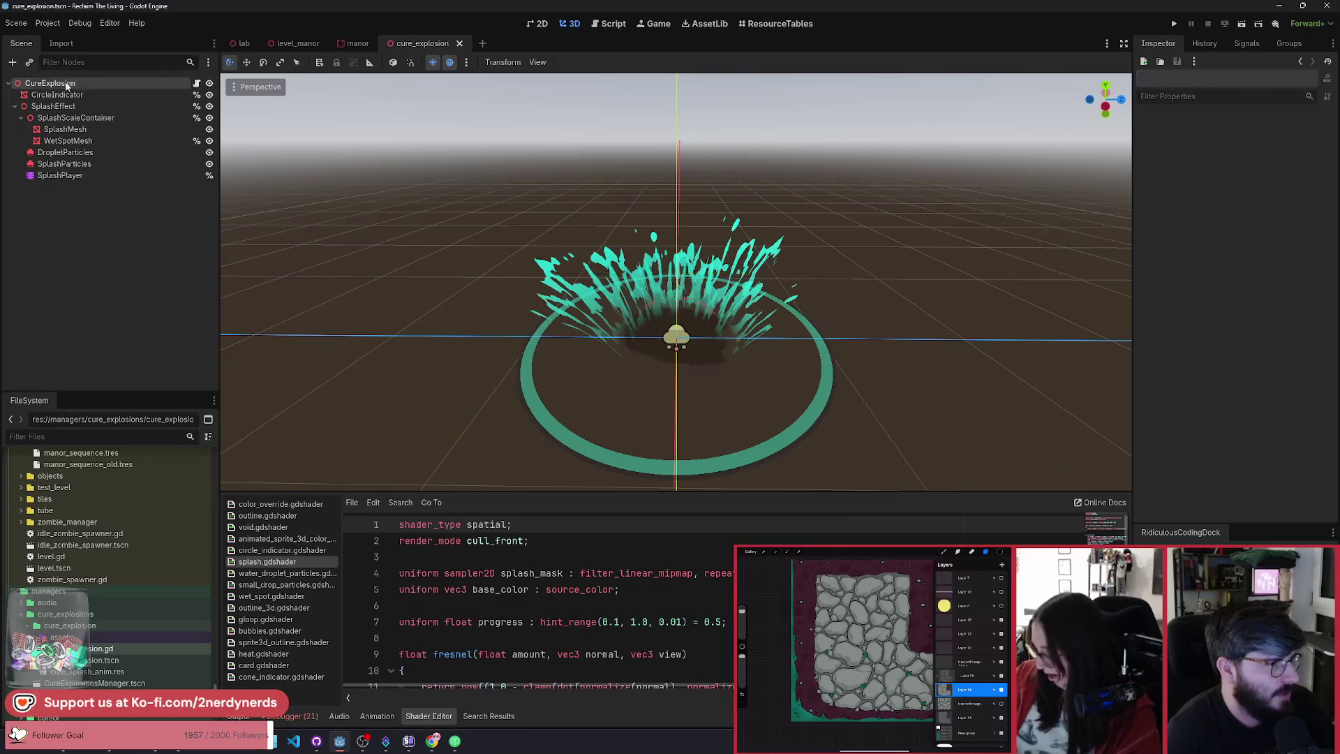
{"action": "key", "text": "ctrl+a"}
{"action": "type", "text": "mesh"}
{"action": "key", "text": "Down"}
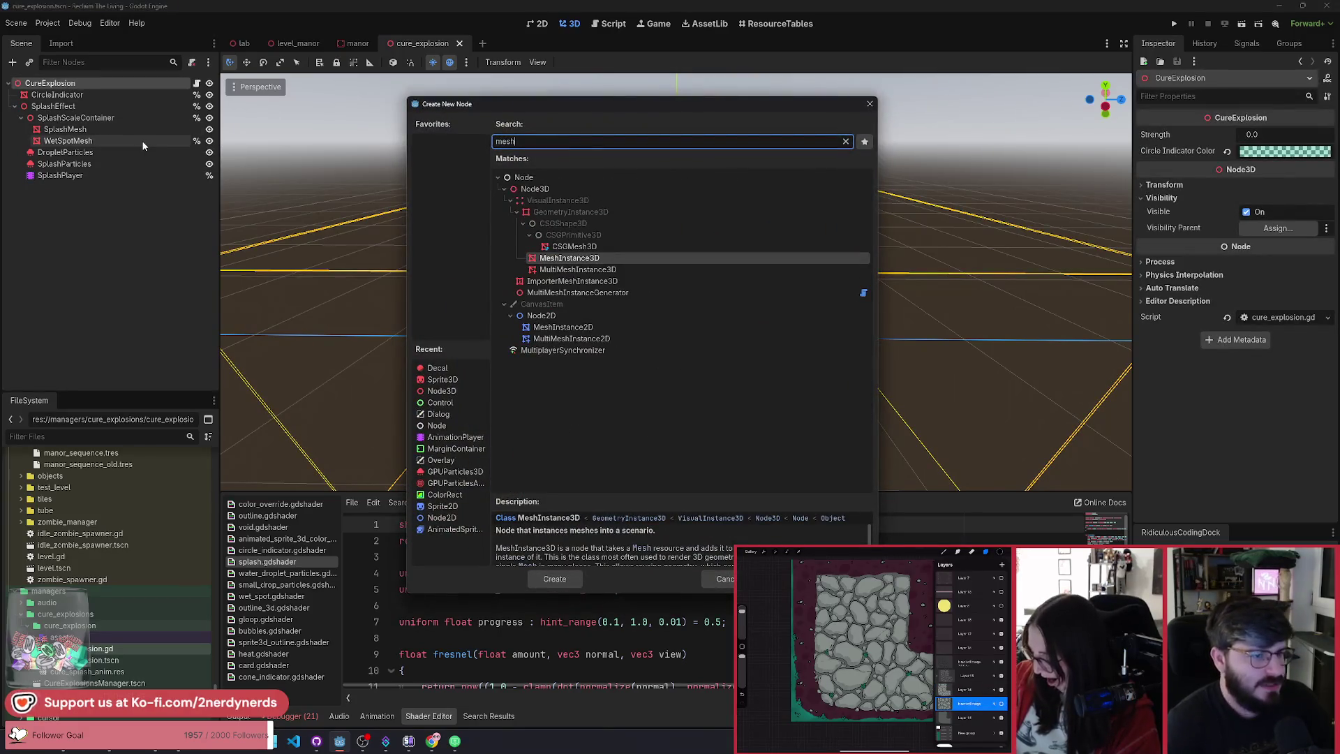
{"action": "key", "text": "Return"}
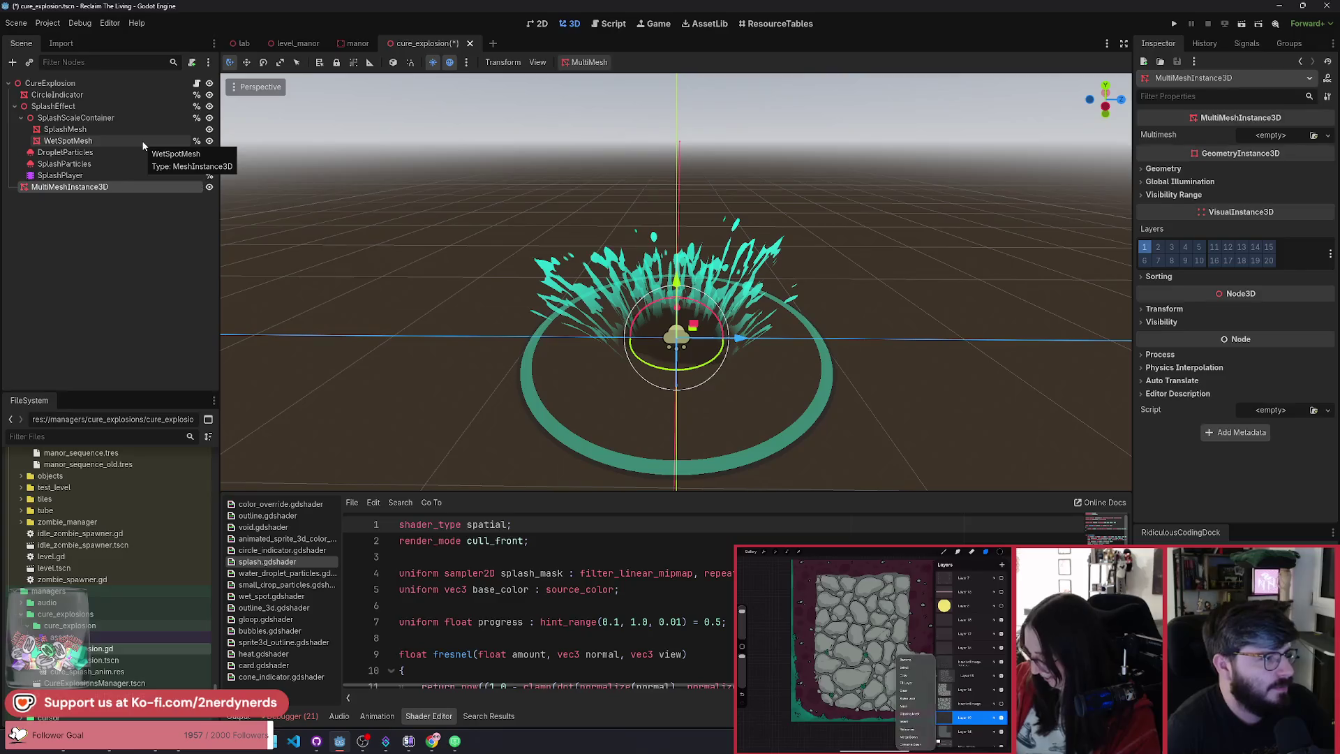
{"action": "key", "text": "ctrl+z"}
{"action": "right_click", "coordinate": [53, 82]}
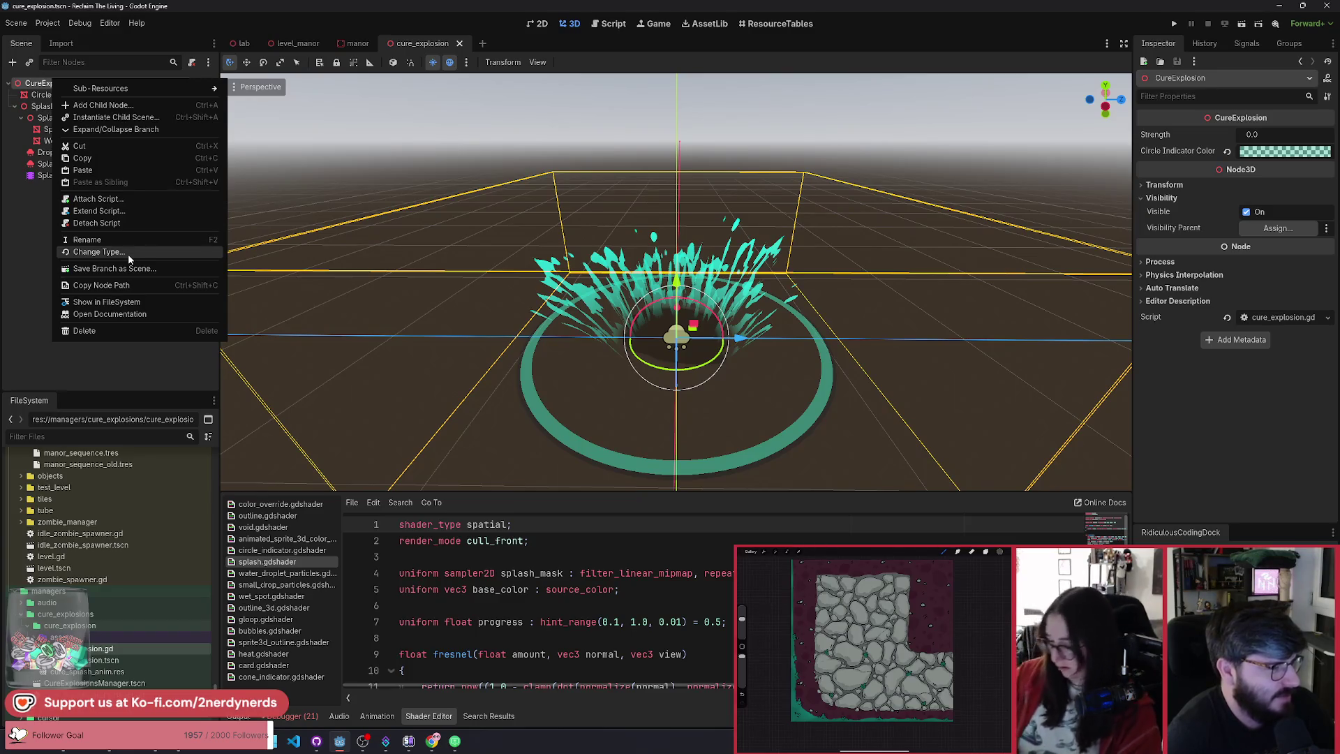
Step: Add a MeshInstance3D child with a new CylinderMesh under CureExplosion and raise it up
{"action": "left_click", "coordinate": [97, 105]}
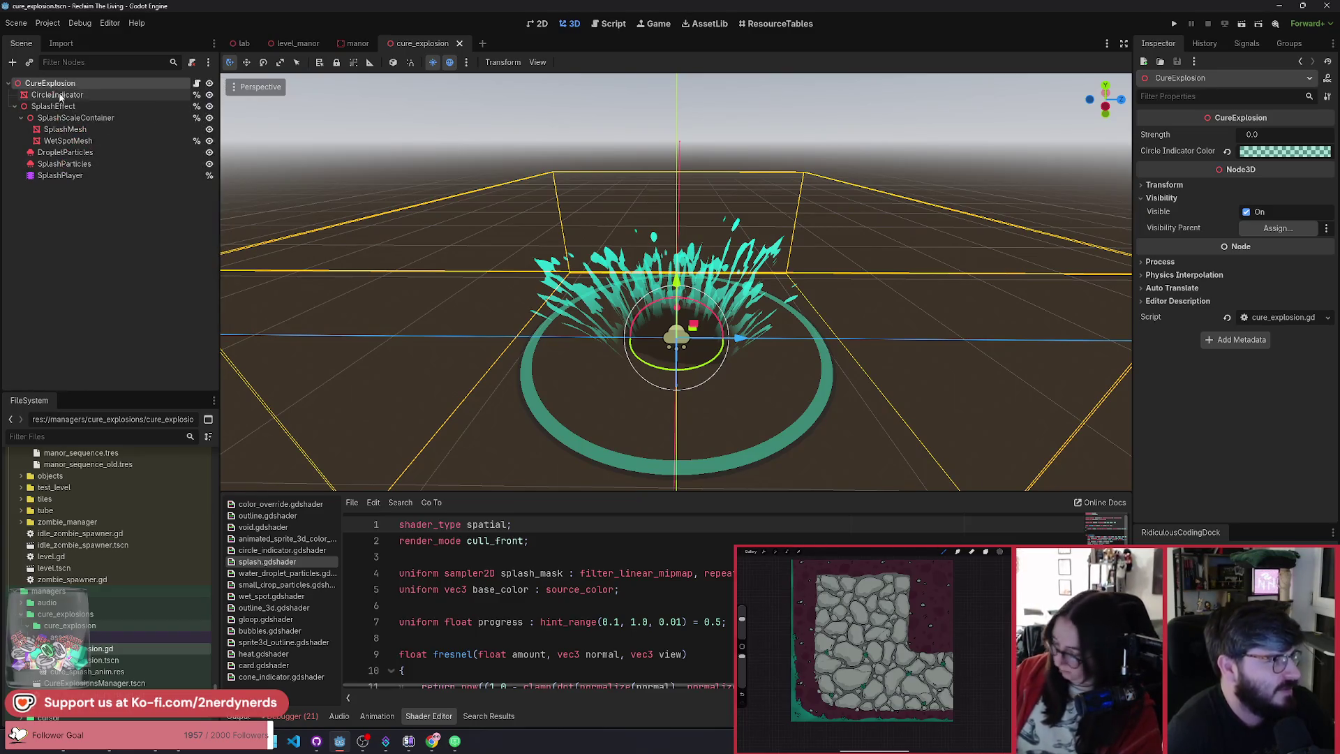
{"action": "type", "text": "mesh"}
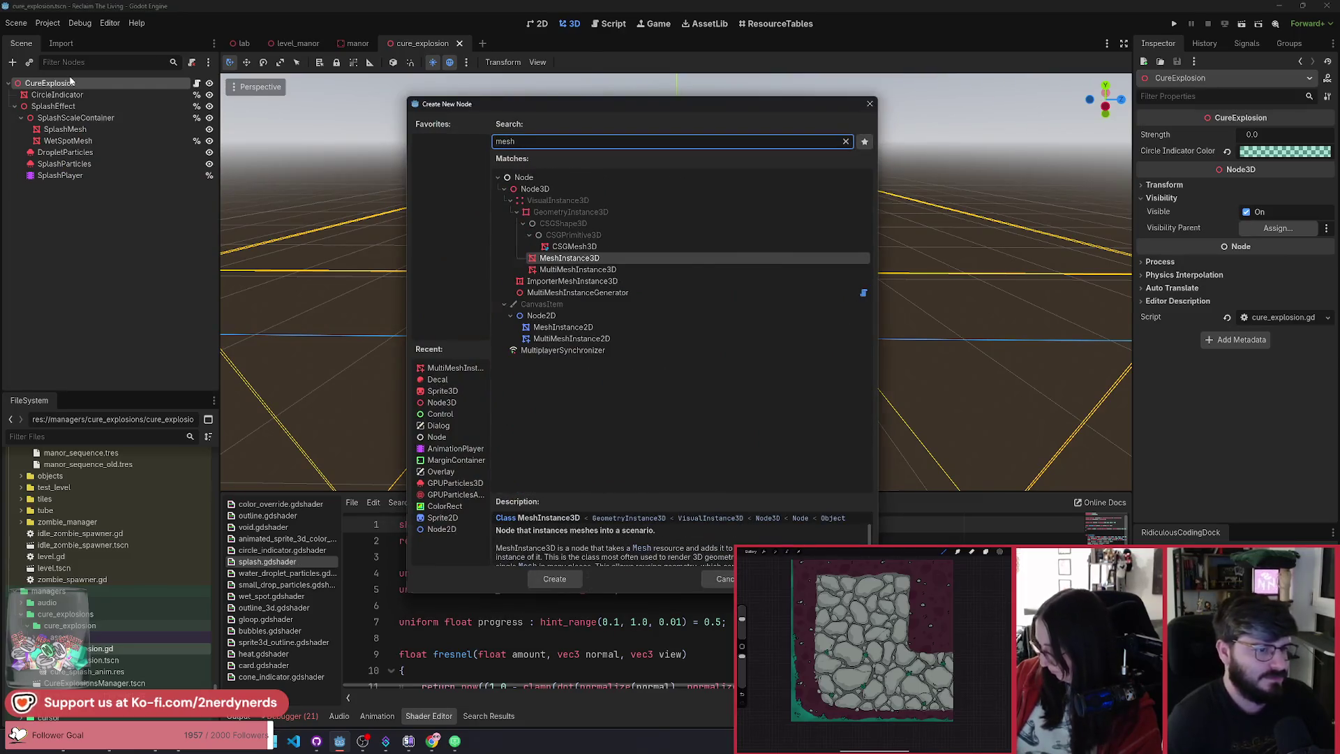
{"action": "key", "text": "Return"}
{"action": "left_click", "coordinate": [1270, 140]}
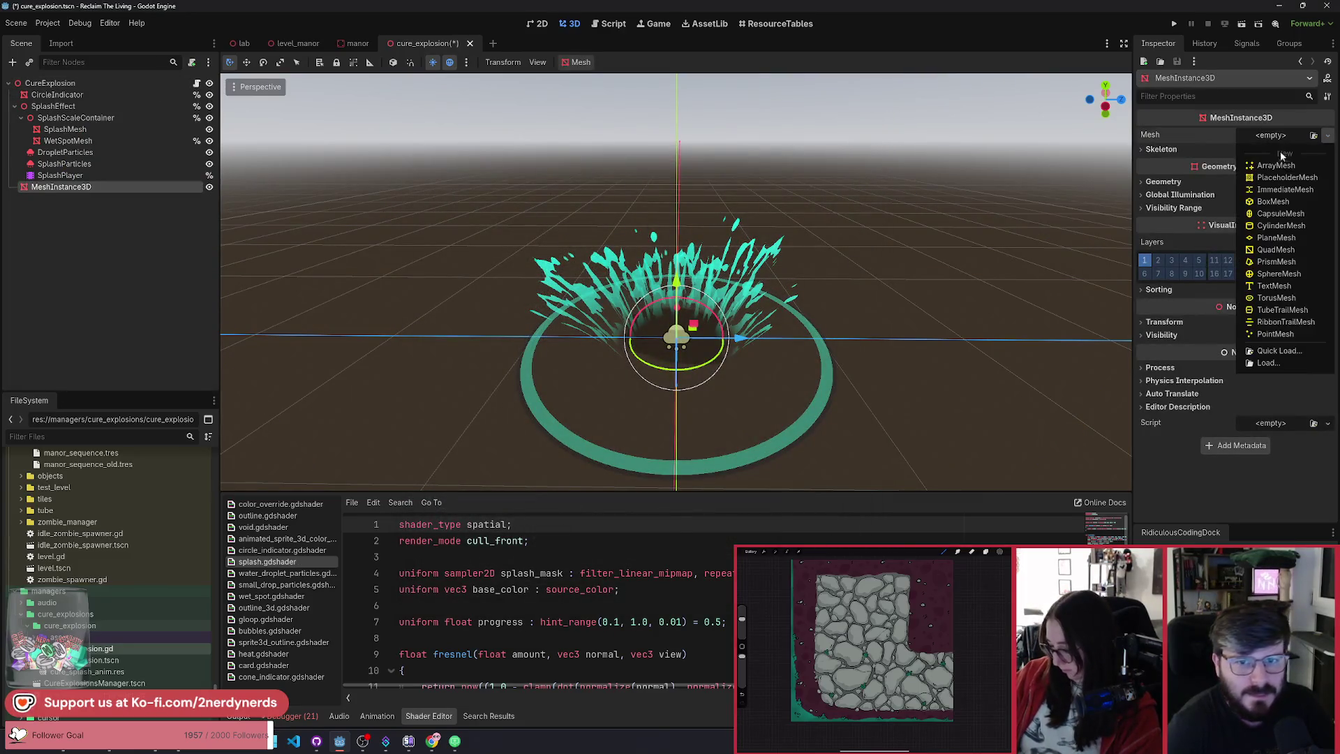
{"action": "left_click", "coordinate": [1267, 229]}
{"action": "left_click_drag", "start_coordinate": [912, 275], "coordinate": [872, 244]}
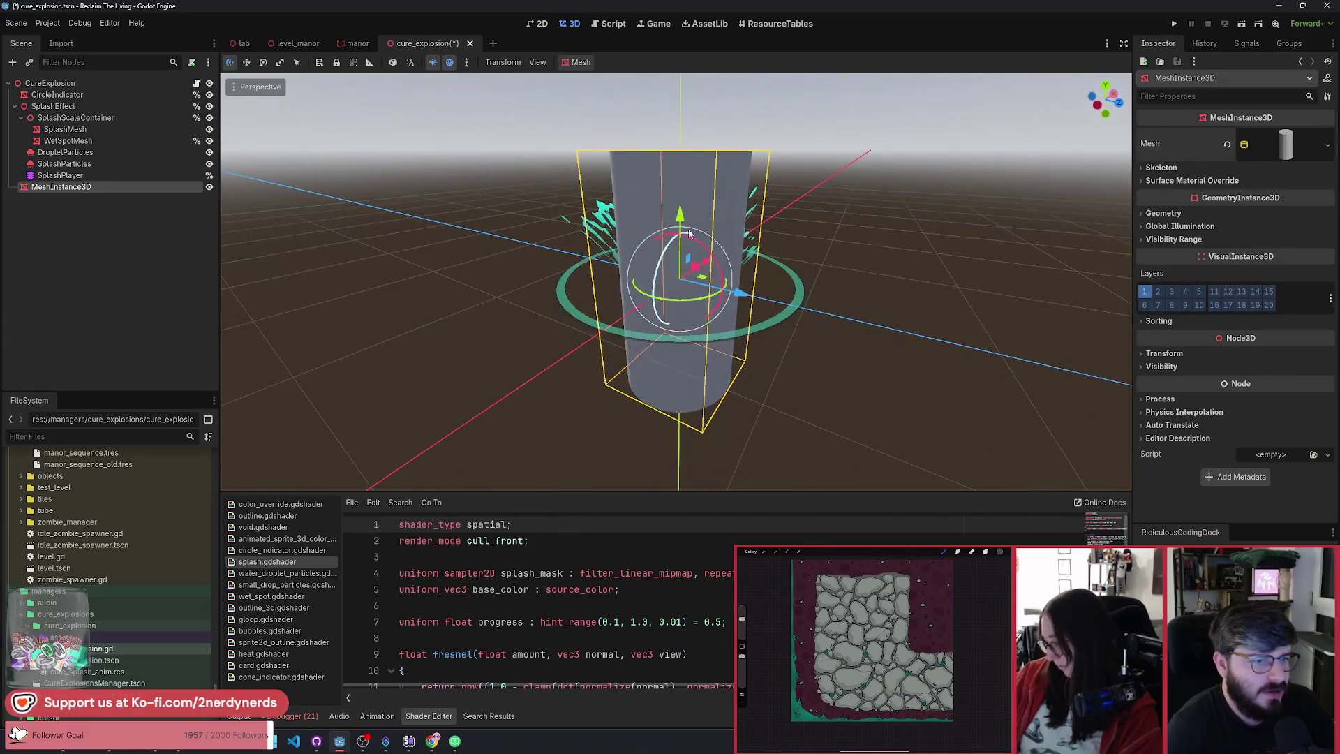
{"action": "left_click_drag", "start_coordinate": [689, 210], "coordinate": [687, 168]}
{"action": "left_click_drag", "start_coordinate": [872, 244], "coordinate": [823, 227]}
Step: Set the cylinder's top and bottom radius to 0.3 and its height to 4 m
{"action": "left_click", "coordinate": [1280, 145]}
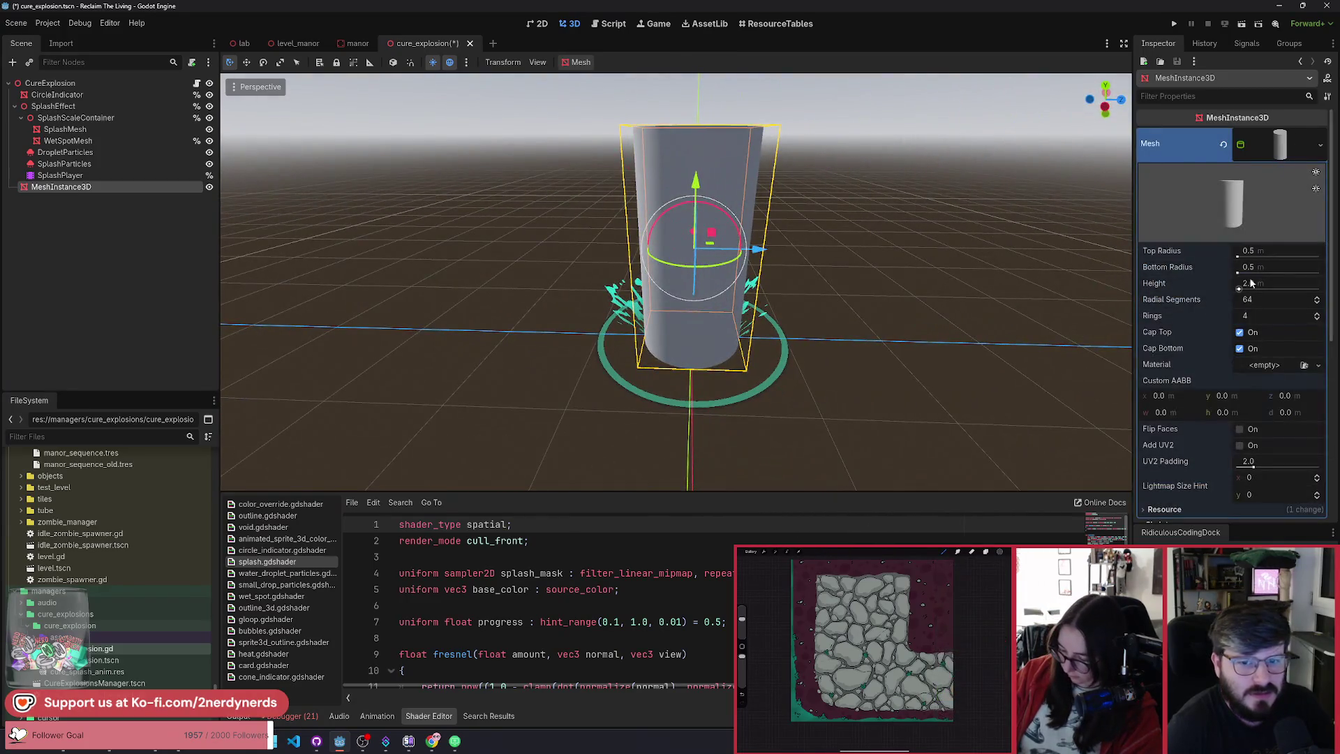
{"action": "left_click", "coordinate": [1282, 253]}
{"action": "key", "text": "BackSpace"}
{"action": "type", "text": "3"}
{"action": "key", "text": "Return"}
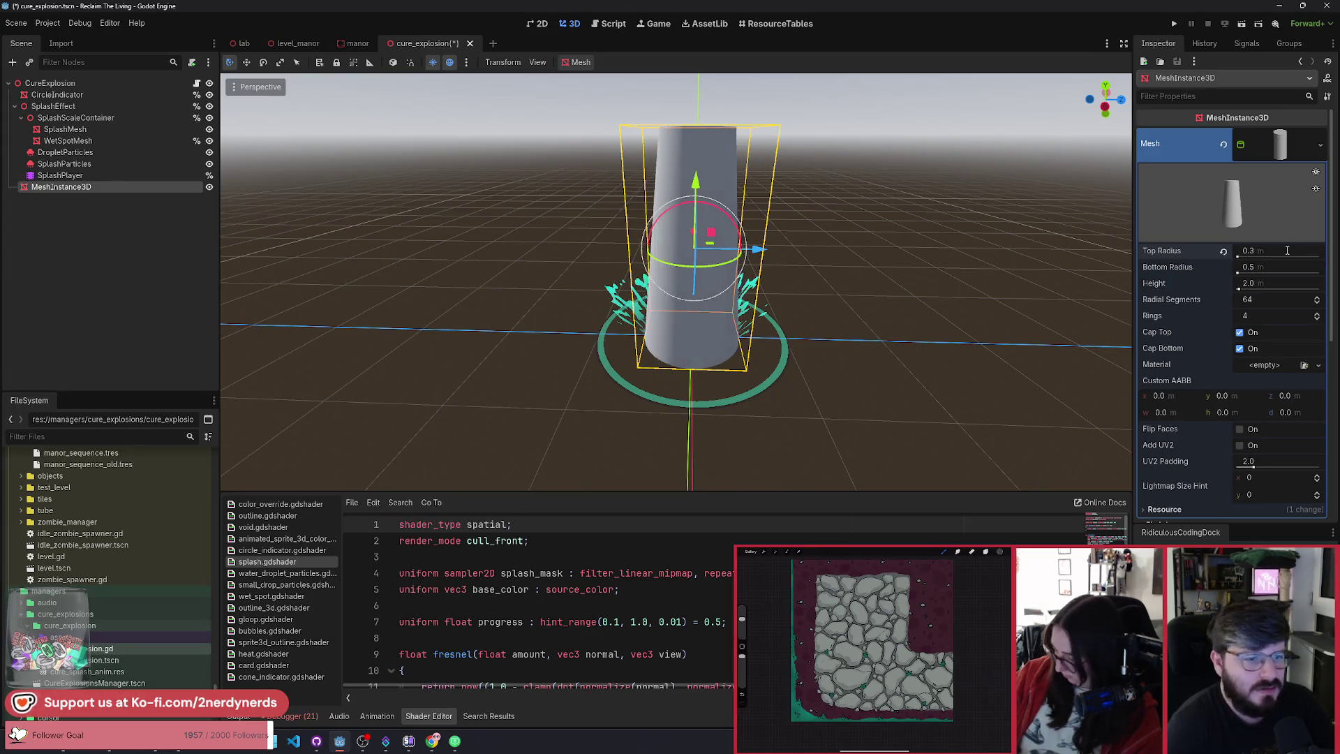
{"action": "left_click", "coordinate": [1291, 267]}
{"action": "type", "text": "0.3"}
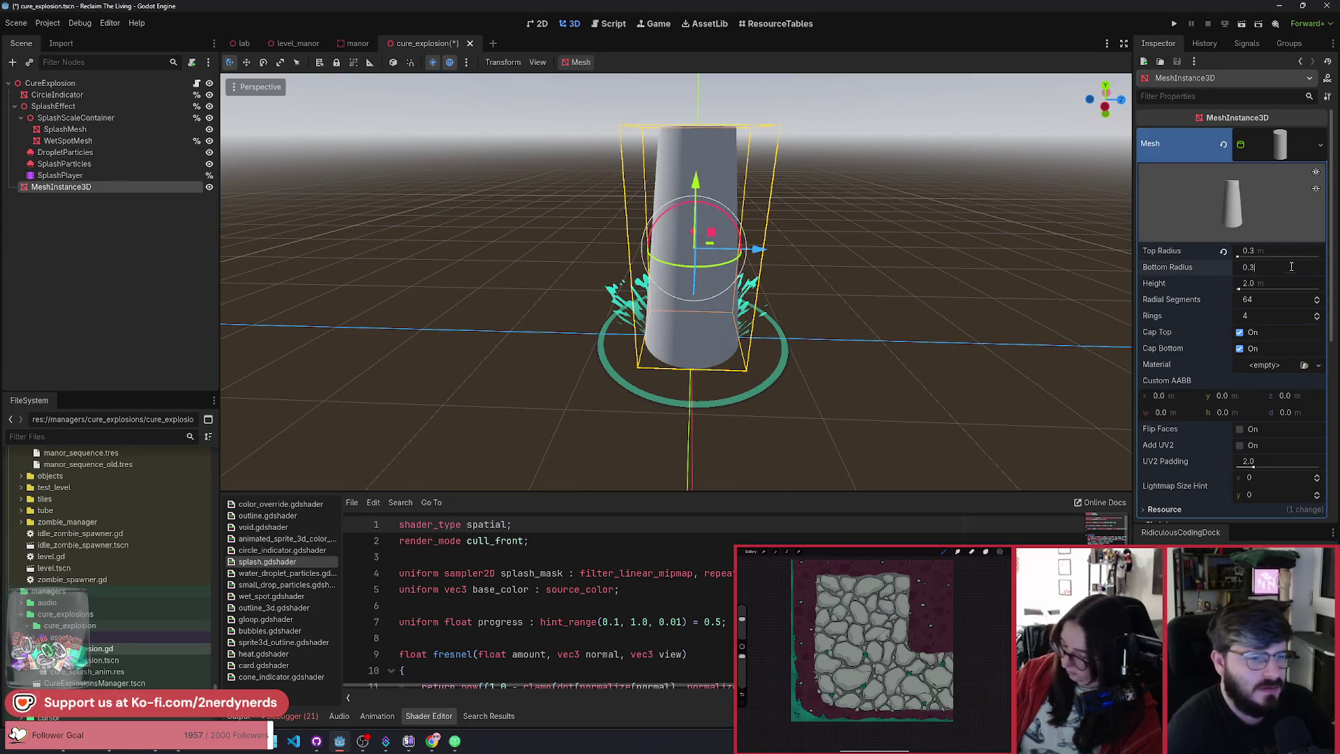
{"action": "key", "text": "Return"}
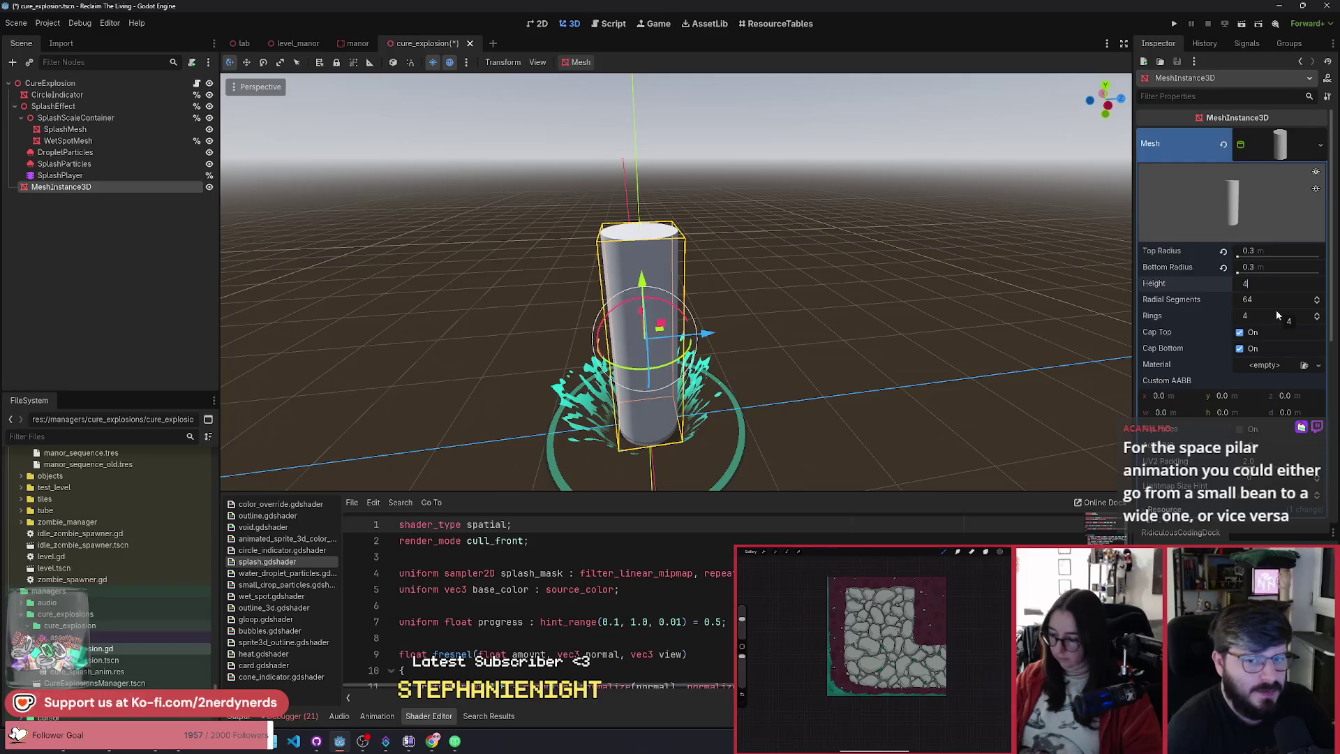
{"action": "key", "text": "Return"}
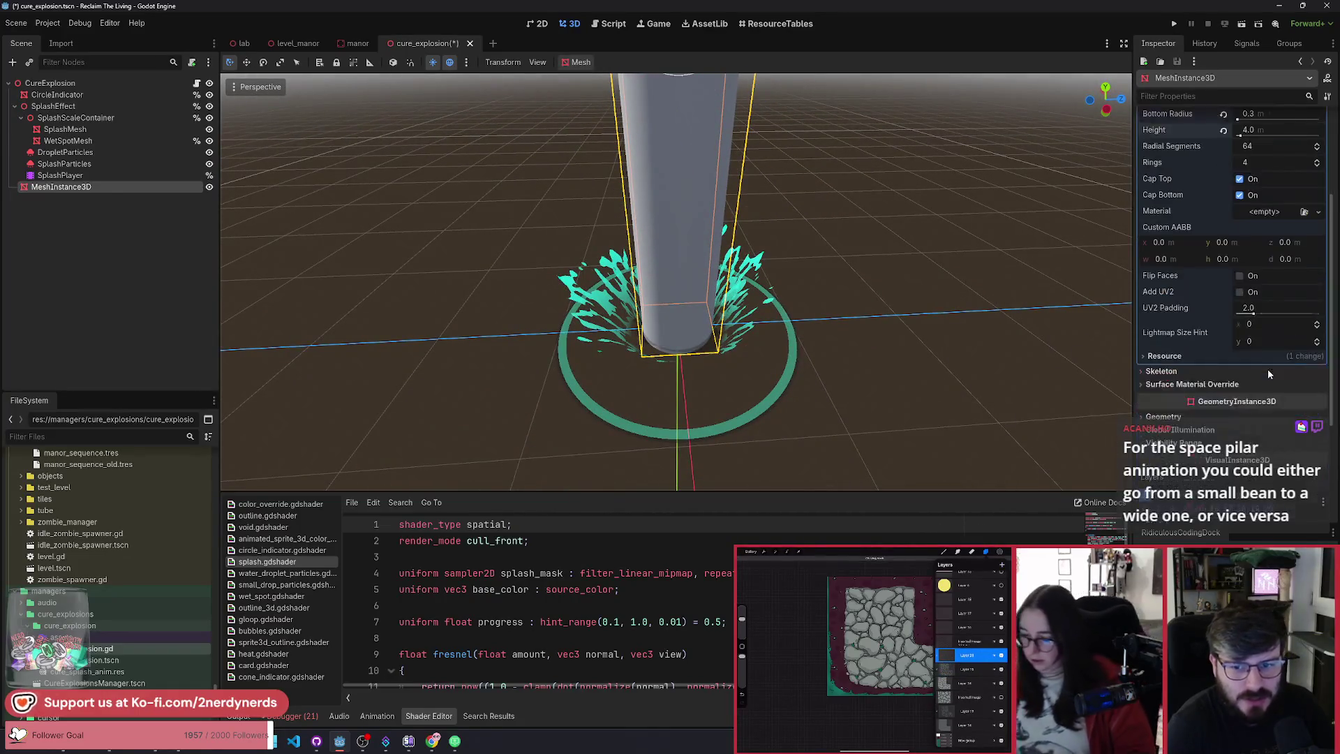
Step: Assign a new ORMMaterial3D to the cylinder and expand its Albedo settings
{"action": "scroll", "coordinate": [1263, 349], "scroll_direction": "down", "scroll_amount": 5}
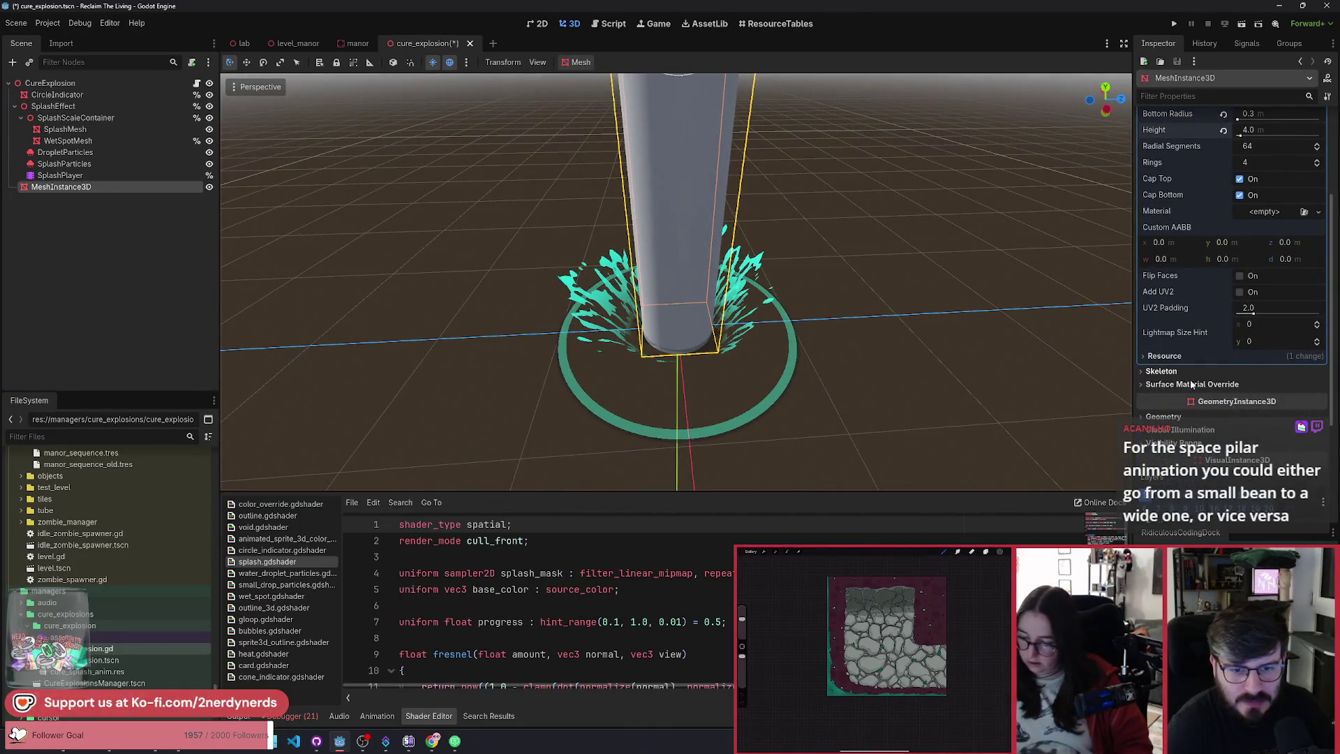
{"action": "scroll", "coordinate": [1187, 372], "scroll_direction": "down", "scroll_amount": 3}
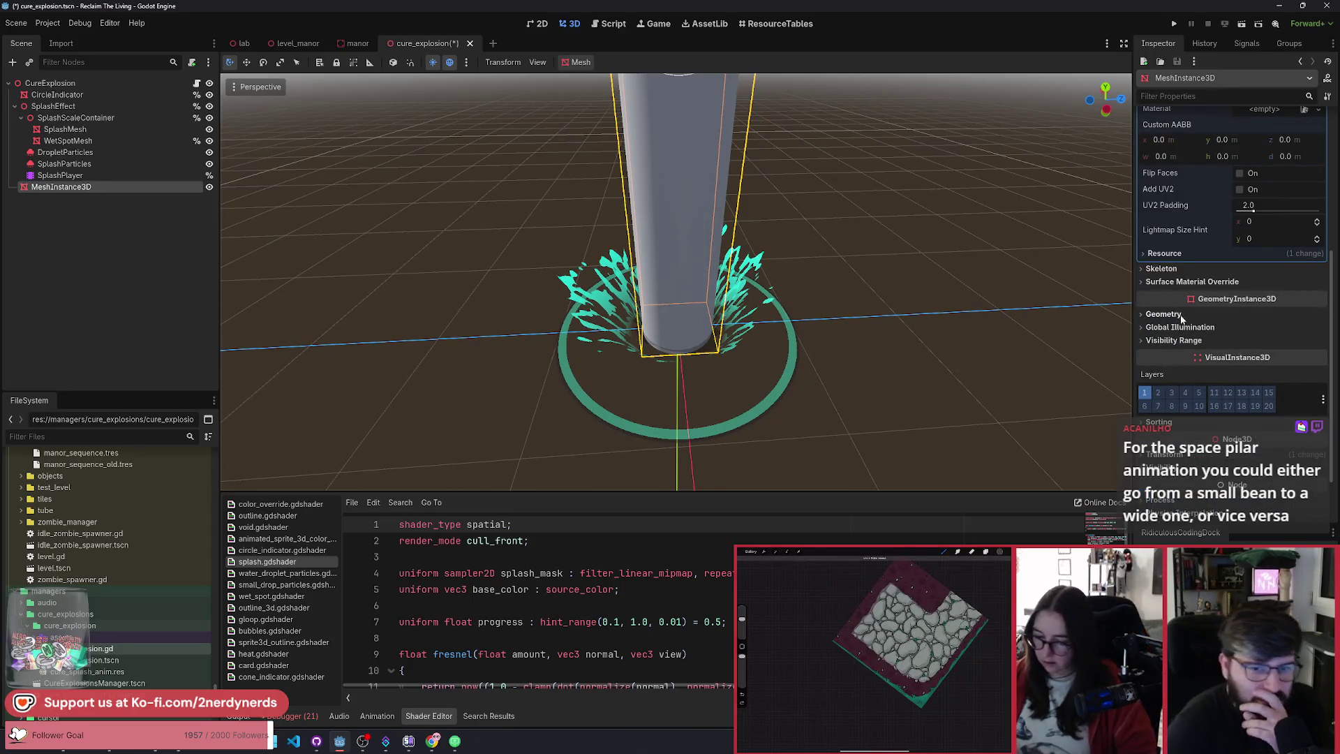
{"action": "left_click", "coordinate": [1163, 314]}
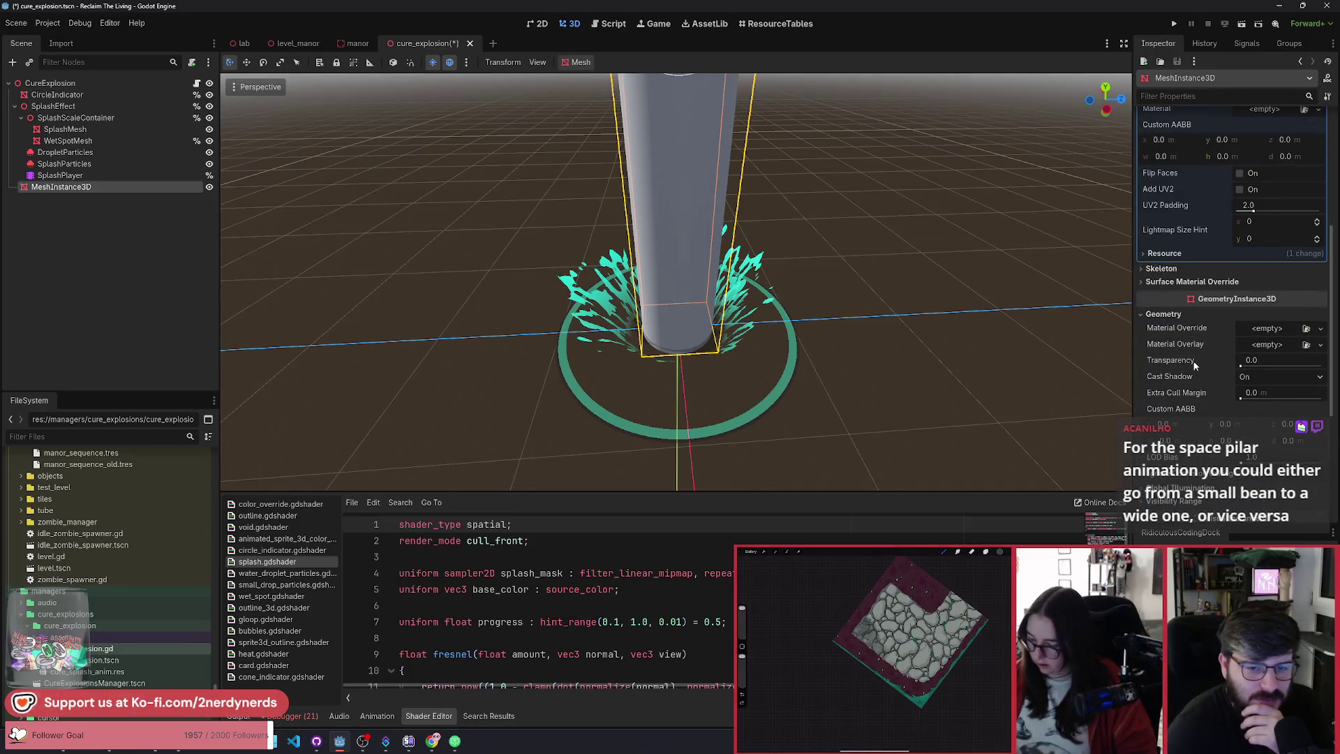
{"action": "scroll", "coordinate": [1194, 364], "scroll_direction": "up", "scroll_amount": 8}
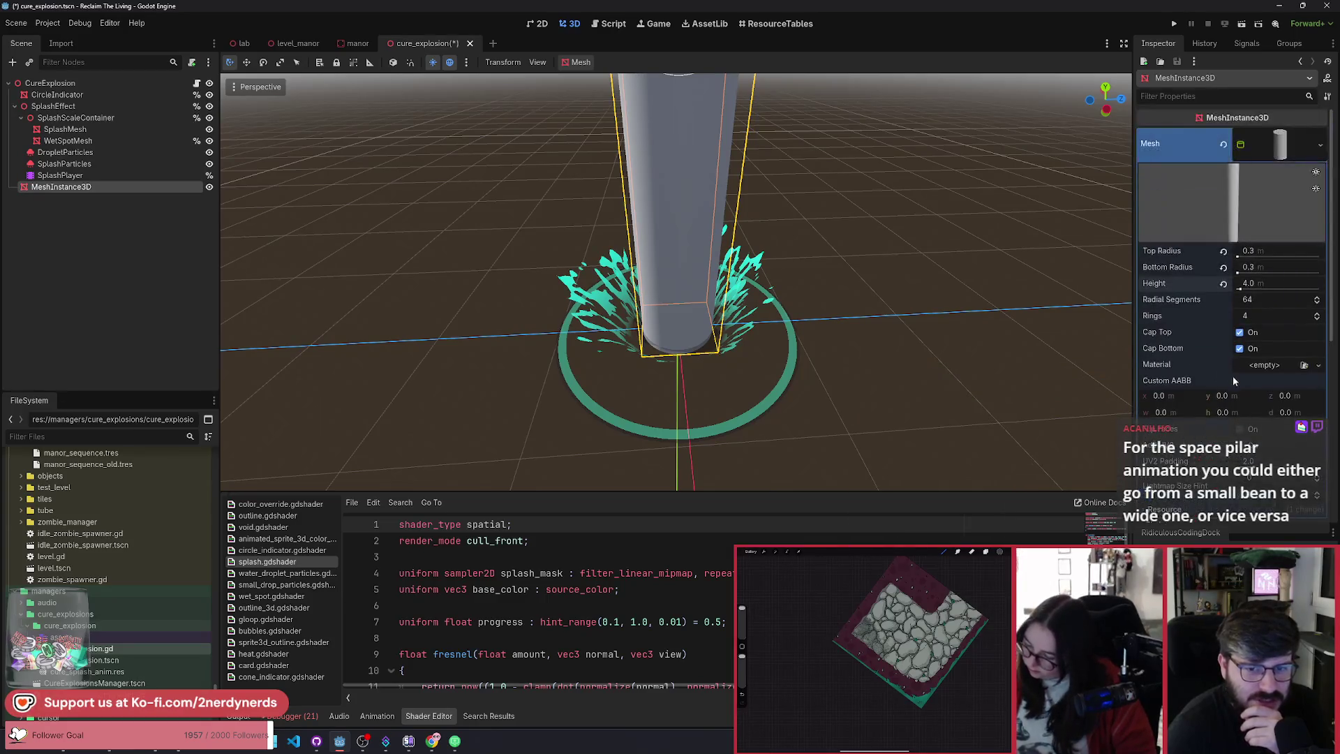
{"action": "left_click", "coordinate": [1263, 368]}
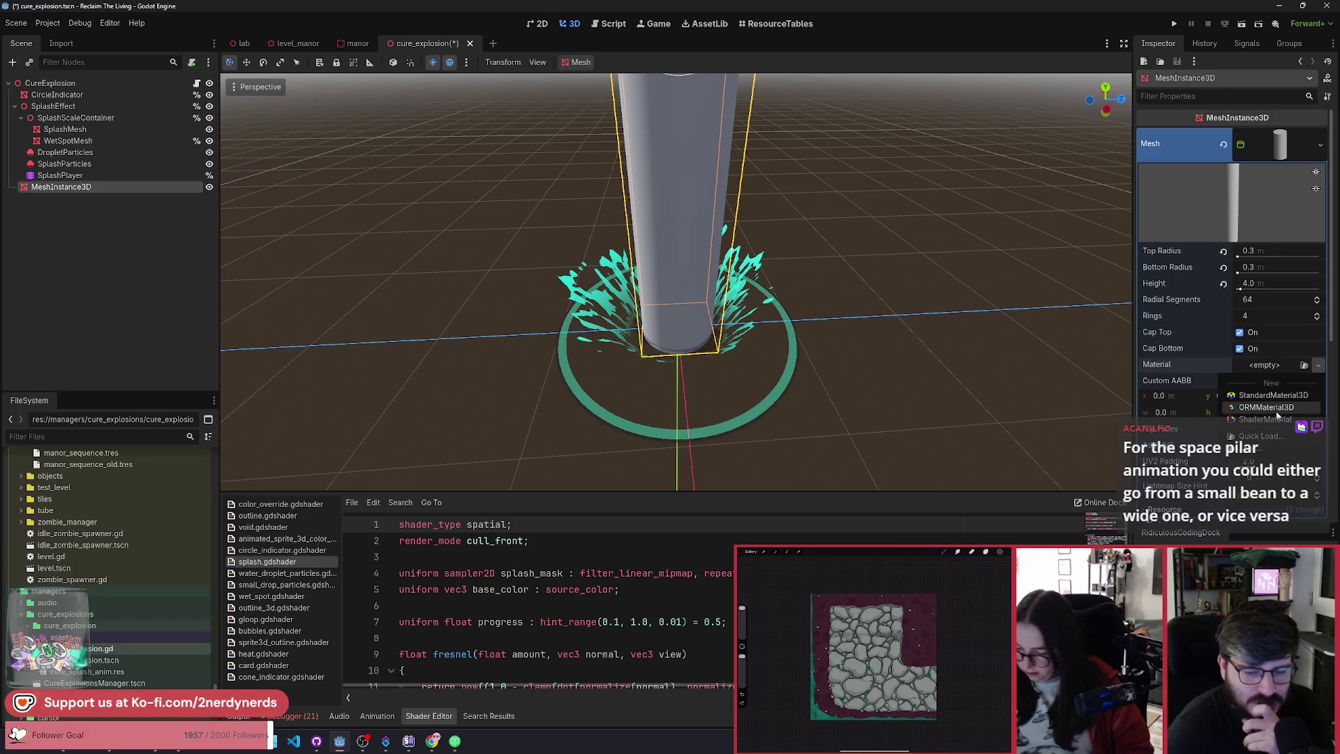
{"action": "left_click", "coordinate": [1274, 409]}
{"action": "left_click", "coordinate": [1277, 376]}
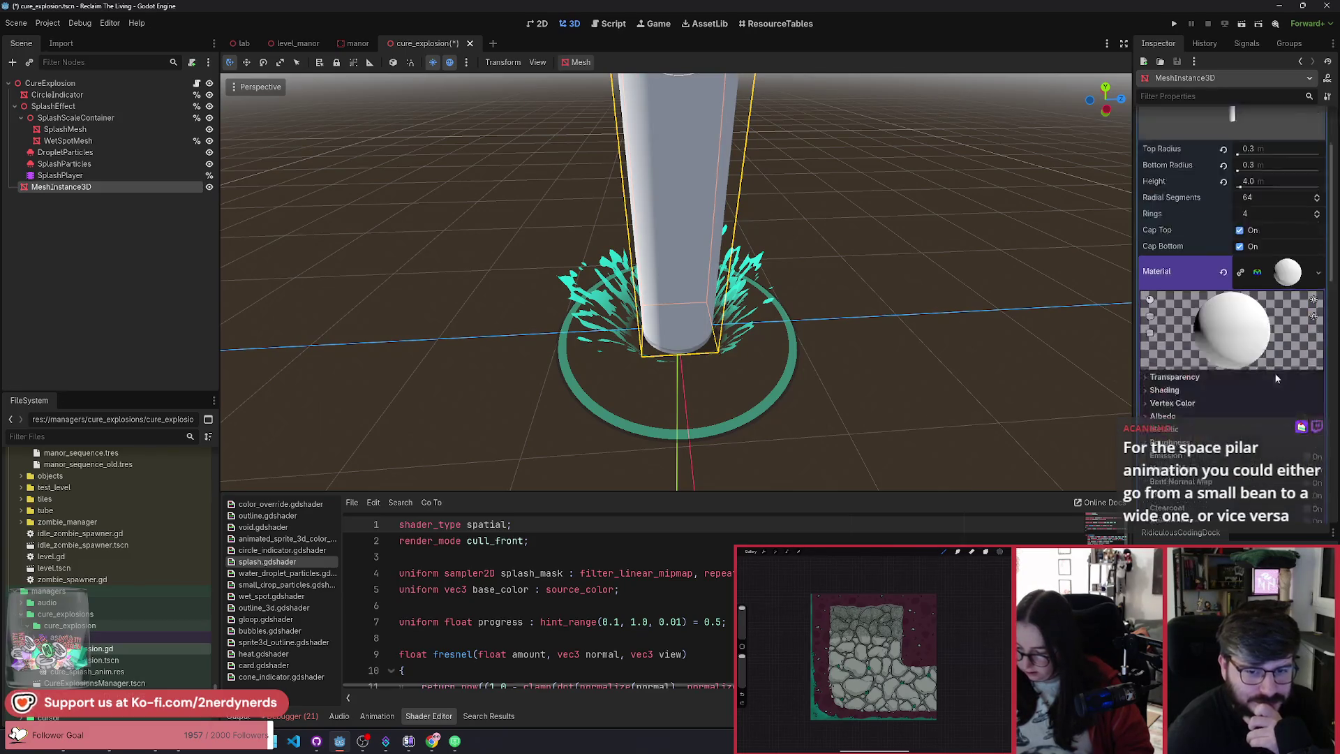
{"action": "scroll", "coordinate": [1180, 348], "scroll_direction": "down", "scroll_amount": 2}
{"action": "left_click", "coordinate": [1164, 339]}
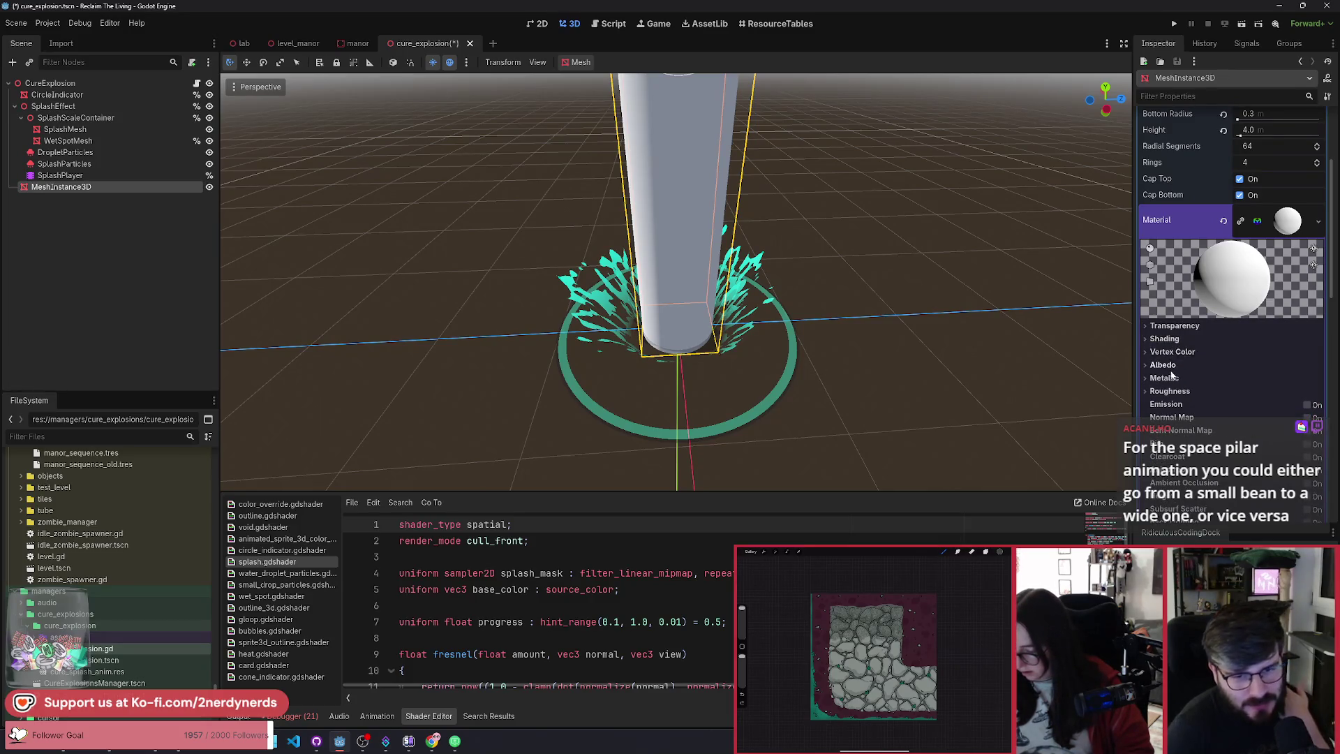
{"action": "left_click", "coordinate": [1170, 365]}
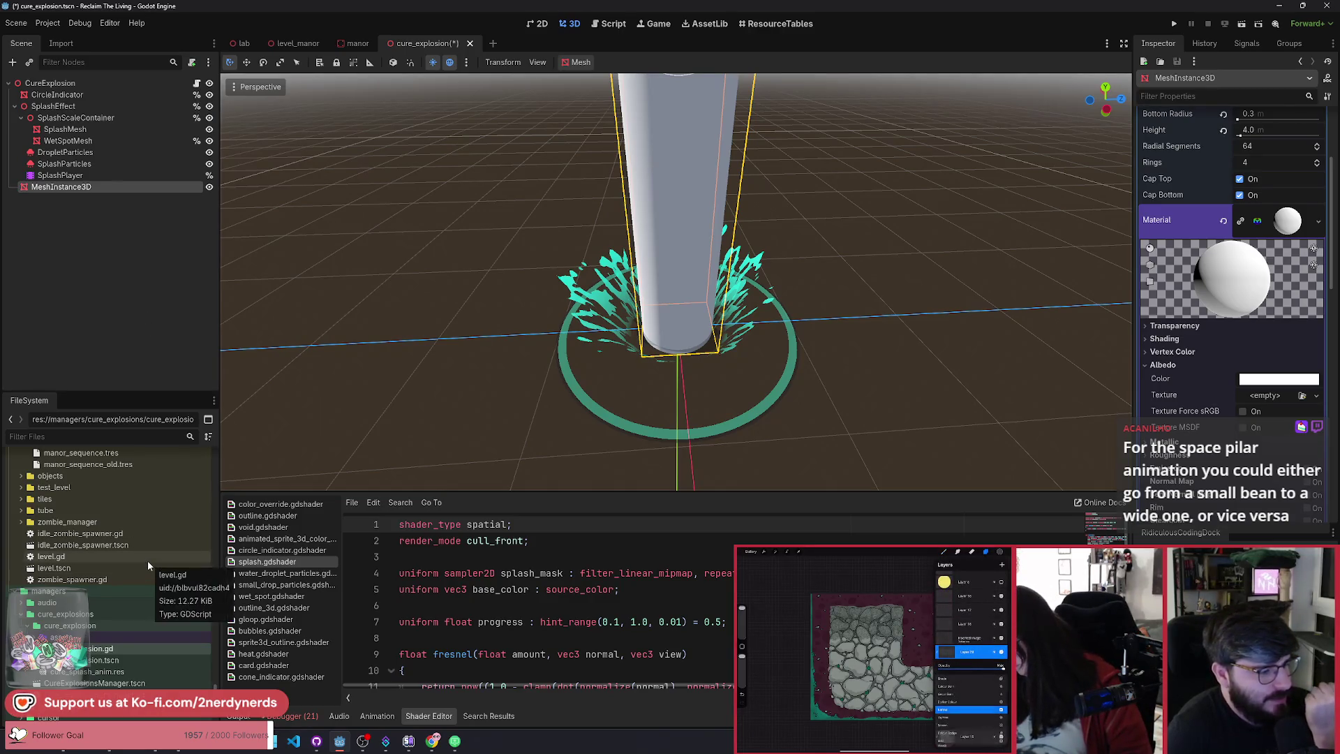
Step: Expand the explosion assets folder in the FileSystem dock to list its files
{"action": "double_click", "coordinate": [63, 637]}
{"action": "scroll", "coordinate": [77, 614], "scroll_direction": "down", "scroll_amount": 3}
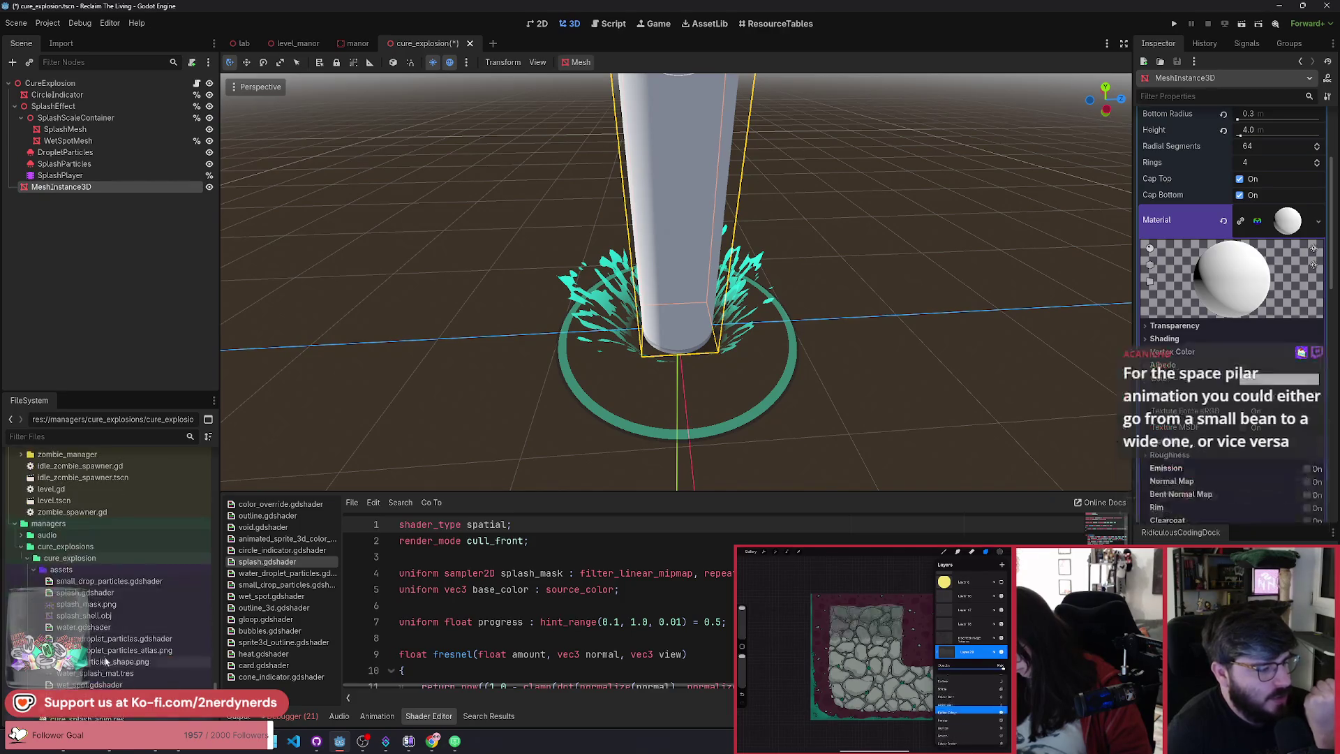
{"action": "mouse_move", "coordinate": [94, 611]}
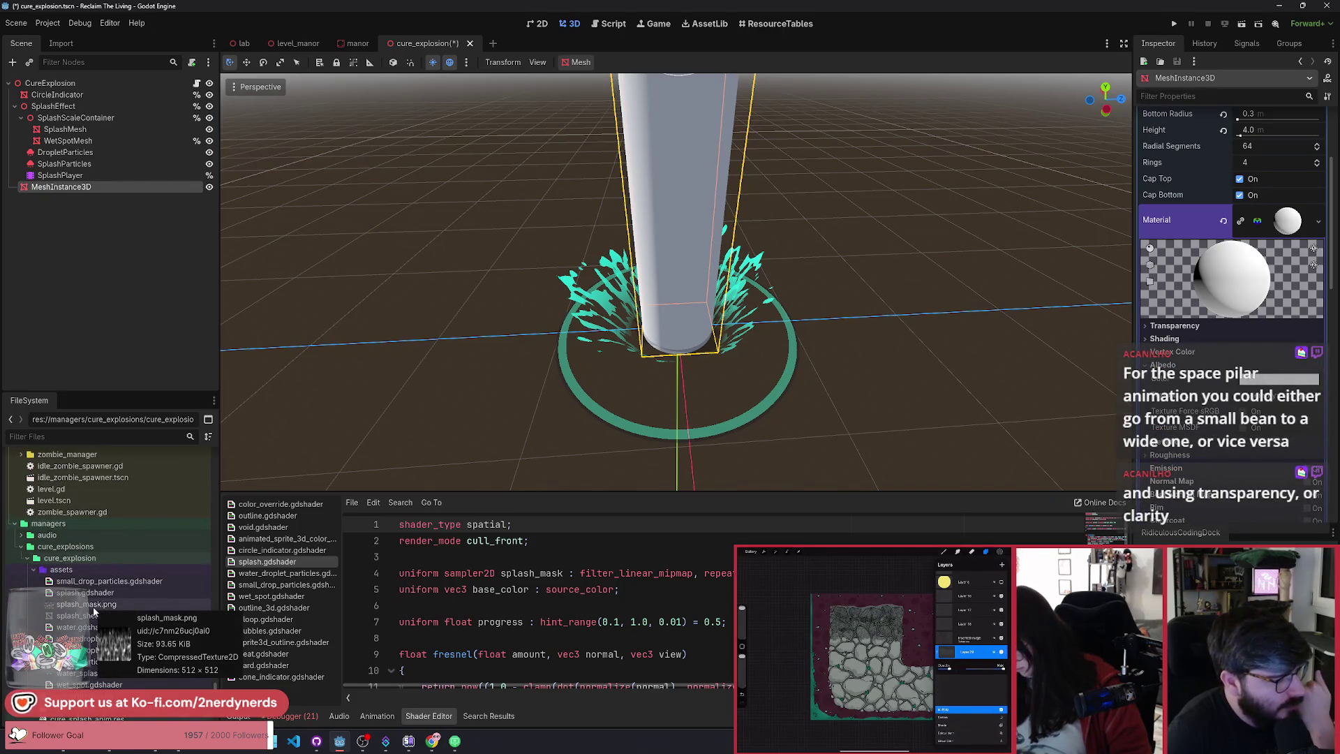
Step: Drop splash_mask.png into the material's Albedo Texture slot and enable UV1 Triplanar
{"action": "left_click", "coordinate": [94, 604]}
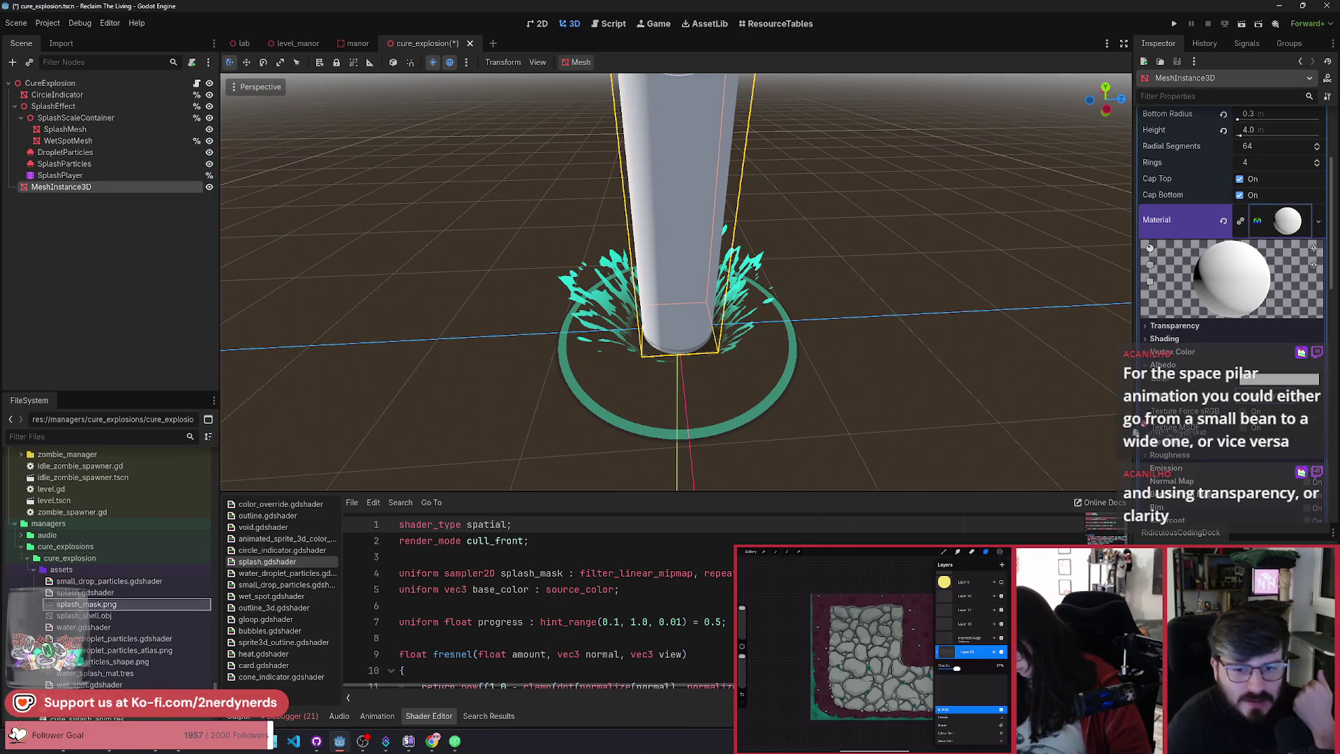
{"action": "left_click_drag", "start_coordinate": [94, 604], "coordinate": [1284, 405]}
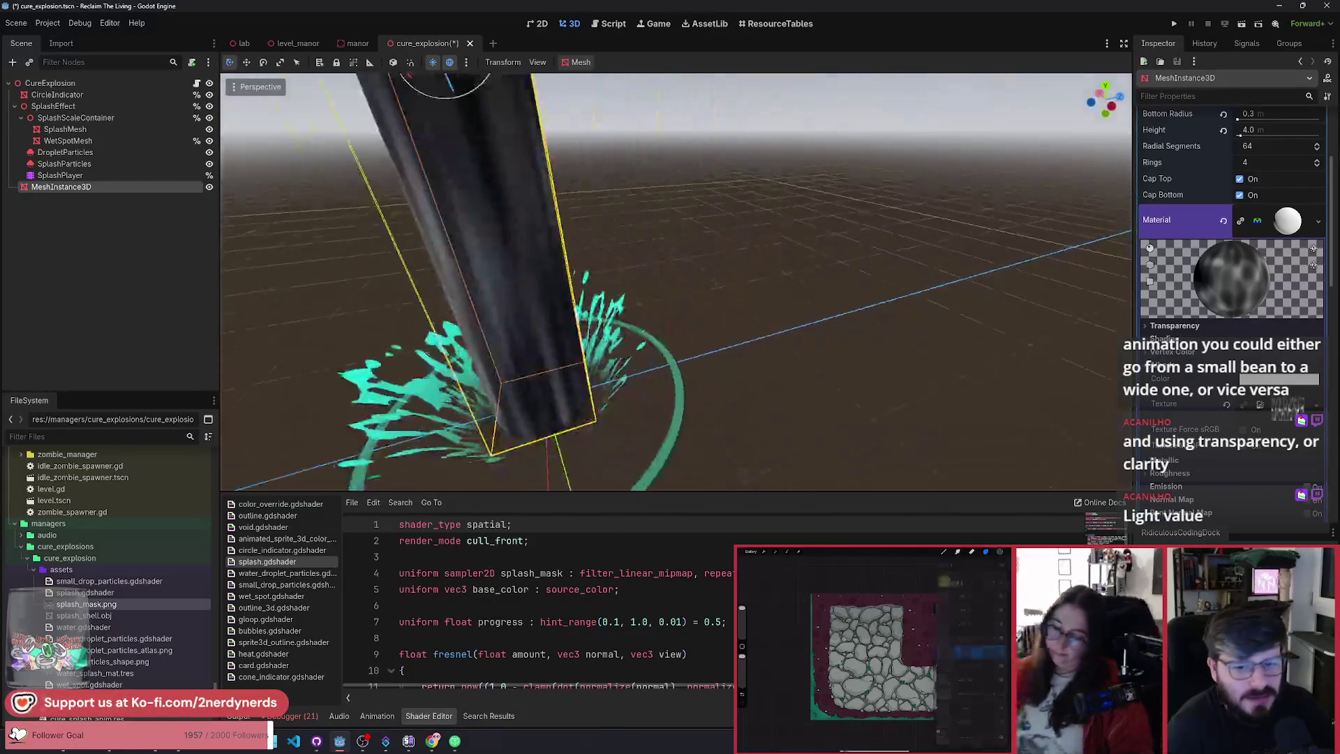
{"action": "scroll", "coordinate": [1231, 314], "scroll_direction": "down", "scroll_amount": 3}
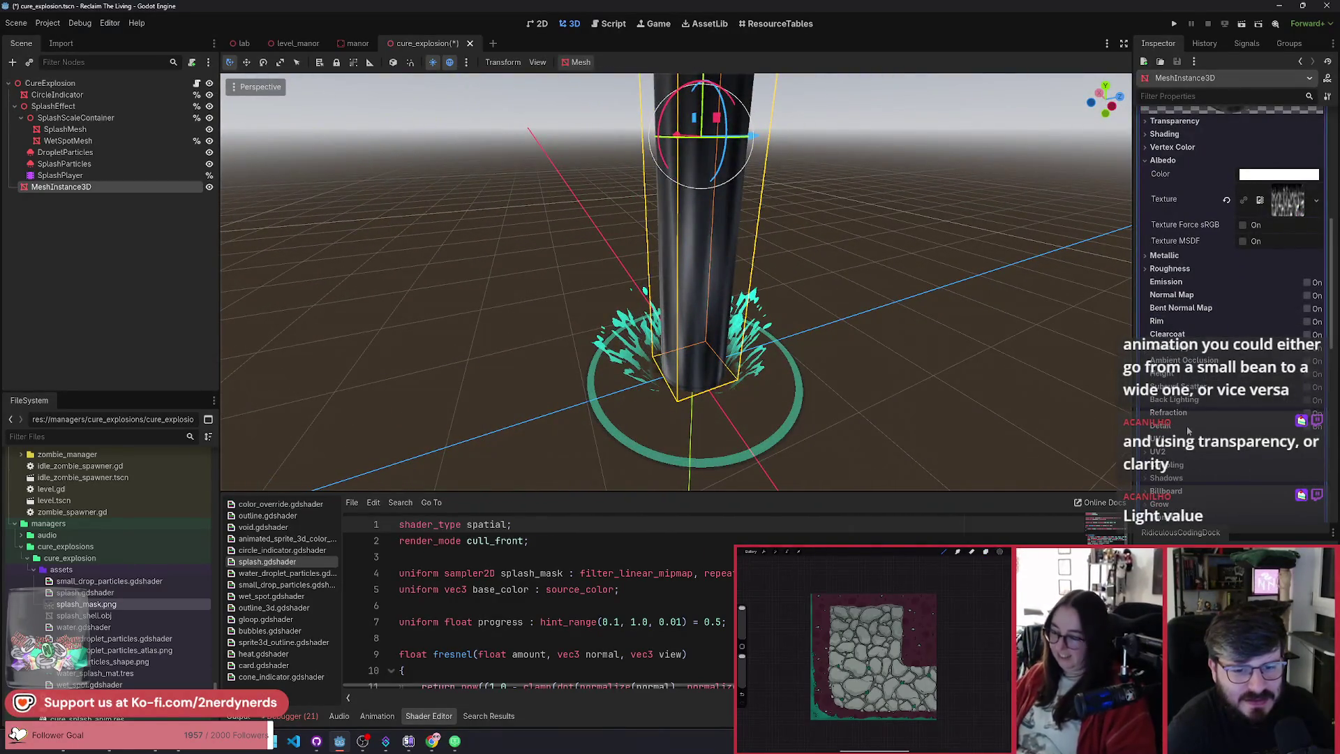
{"action": "scroll", "coordinate": [1188, 430], "scroll_direction": "down", "scroll_amount": 2}
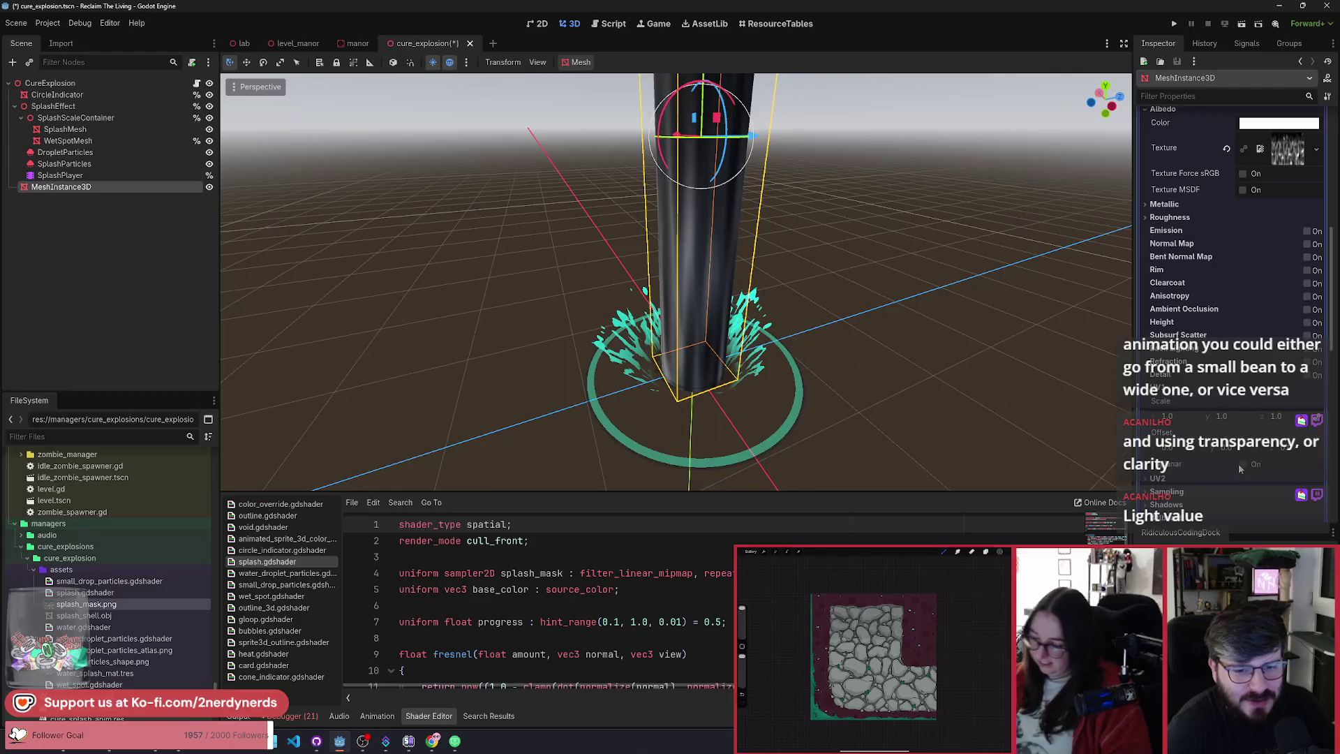
{"action": "left_click", "coordinate": [1242, 464]}
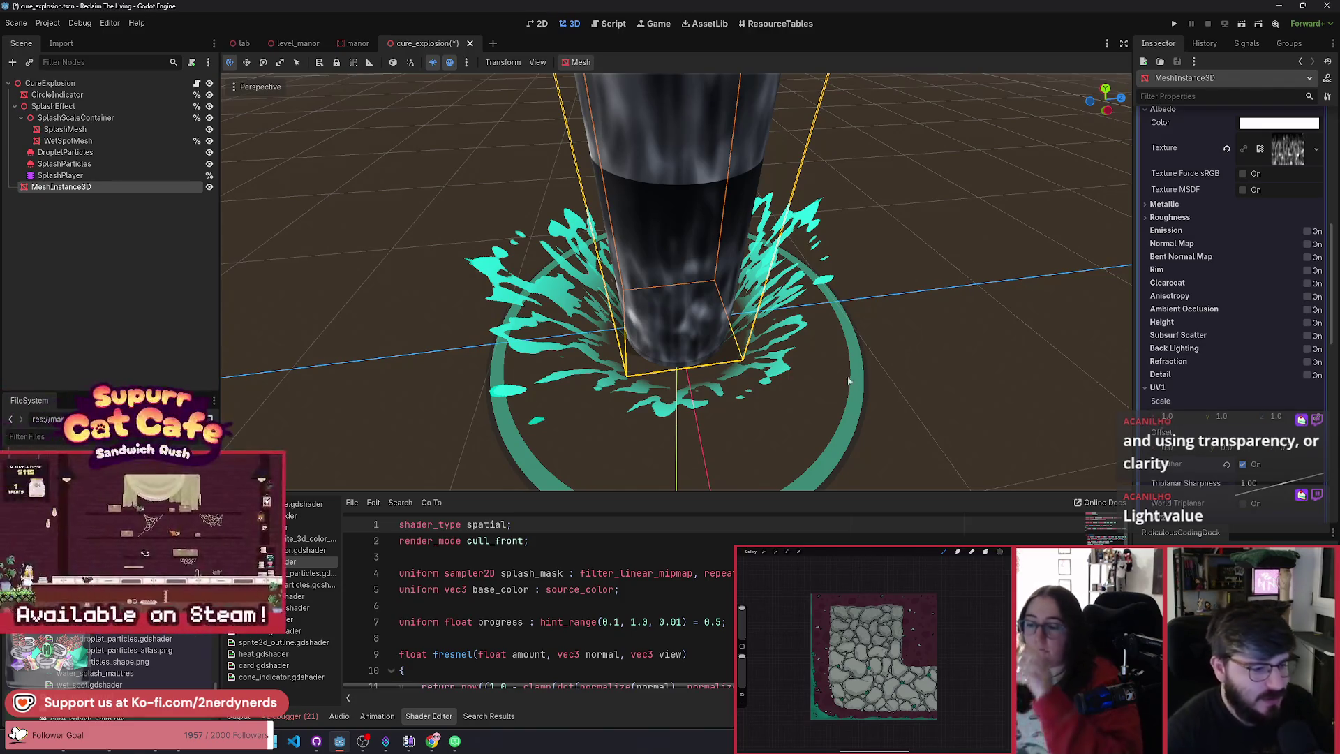
{"action": "left_click_drag", "start_coordinate": [753, 492], "coordinate": [760, 444]}
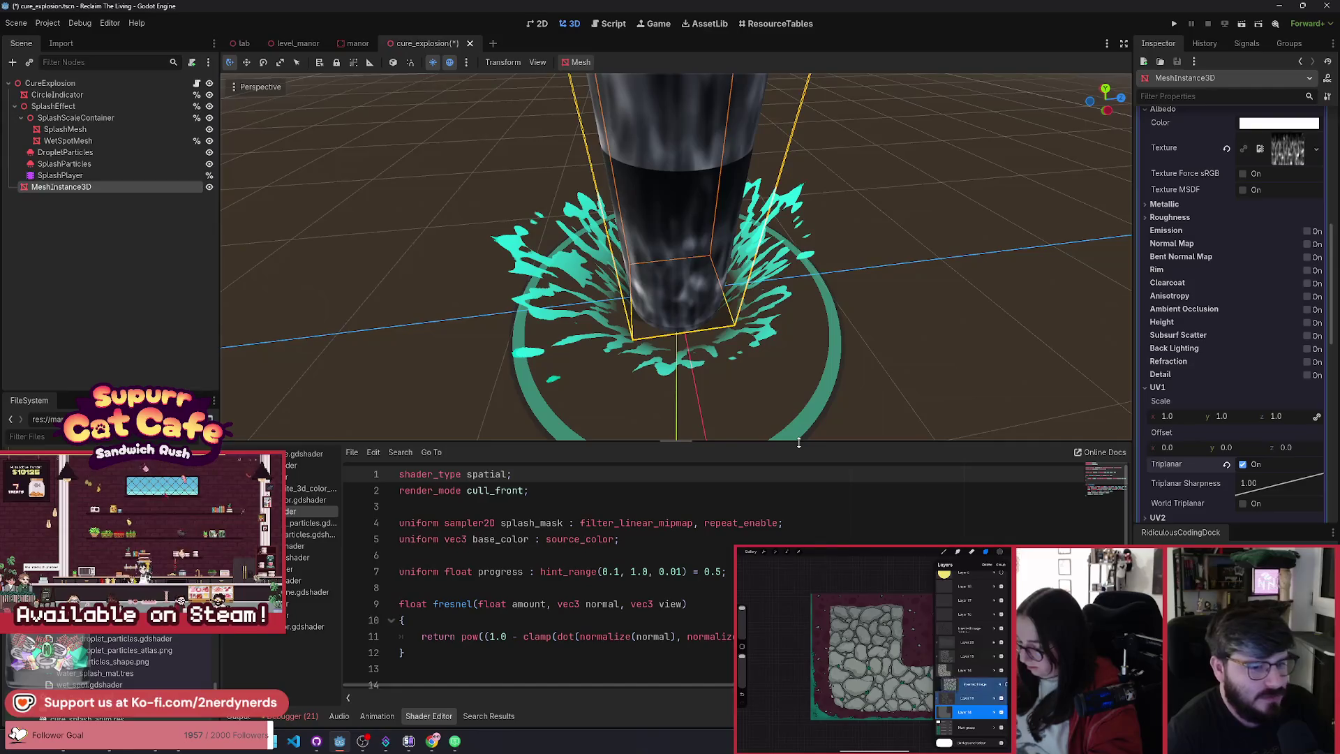
{"action": "left_click_drag", "start_coordinate": [799, 443], "coordinate": [799, 481]}
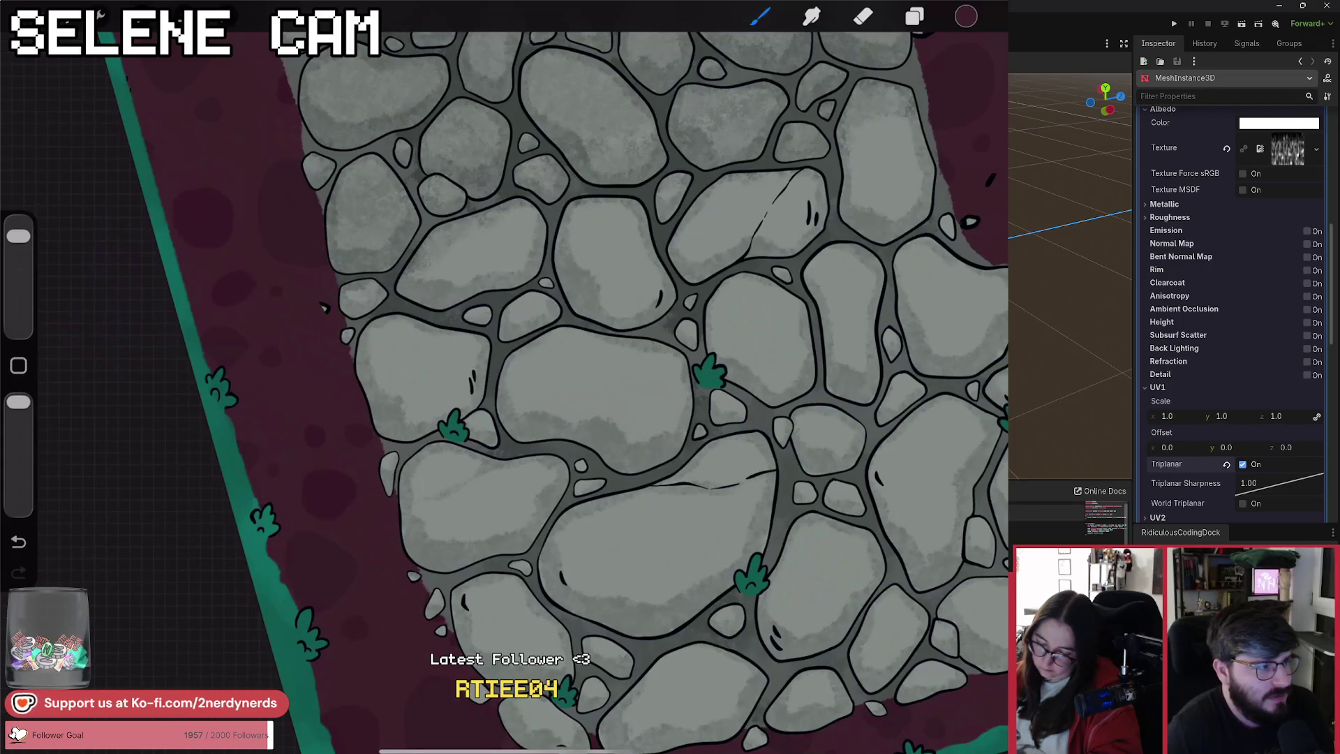
{"action": "scroll", "coordinate": [503, 391], "scroll_direction": "down", "scroll_amount": 5}
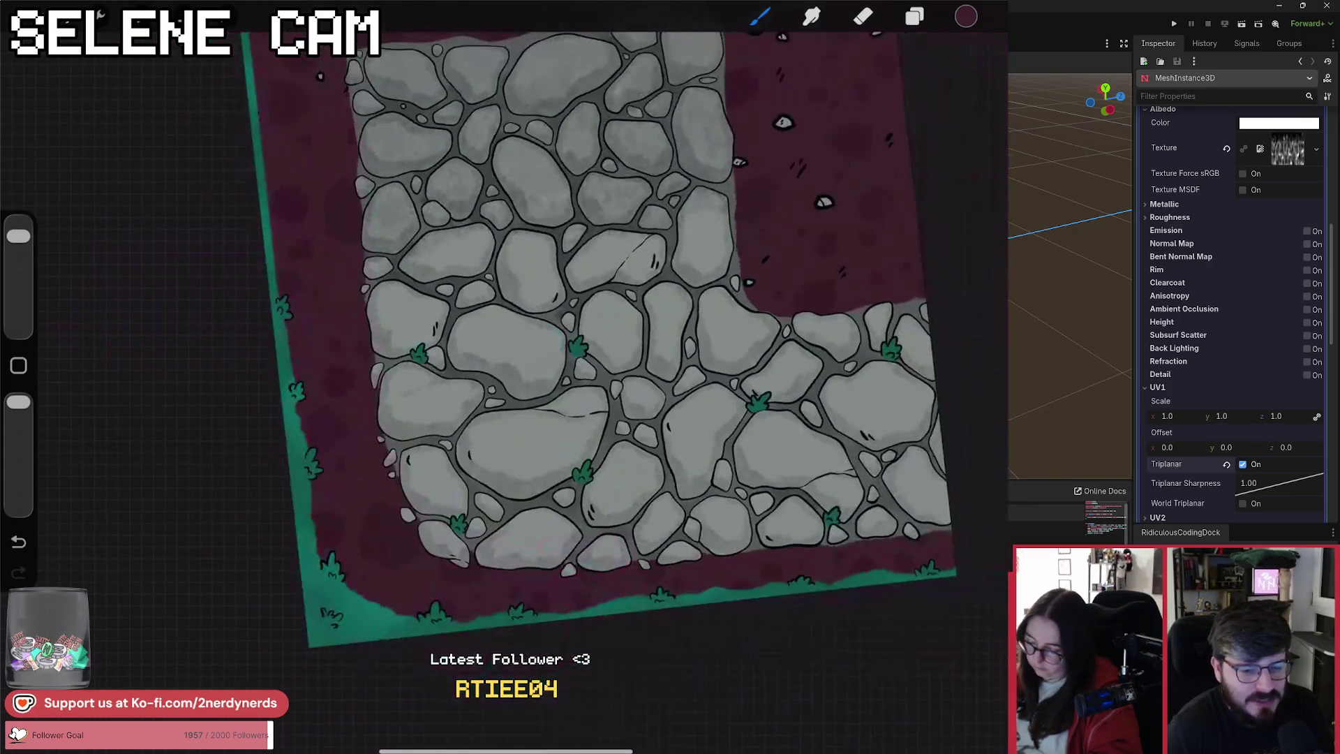
{"action": "scroll", "coordinate": [502, 391], "scroll_direction": "up", "scroll_amount": 5}
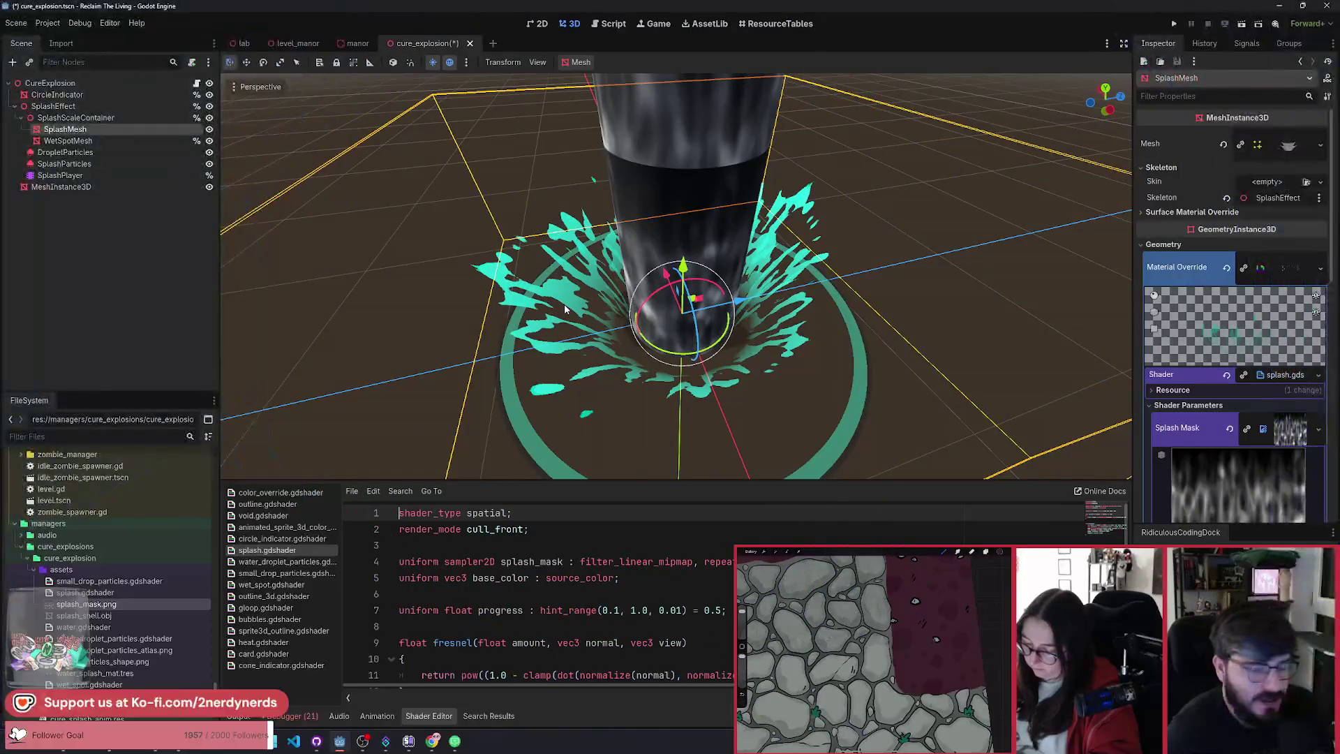
{"action": "mouse_move", "coordinate": [616, 329]}
{"action": "left_mouse_down"}
{"action": "mouse_move", "coordinate": [586, 362]}
{"action": "mouse_move", "coordinate": [547, 344]}
{"action": "mouse_move", "coordinate": [750, 397]}
{"action": "left_mouse_up"}
{"action": "scroll", "coordinate": [580, 350], "scroll_direction": "down", "scroll_amount": 4}
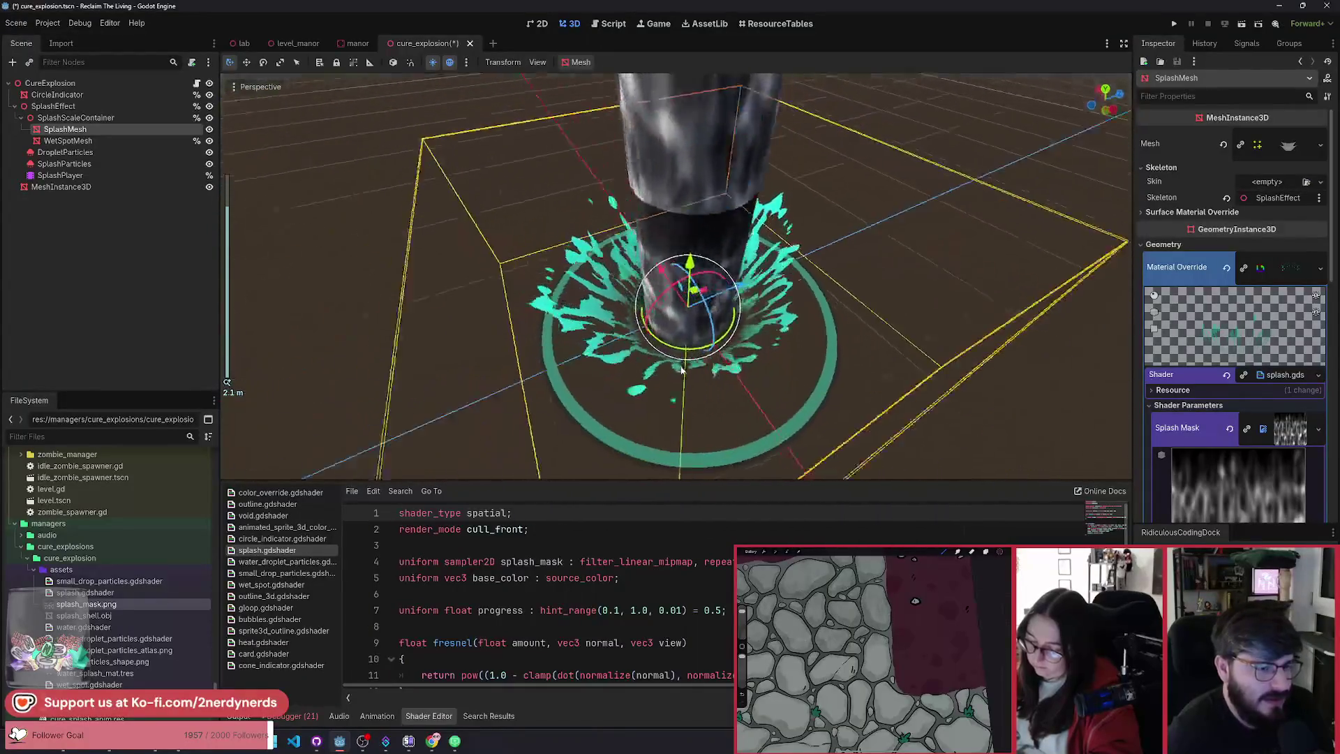
{"action": "scroll", "coordinate": [681, 369], "scroll_direction": "up", "scroll_amount": 2}
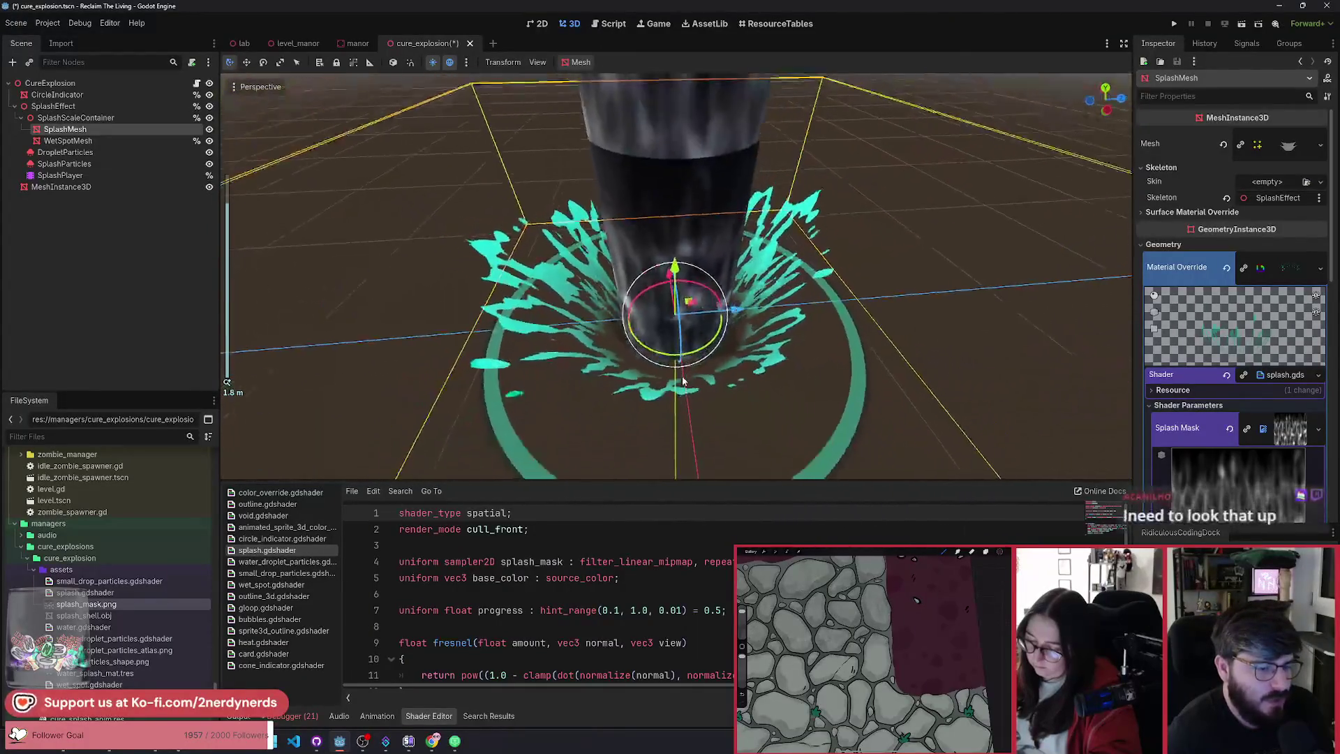
{"action": "scroll", "coordinate": [682, 380], "scroll_direction": "down", "scroll_amount": 2}
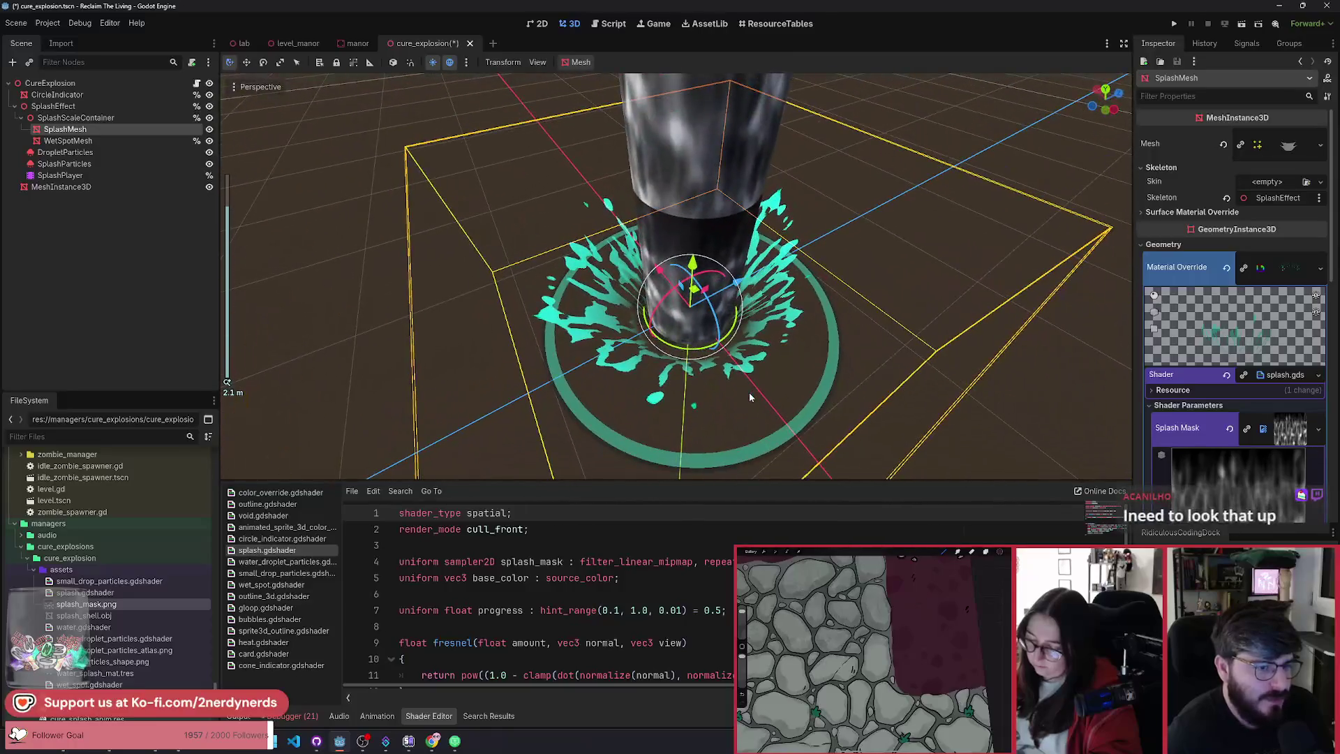
{"action": "left_click", "coordinate": [709, 239]}
{"action": "scroll", "coordinate": [751, 388], "scroll_direction": "up", "scroll_amount": 4}
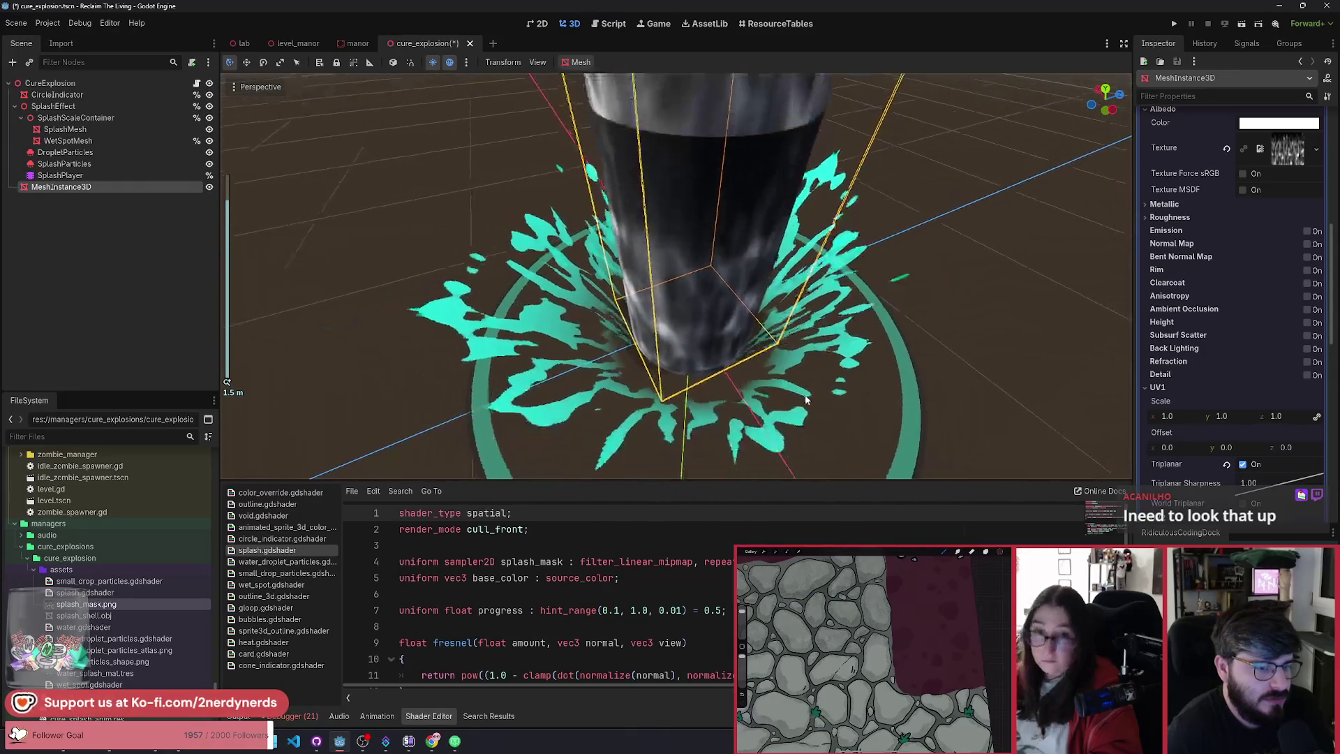
{"action": "left_click_drag", "start_coordinate": [806, 400], "coordinate": [781, 392]}
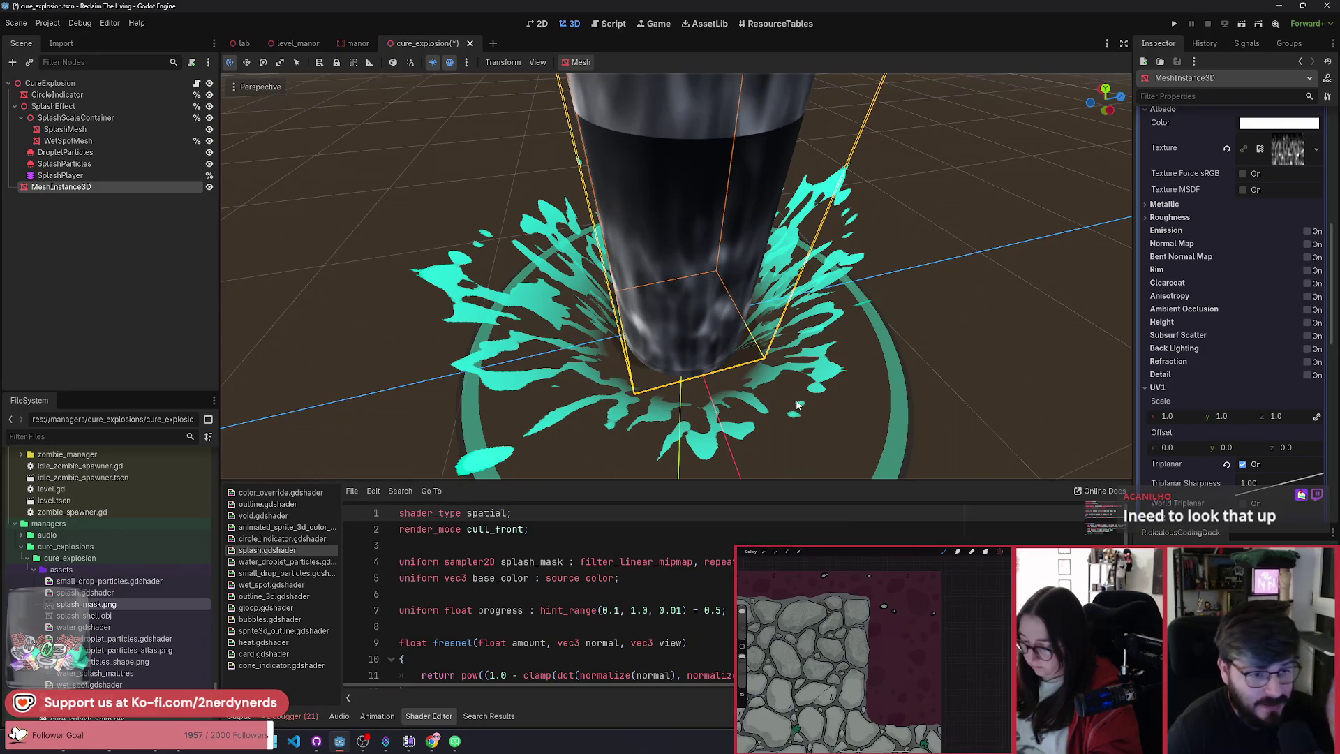
{"action": "left_click_drag", "start_coordinate": [813, 354], "coordinate": [848, 354]}
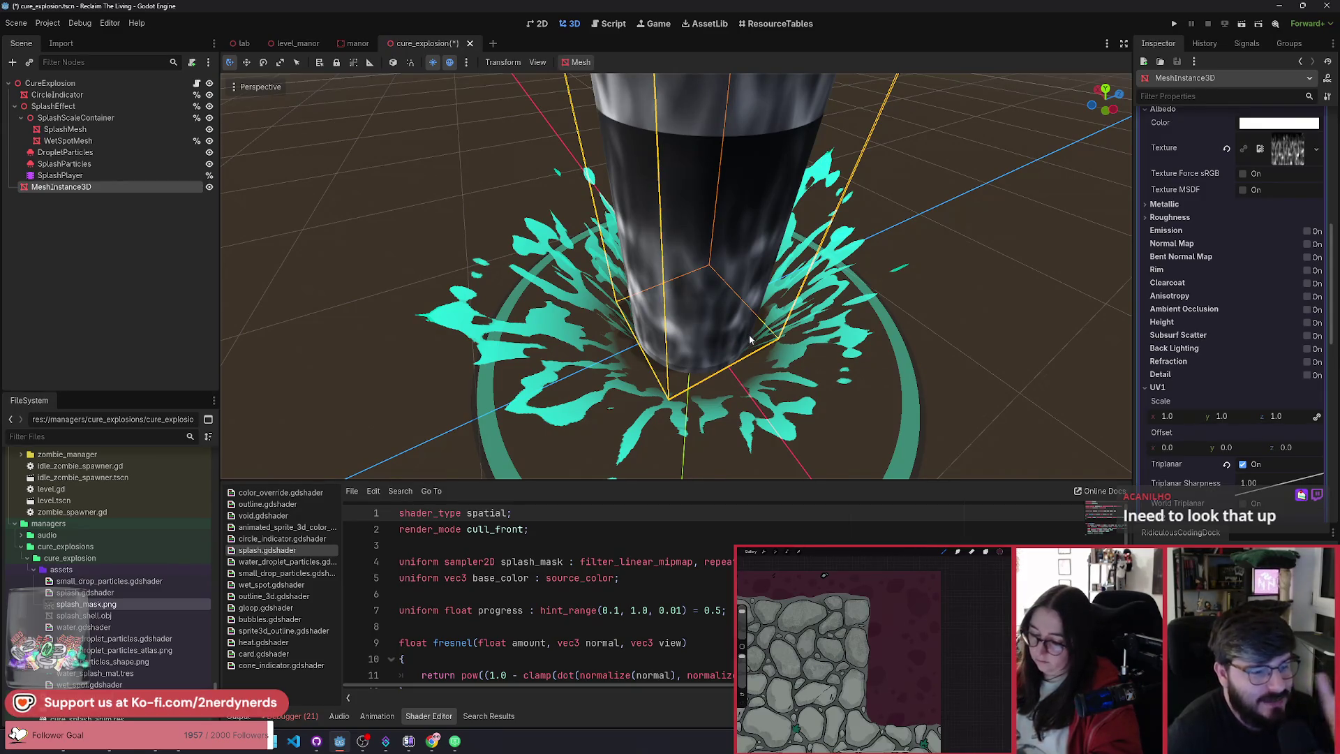
{"action": "mouse_move", "coordinate": [748, 334]}
{"action": "left_mouse_down"}
{"action": "mouse_move", "coordinate": [748, 307]}
{"action": "mouse_move", "coordinate": [718, 300]}
{"action": "mouse_move", "coordinate": [747, 304]}
{"action": "mouse_move", "coordinate": [739, 325]}
{"action": "mouse_move", "coordinate": [657, 346]}
{"action": "left_mouse_up"}
{"action": "left_click", "coordinate": [793, 267]}
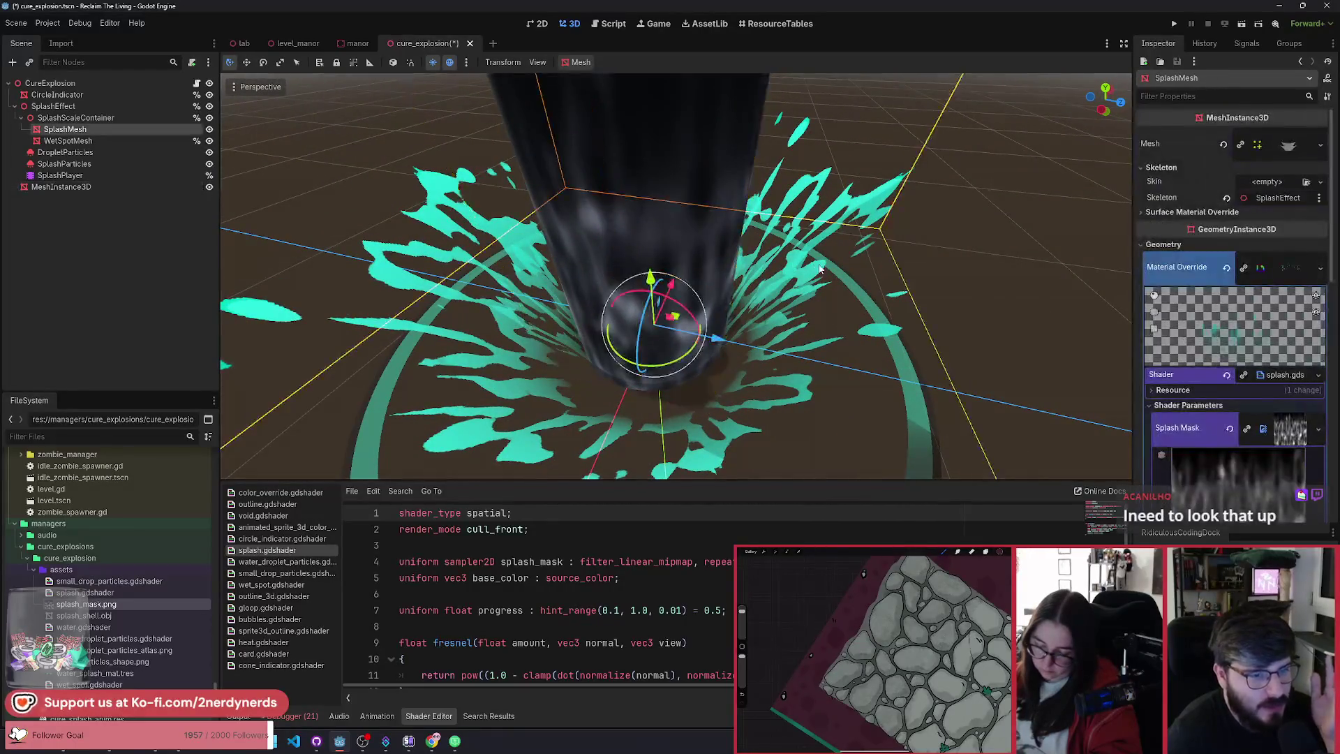
{"action": "mouse_move", "coordinate": [812, 265]}
{"action": "left_mouse_down"}
{"action": "mouse_move", "coordinate": [716, 282]}
{"action": "mouse_move", "coordinate": [611, 264]}
{"action": "mouse_move", "coordinate": [478, 320]}
{"action": "mouse_move", "coordinate": [534, 354]}
{"action": "mouse_move", "coordinate": [601, 356]}
{"action": "left_mouse_up"}
{"action": "scroll", "coordinate": [607, 269], "scroll_direction": "up", "scroll_amount": 3}
{"action": "scroll", "coordinate": [537, 291], "scroll_direction": "up", "scroll_amount": 2}
{"action": "scroll", "coordinate": [451, 302], "scroll_direction": "down", "scroll_amount": 2}
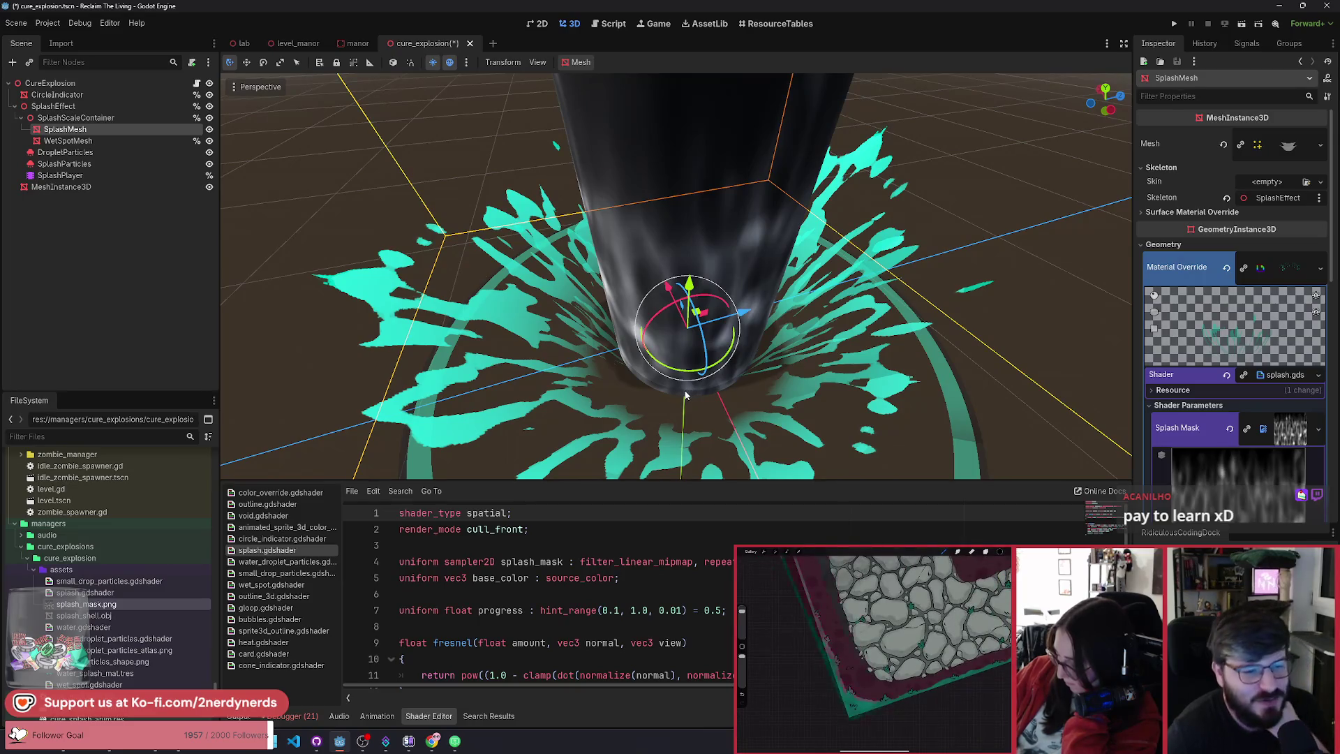
{"action": "scroll", "coordinate": [685, 395], "scroll_direction": "down", "scroll_amount": 5}
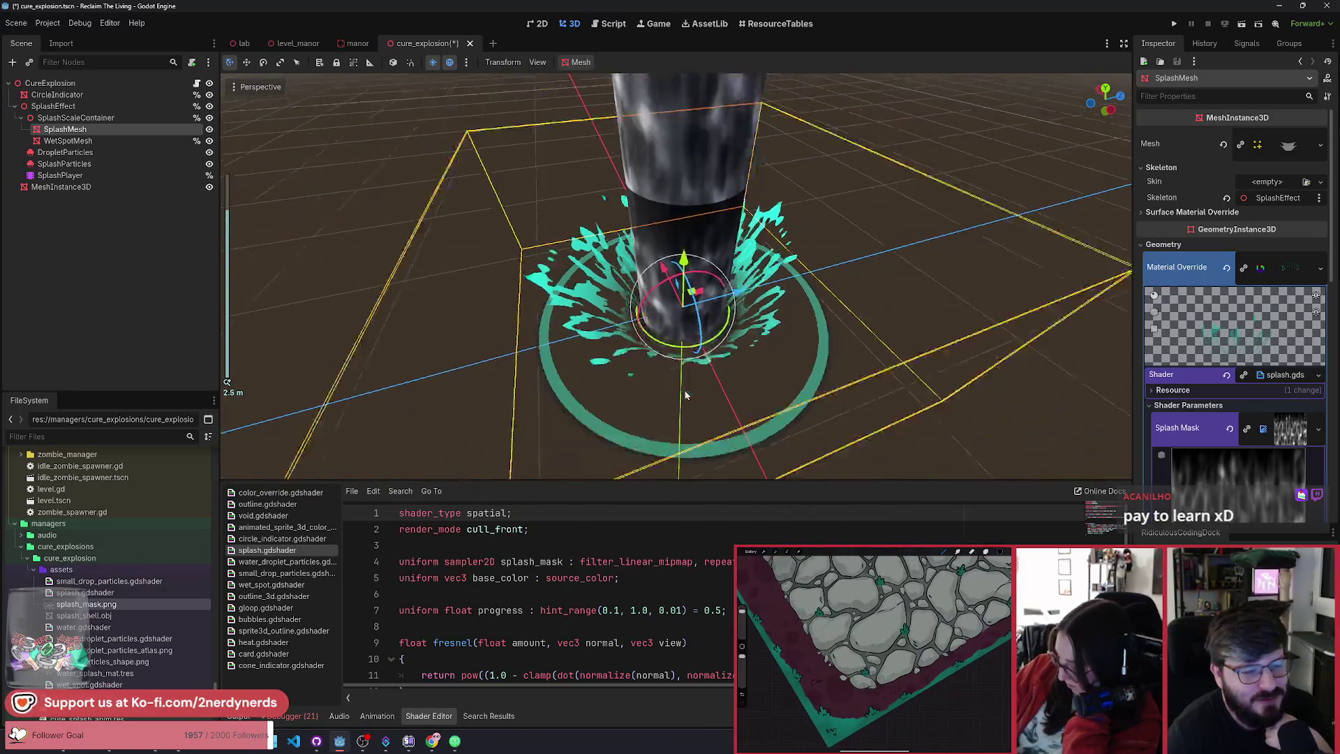
{"action": "scroll", "coordinate": [686, 395], "scroll_direction": "up", "scroll_amount": 3}
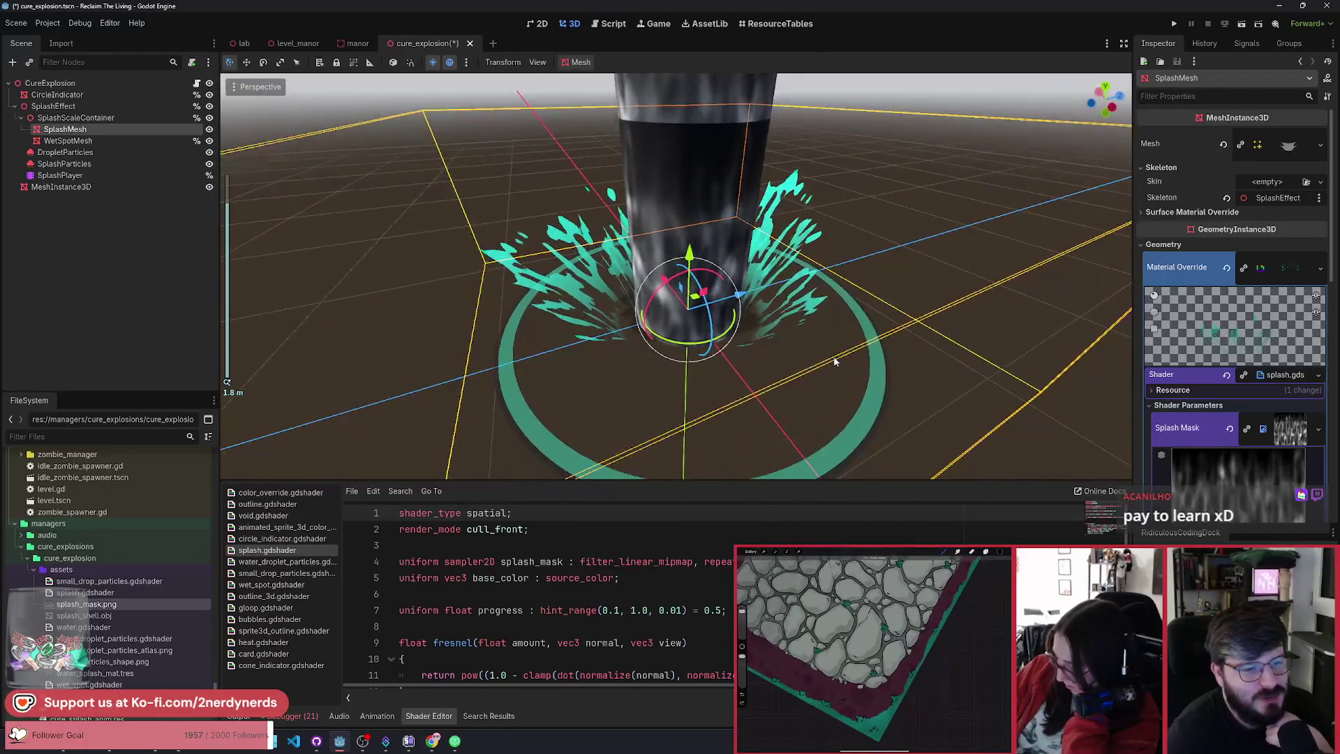
{"action": "scroll", "coordinate": [834, 356], "scroll_direction": "up", "scroll_amount": 4}
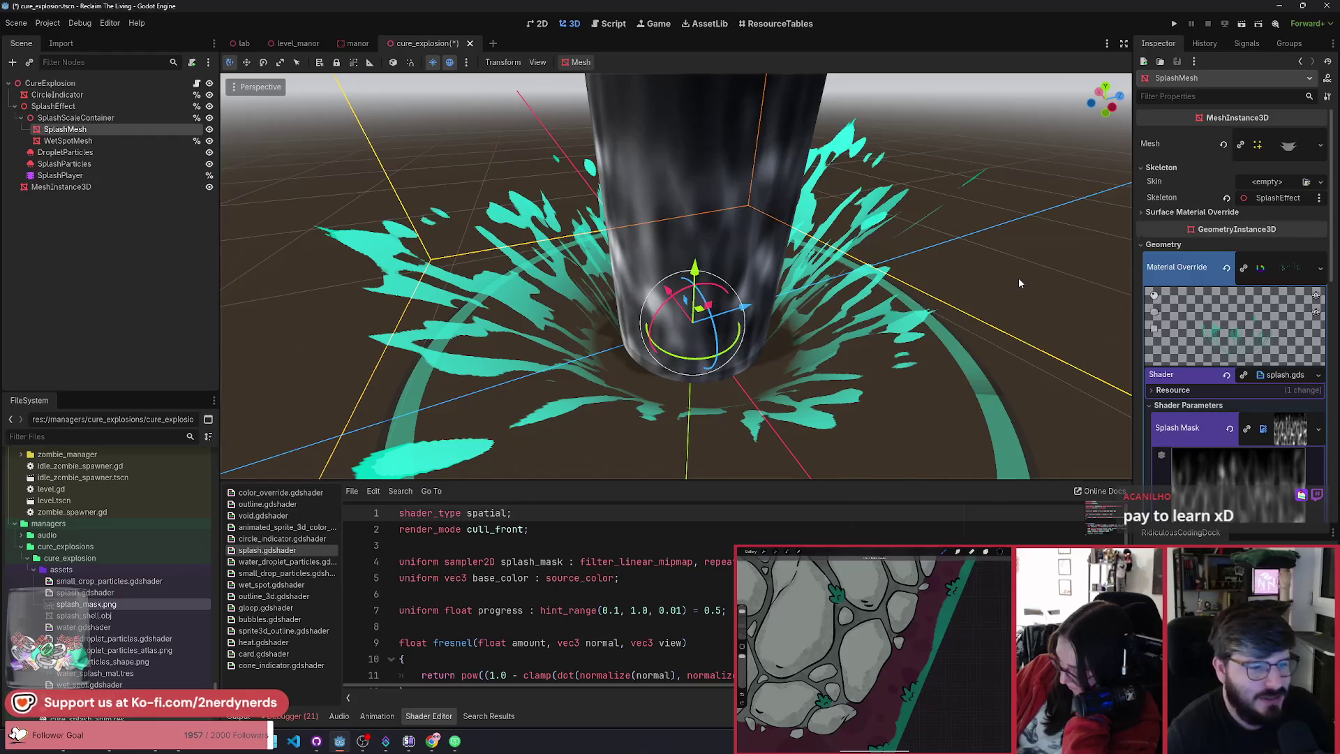
{"action": "left_click", "coordinate": [1003, 160]}
{"action": "mouse_move", "coordinate": [1003, 160]}
{"action": "left_mouse_down"}
{"action": "mouse_move", "coordinate": [859, 369]}
{"action": "mouse_move", "coordinate": [690, 261]}
{"action": "mouse_move", "coordinate": [593, 266]}
{"action": "mouse_move", "coordinate": [572, 350]}
{"action": "mouse_move", "coordinate": [760, 401]}
{"action": "mouse_move", "coordinate": [719, 262]}
{"action": "mouse_move", "coordinate": [740, 231]}
{"action": "mouse_move", "coordinate": [759, 262]}
{"action": "mouse_move", "coordinate": [698, 230]}
{"action": "left_mouse_up"}
{"action": "scroll", "coordinate": [901, 363], "scroll_direction": "up", "scroll_amount": 3}
{"action": "scroll", "coordinate": [761, 401], "scroll_direction": "down", "scroll_amount": 3}
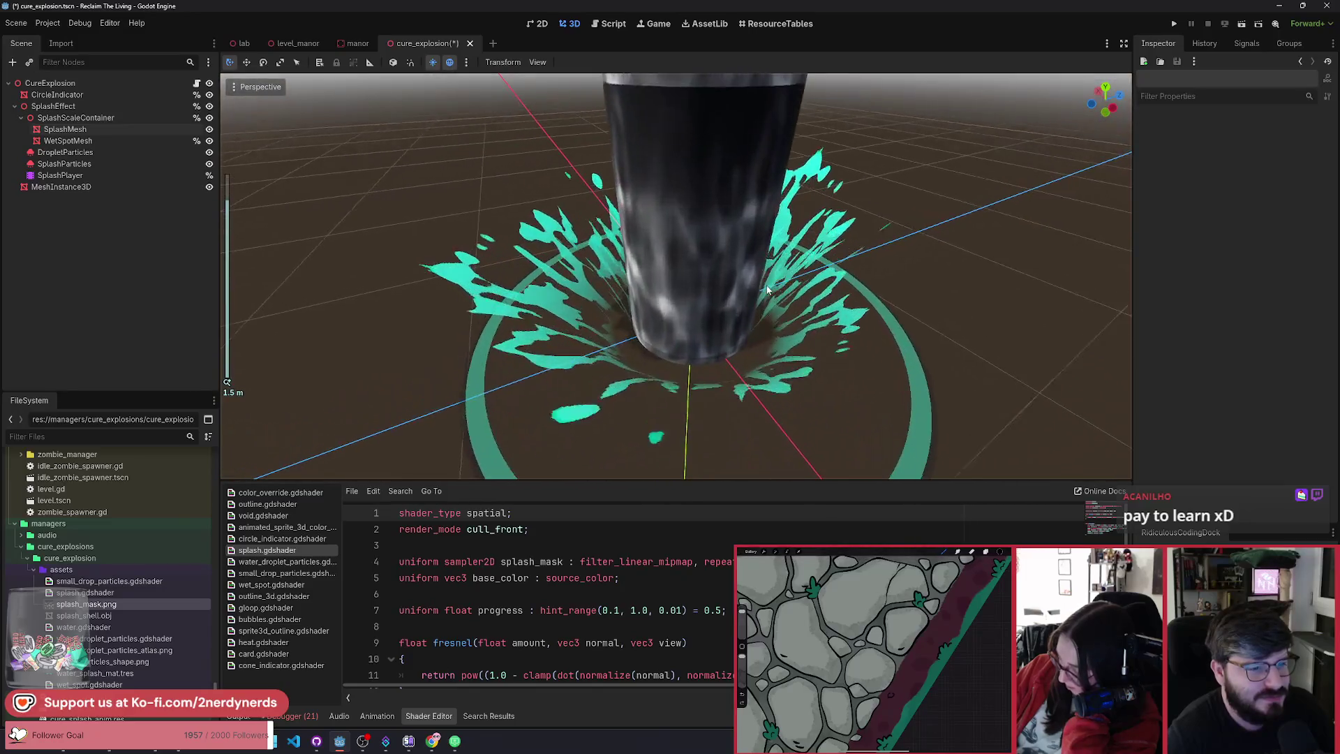
{"action": "scroll", "coordinate": [691, 223], "scroll_direction": "up", "scroll_amount": 2}
{"action": "left_click", "coordinate": [686, 219]}
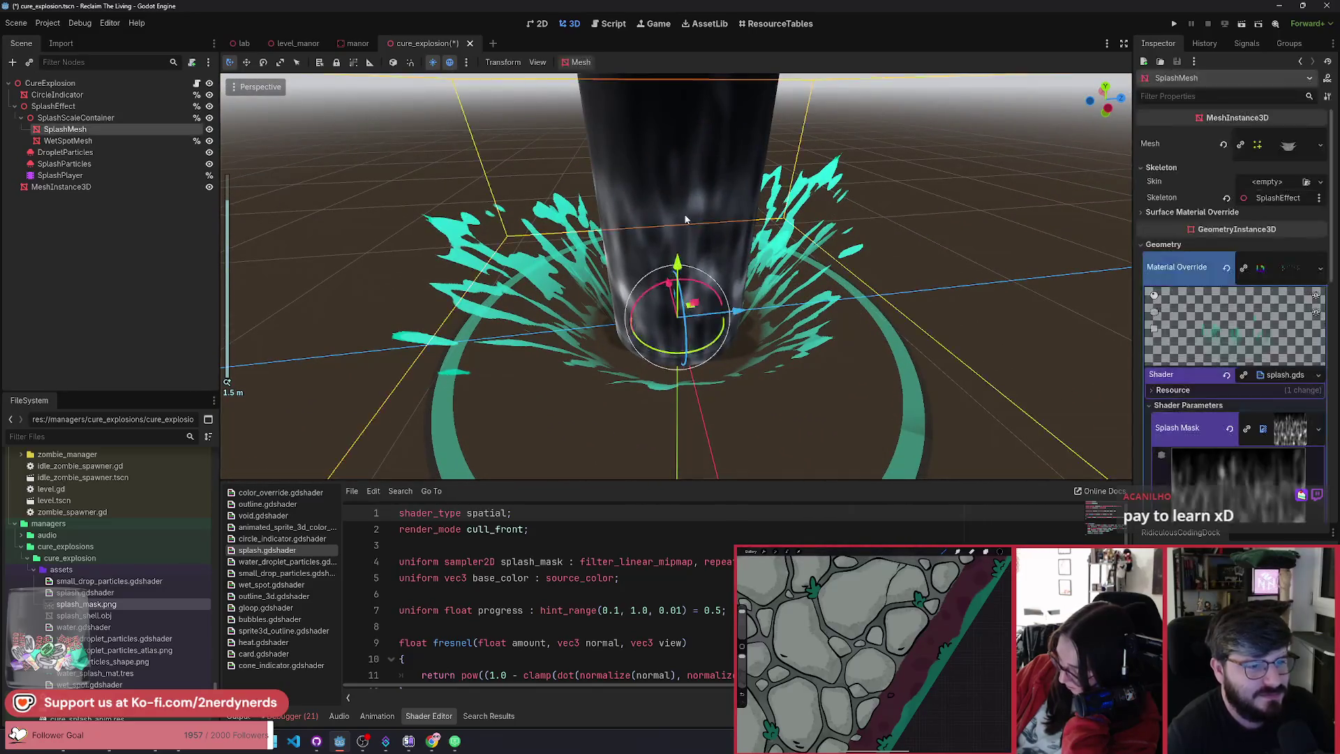
Step: Scroll through SplashMesh's Shader Parameters and Geometry, then switch to the Chrome window with Miro
{"action": "scroll", "coordinate": [1225, 397], "scroll_direction": "down", "scroll_amount": 5}
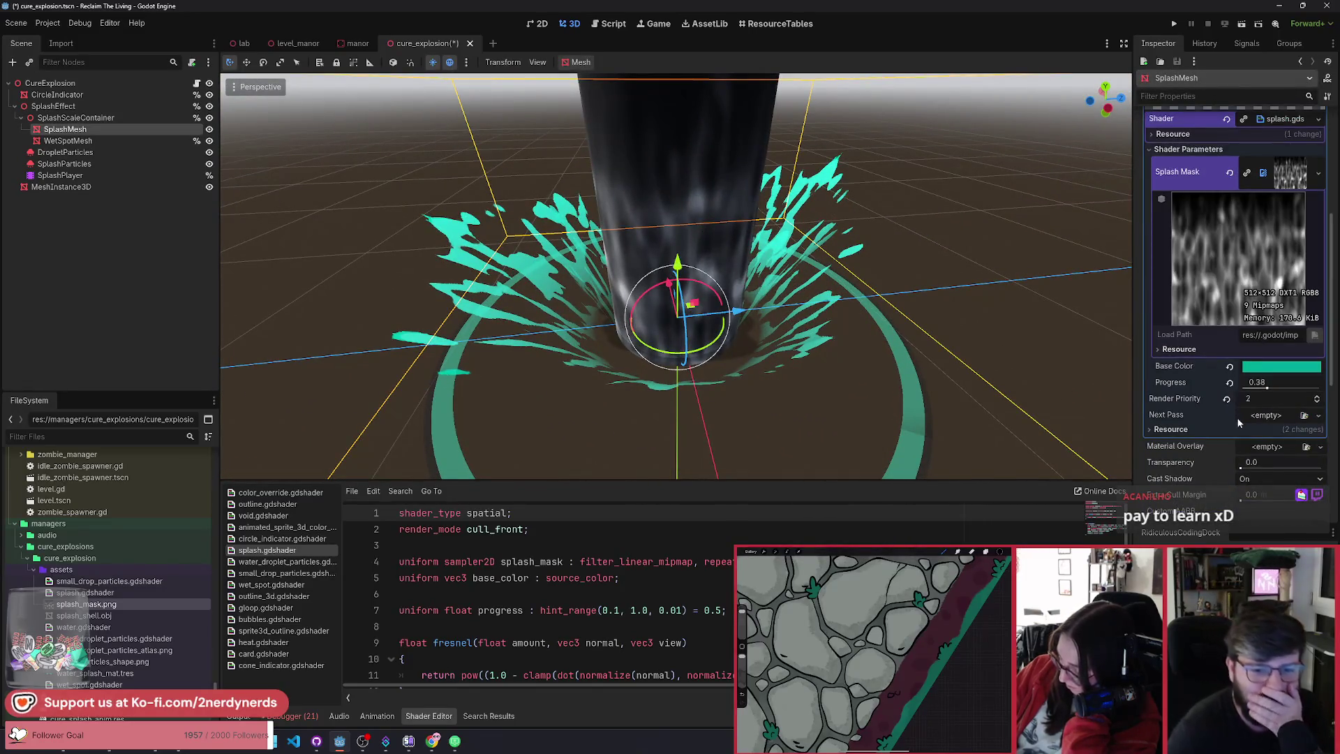
{"action": "scroll", "coordinate": [1217, 435], "scroll_direction": "down", "scroll_amount": 3}
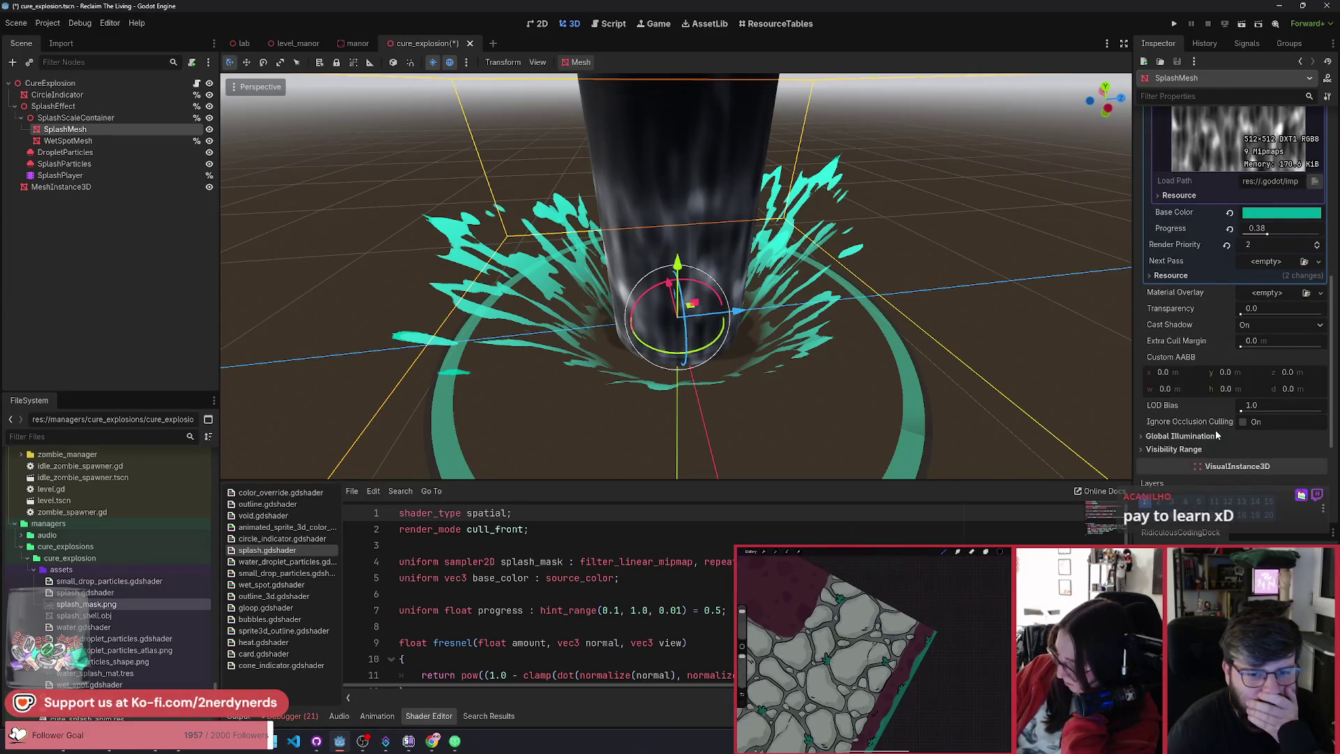
{"action": "scroll", "coordinate": [1217, 436], "scroll_direction": "up", "scroll_amount": 3}
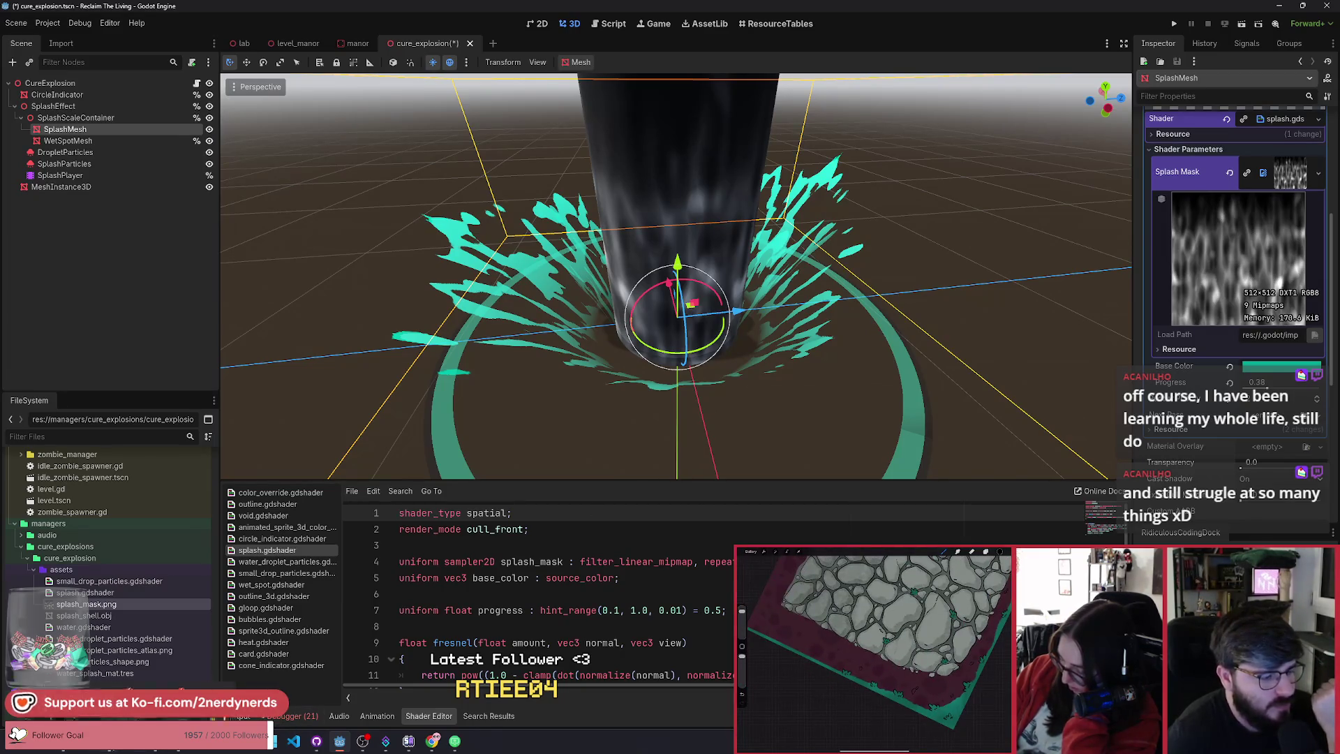
{"action": "mouse_move", "coordinate": [161, 741]}
{"action": "left_click", "coordinate": [202, 670]}
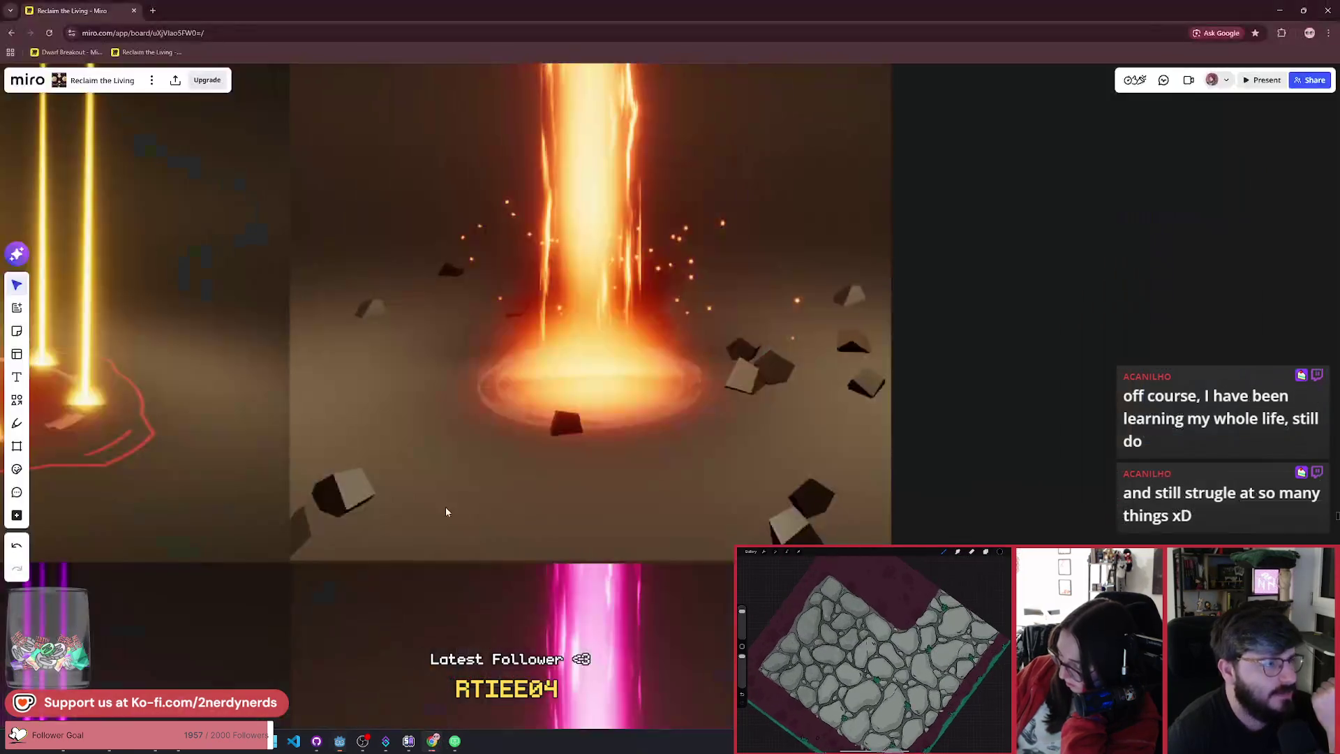
{"action": "left_click", "coordinate": [153, 14]}
{"action": "type", "text": "godot shaders"}
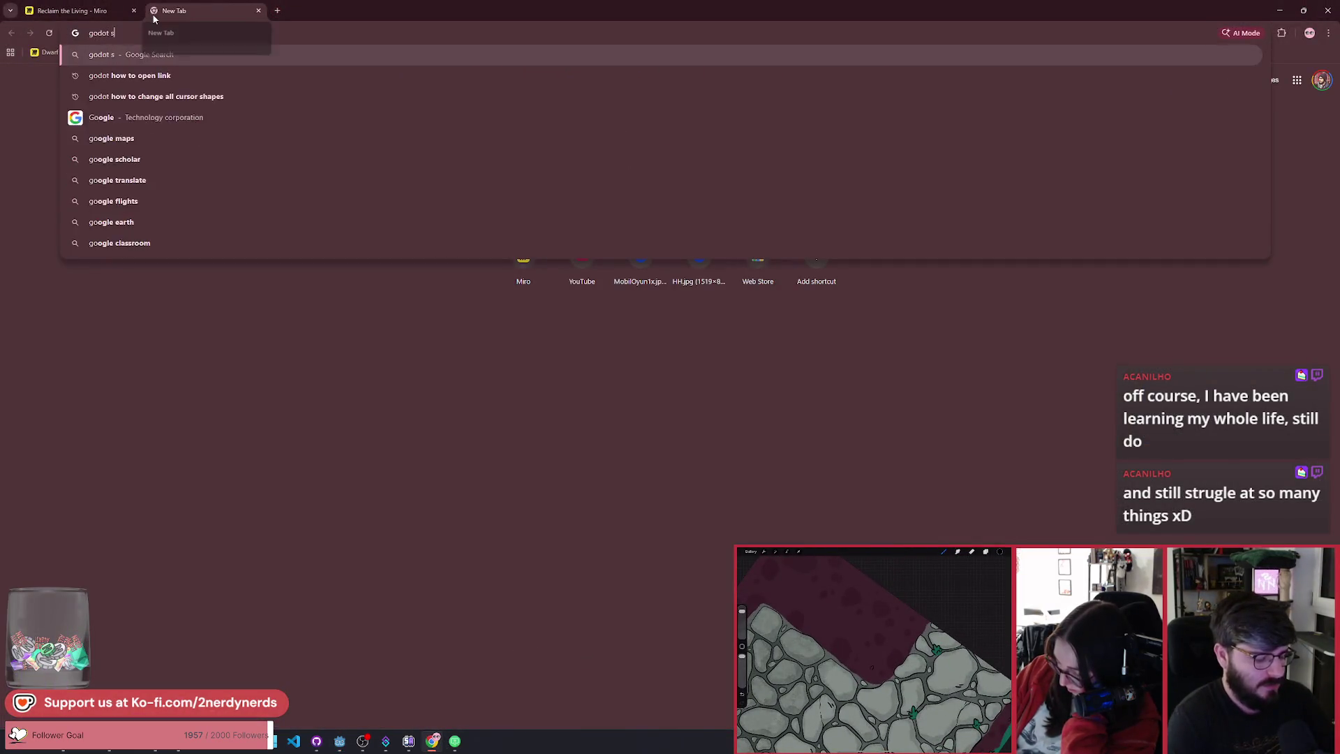
{"action": "key", "text": "Return"}
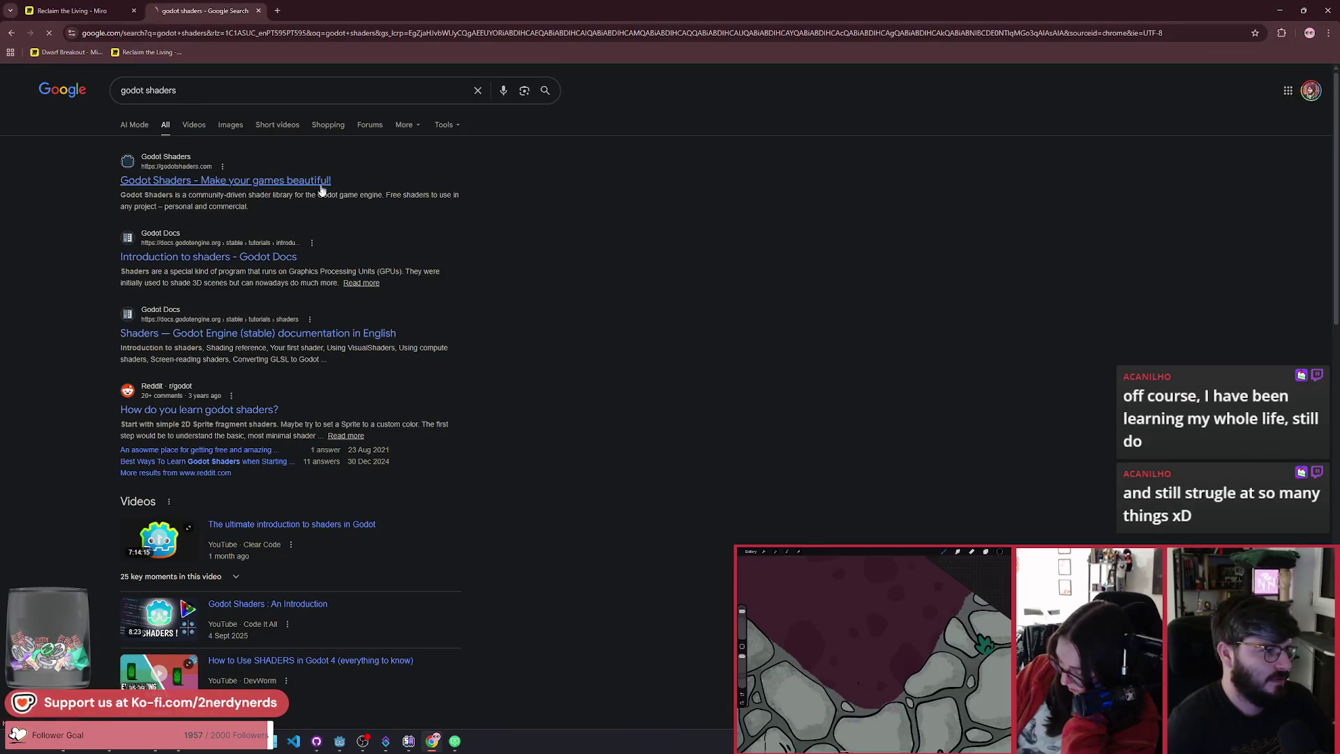
{"action": "left_click", "coordinate": [203, 180]}
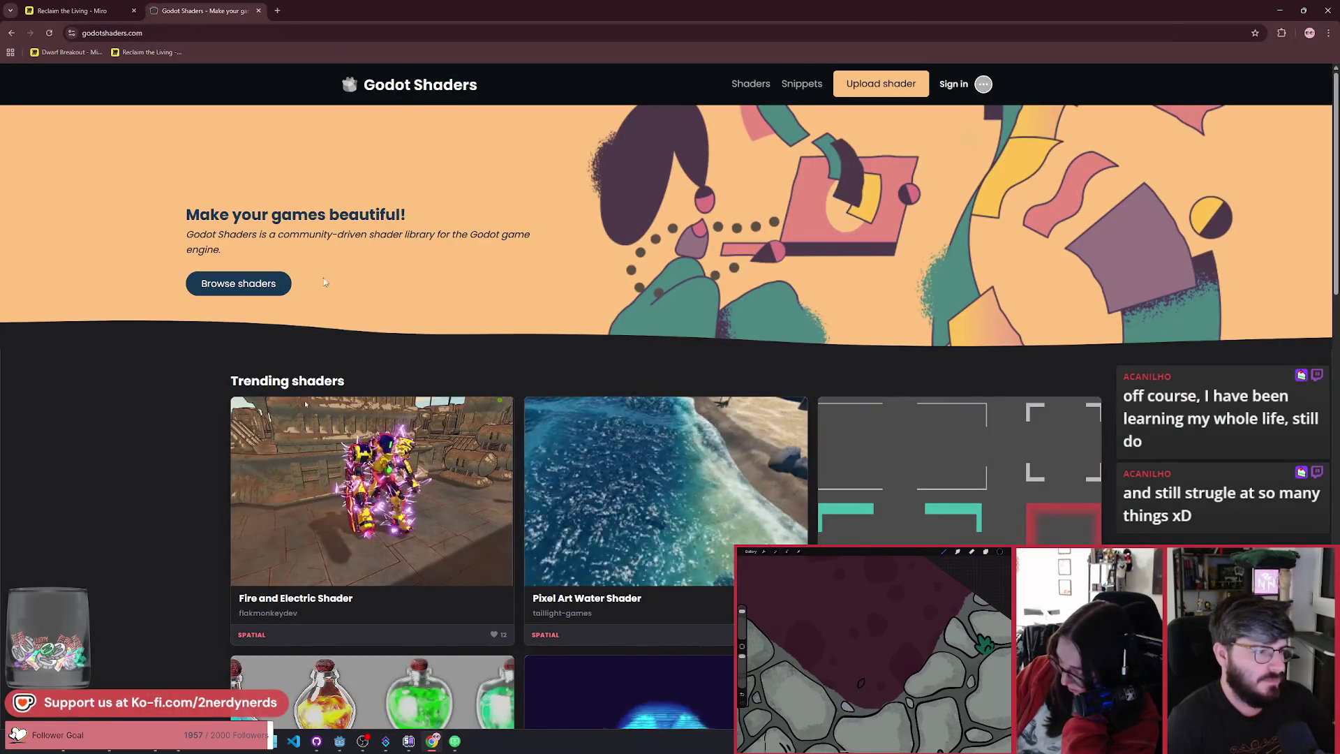
{"action": "left_click", "coordinate": [241, 283]}
{"action": "left_click", "coordinate": [674, 202]}
{"action": "type", "text": "e"}
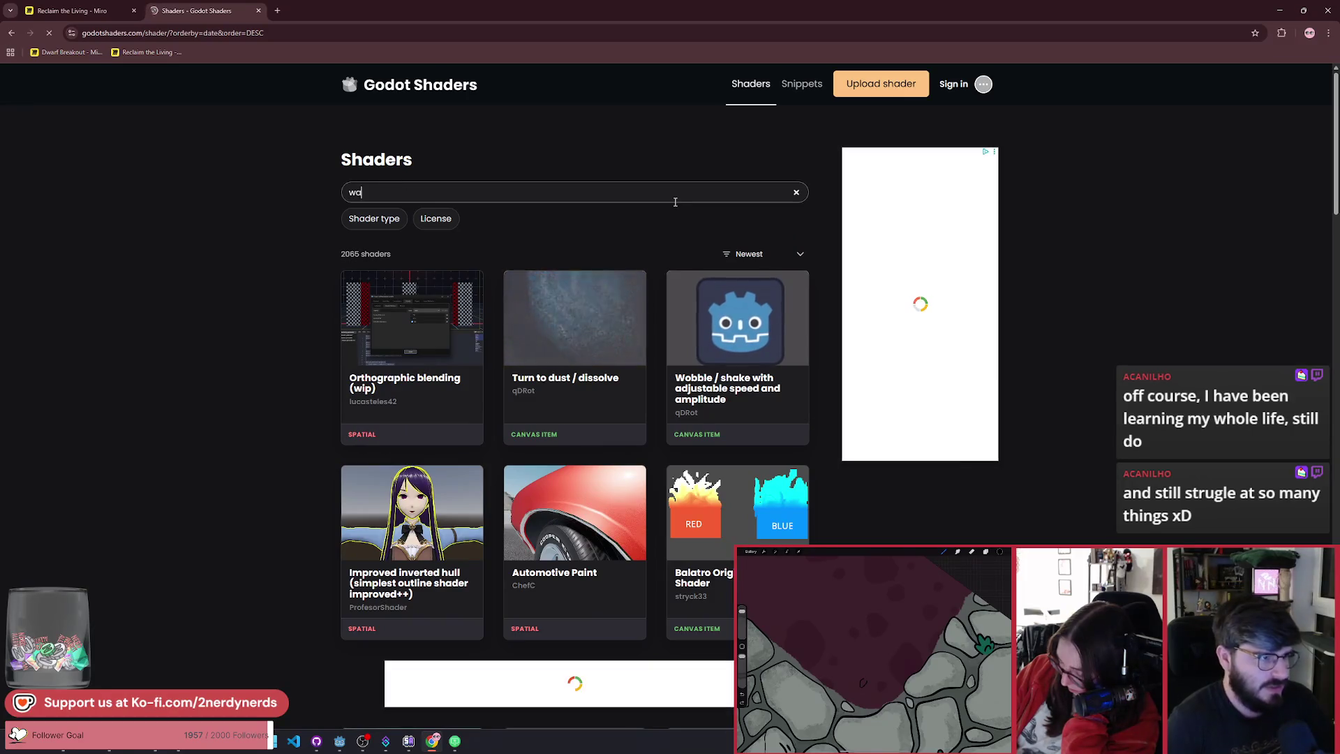
{"action": "key", "text": "BackSpace"}
{"action": "type", "text": "water cann"}
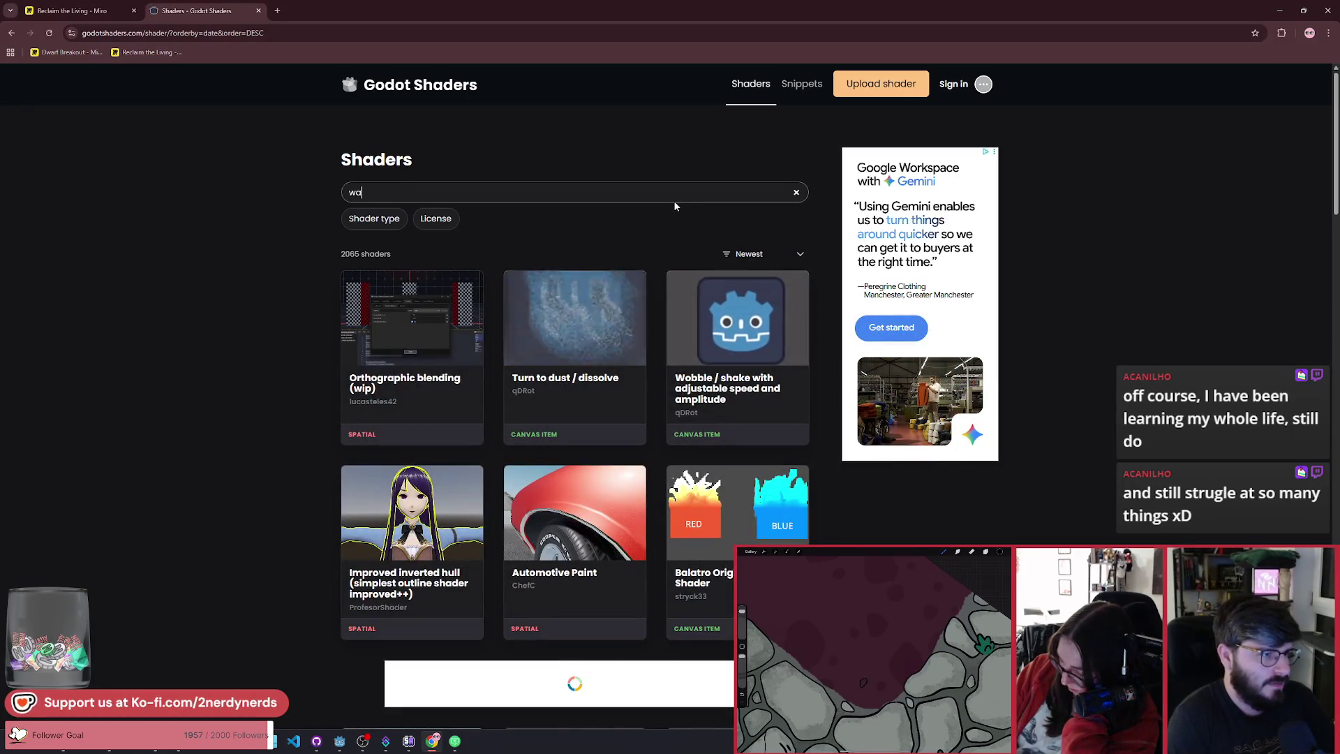
{"action": "type", "text": "on"}
{"action": "key", "text": "Return"}
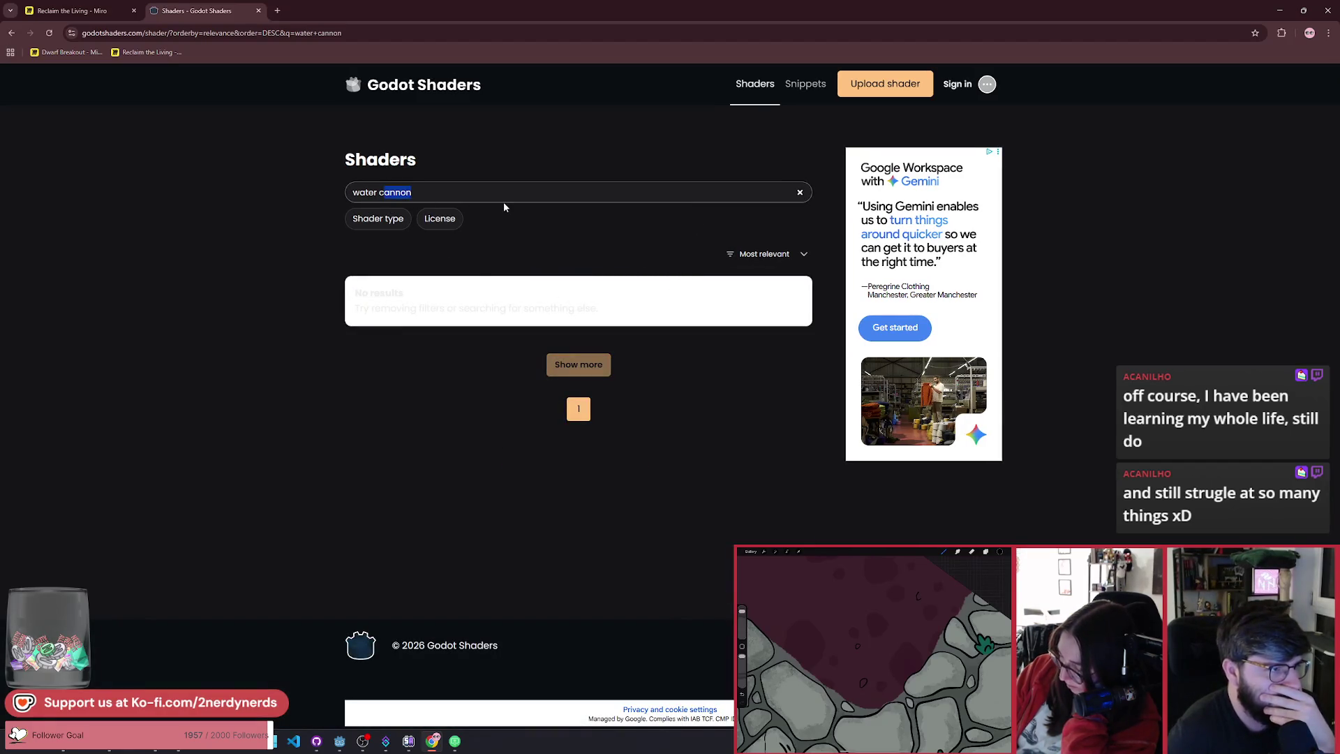
{"action": "key", "text": "BackSpace"}
{"action": "key", "text": "BackSpace"}
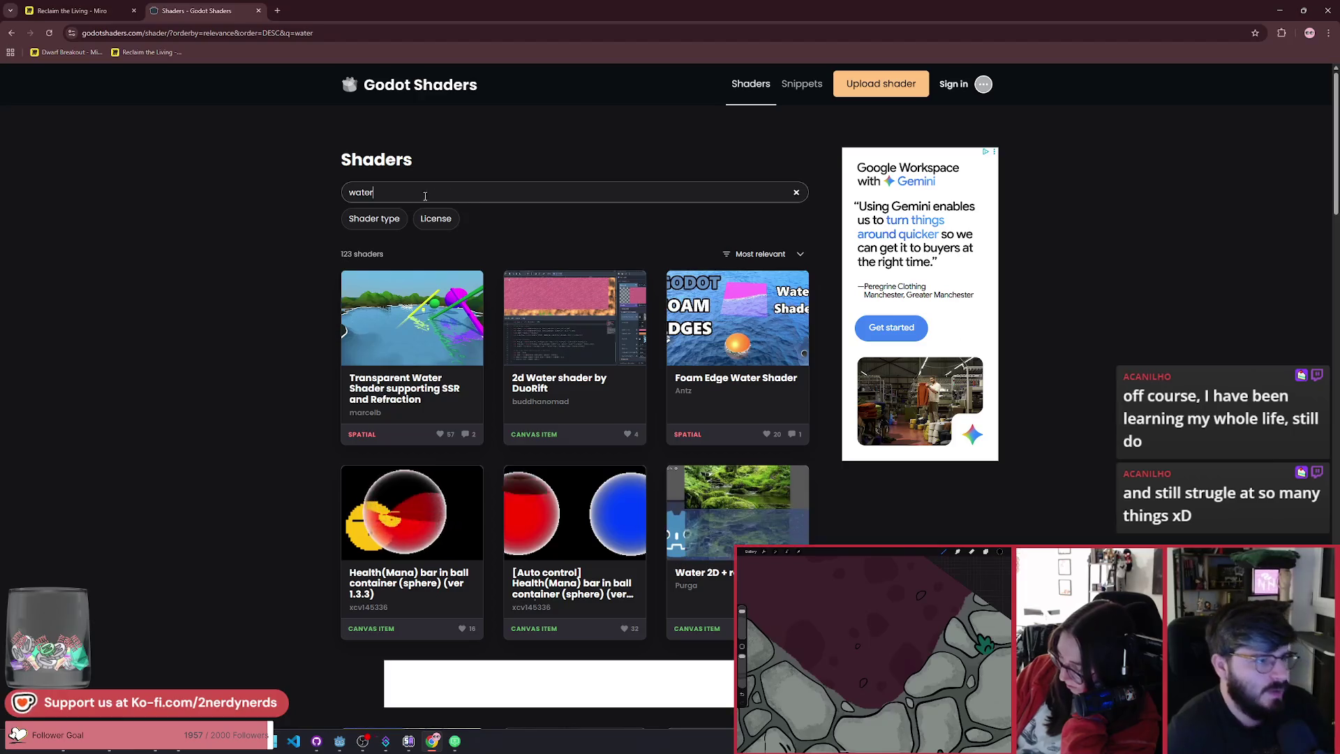
{"action": "key", "text": "ctrl+a"}
{"action": "type", "text": "waterfall"}
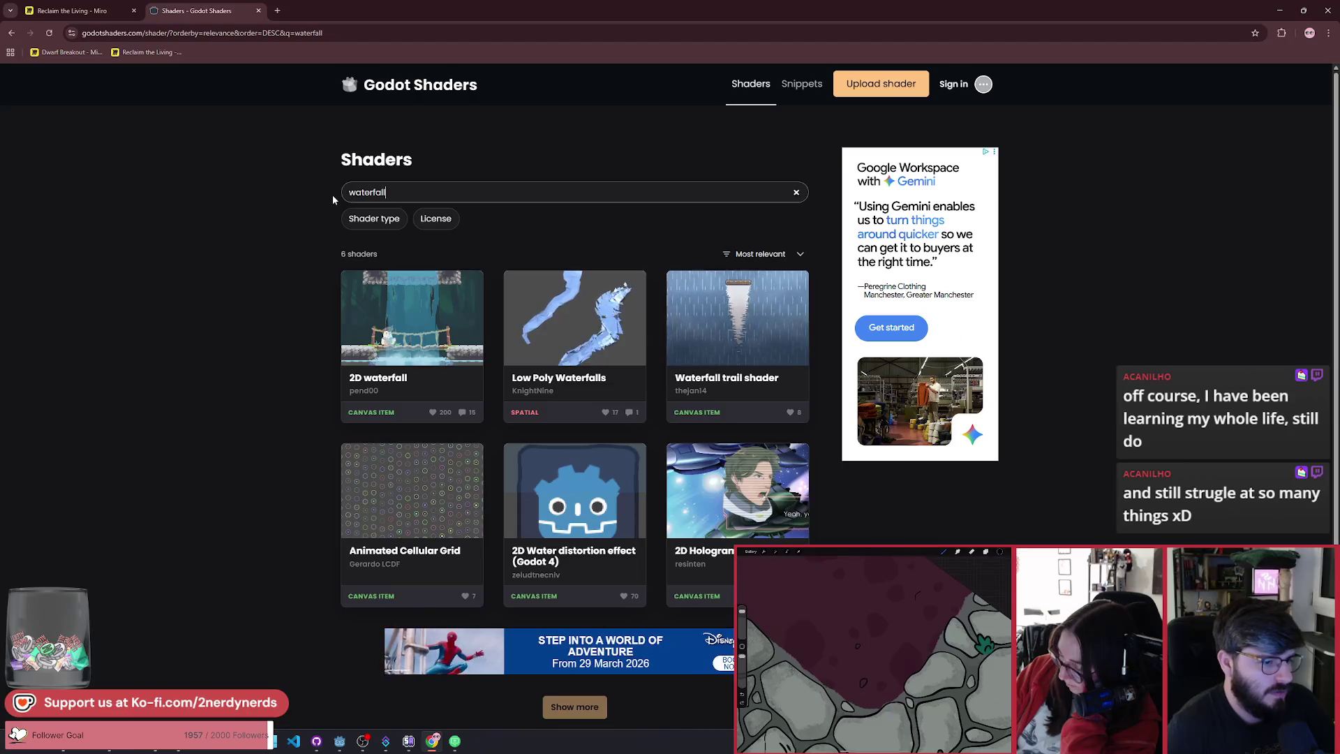
{"action": "scroll", "coordinate": [578, 556], "scroll_direction": "down", "scroll_amount": 2}
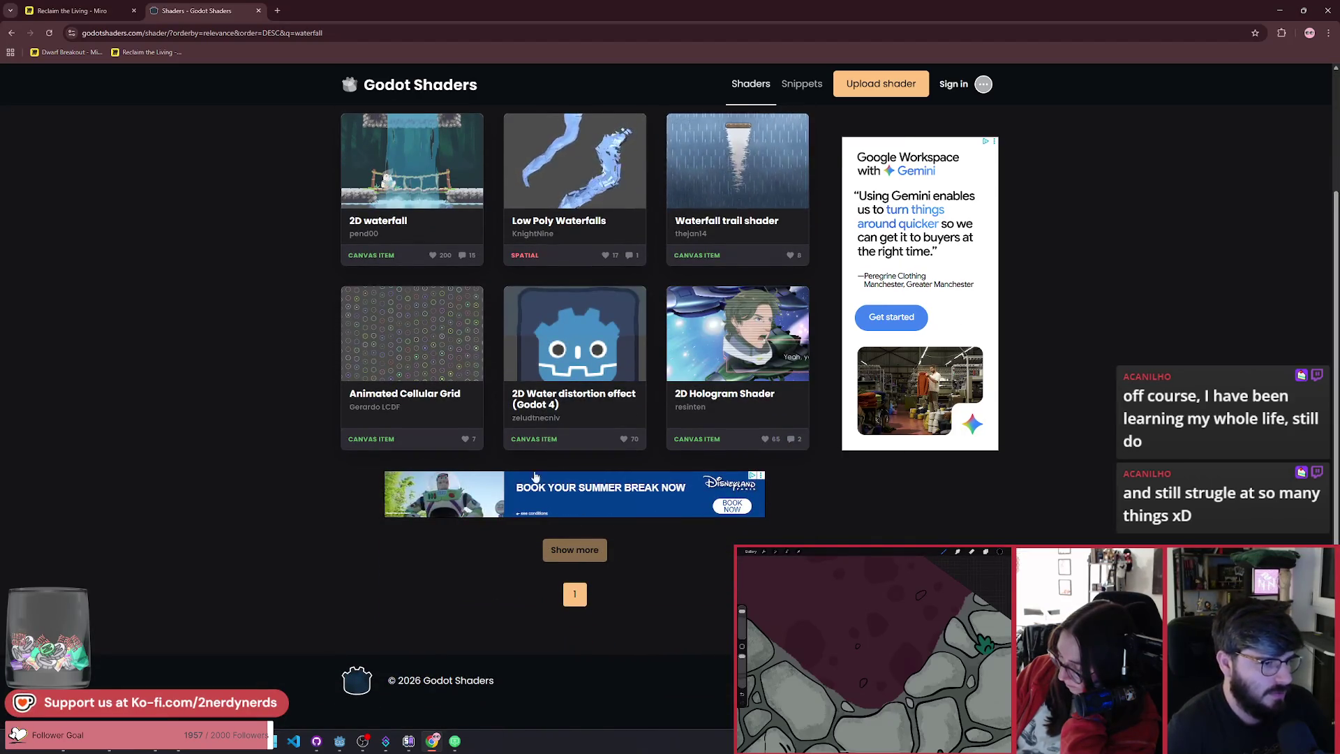
{"action": "scroll", "coordinate": [282, 371], "scroll_direction": "up", "scroll_amount": 2}
{"action": "left_click", "coordinate": [1282, 33]}
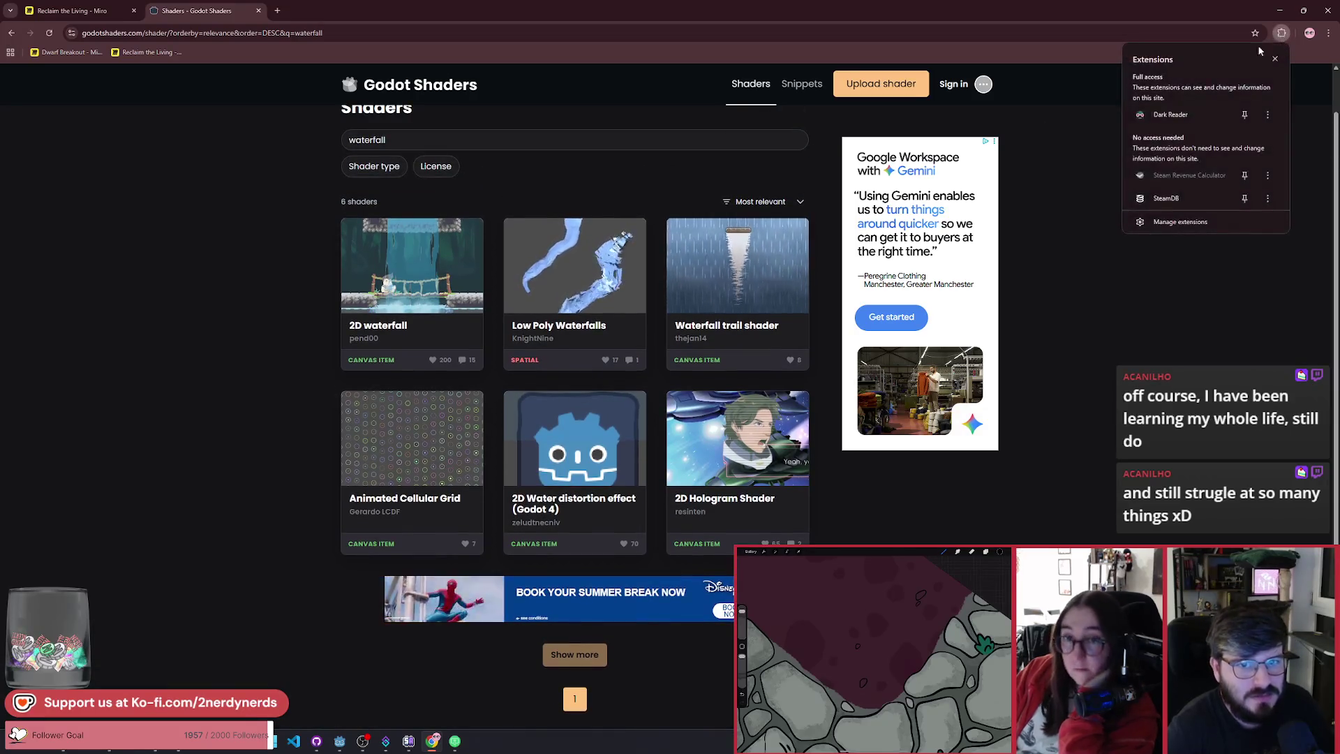
{"action": "left_click", "coordinate": [1170, 115]}
{"action": "left_click", "coordinate": [1045, 240]}
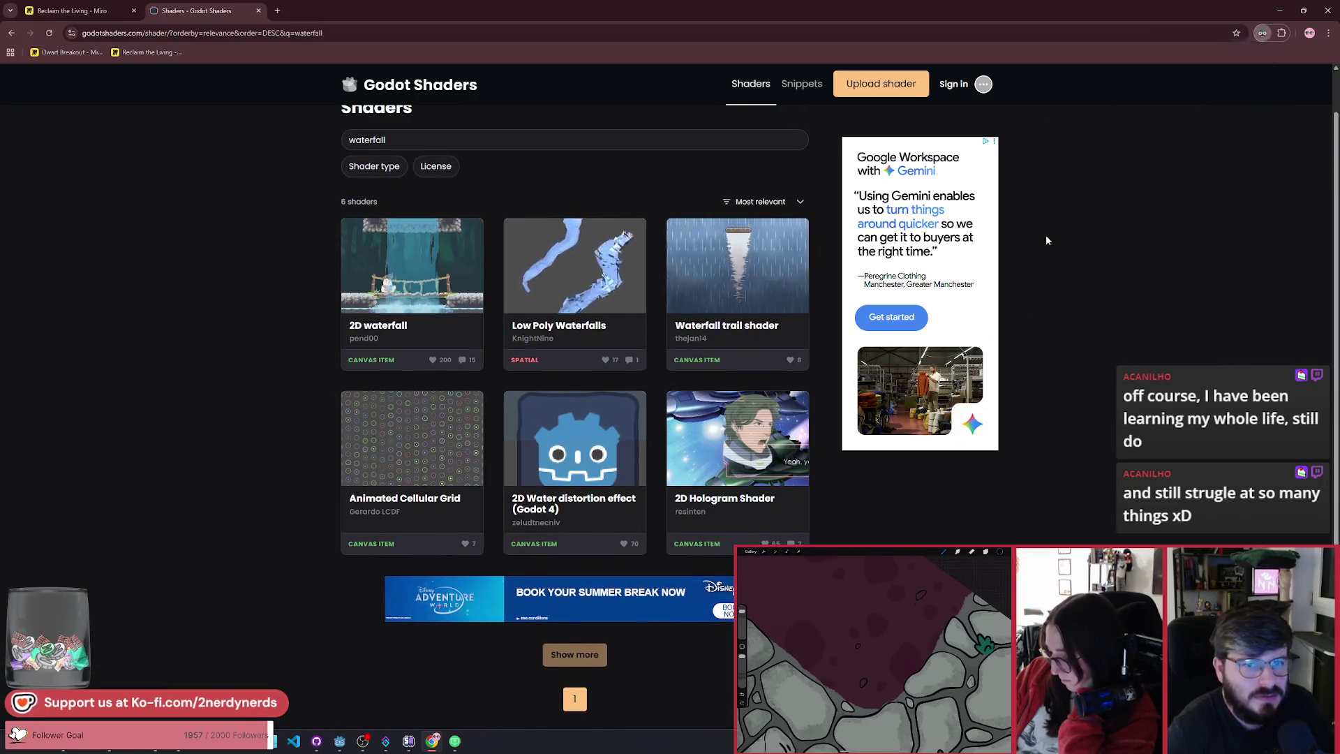
{"action": "scroll", "coordinate": [236, 437], "scroll_direction": "up", "scroll_amount": 1}
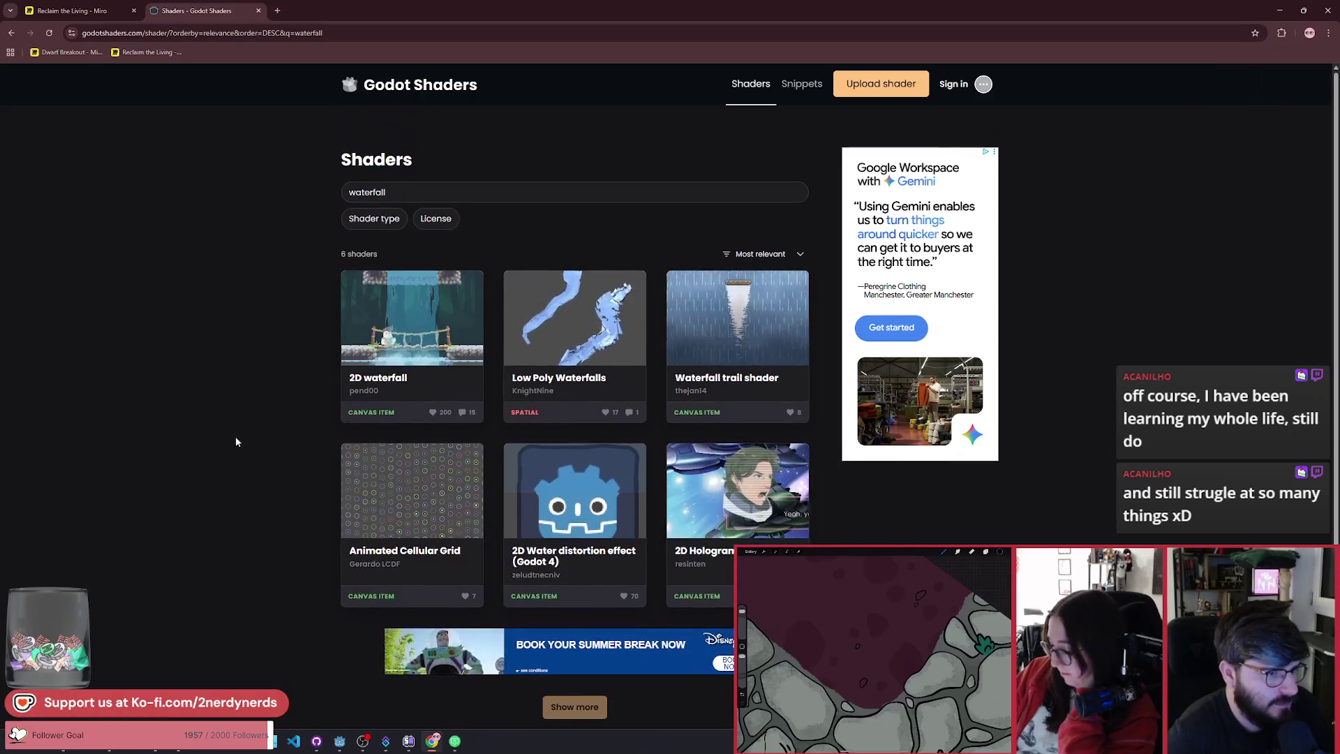
Step: Replace 'waterfall' with 'beam' in the Godot Shaders search, browse the results, and start a new tab
{"action": "left_click_drag", "start_coordinate": [416, 198], "coordinate": [277, 191]}
{"action": "type", "text": "beam"}
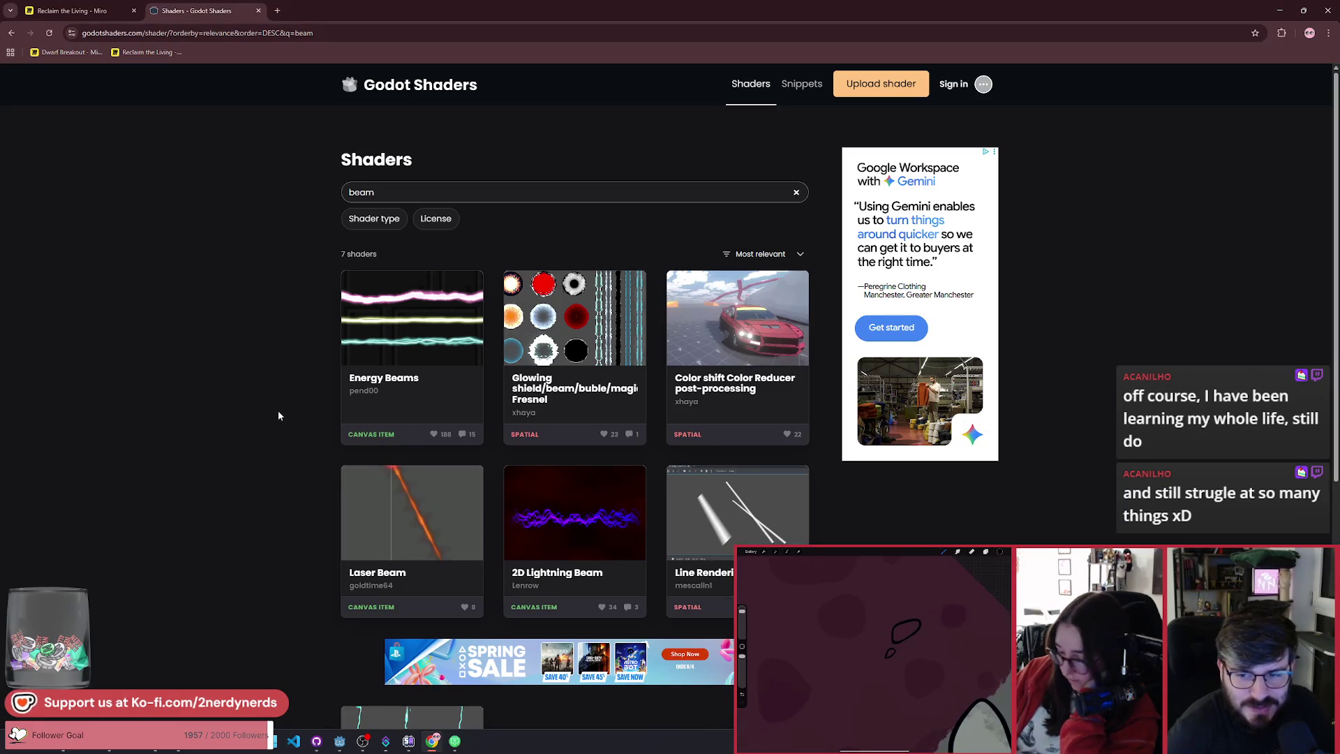
{"action": "scroll", "coordinate": [278, 415], "scroll_direction": "down", "scroll_amount": 1}
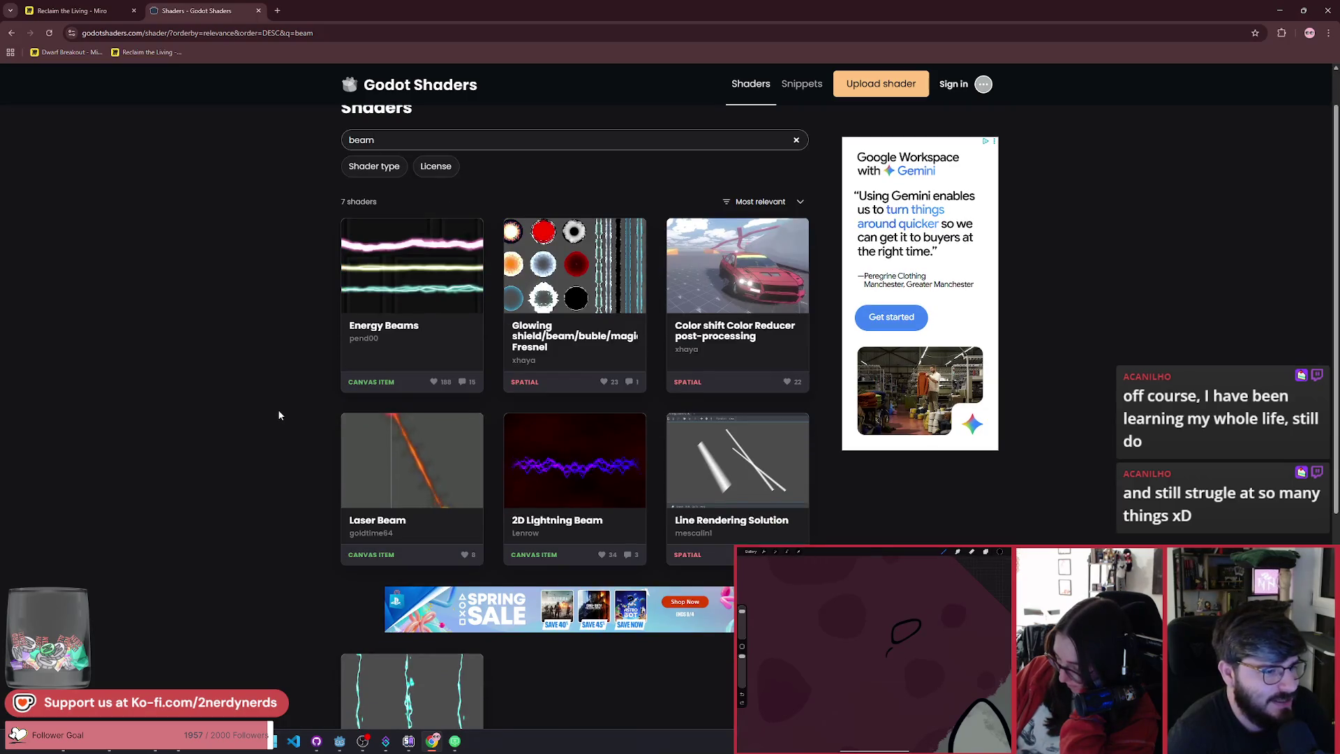
{"action": "scroll", "coordinate": [279, 415], "scroll_direction": "down", "scroll_amount": 5}
{"action": "scroll", "coordinate": [278, 414], "scroll_direction": "up", "scroll_amount": 4}
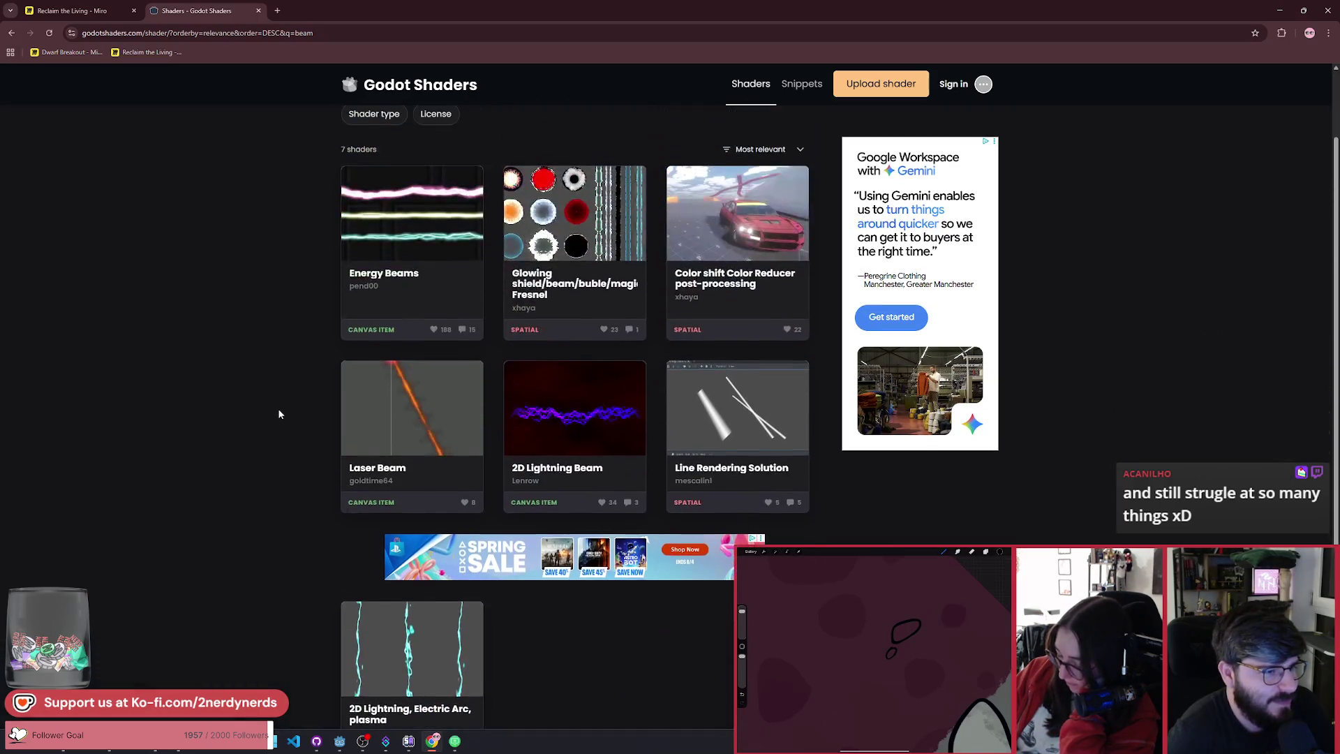
{"action": "scroll", "coordinate": [278, 414], "scroll_direction": "up", "scroll_amount": 2}
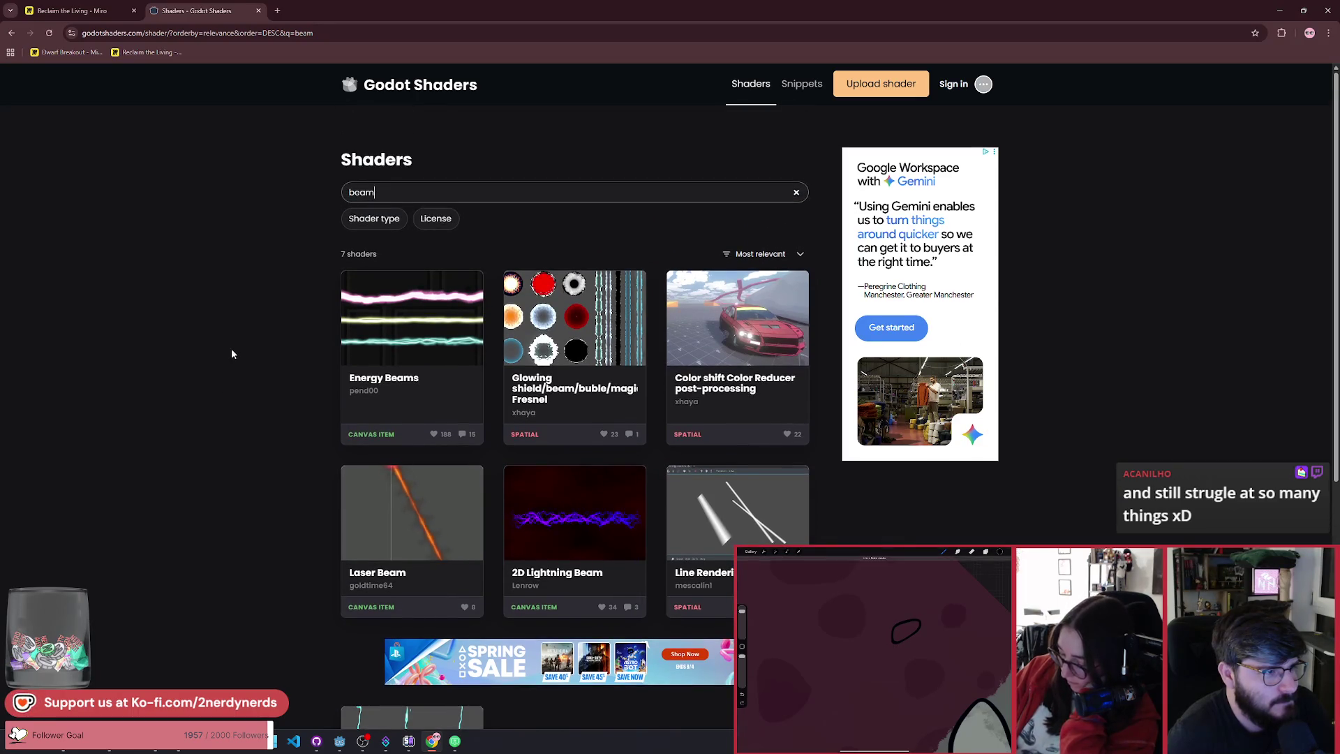
{"action": "left_click", "coordinate": [277, 11]}
Step: Search the web for itch io, open itch.io, and browse Game assets
{"action": "type", "text": "it"}
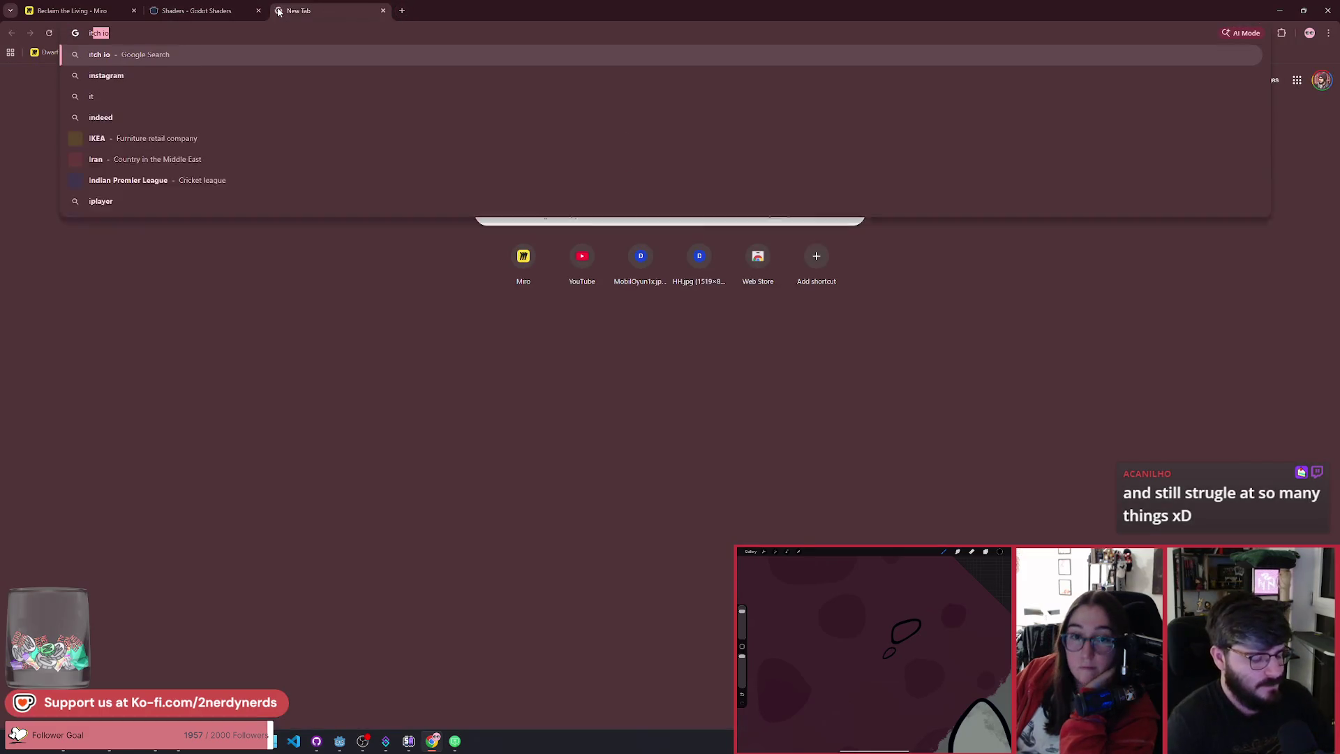
{"action": "key", "text": "Return"}
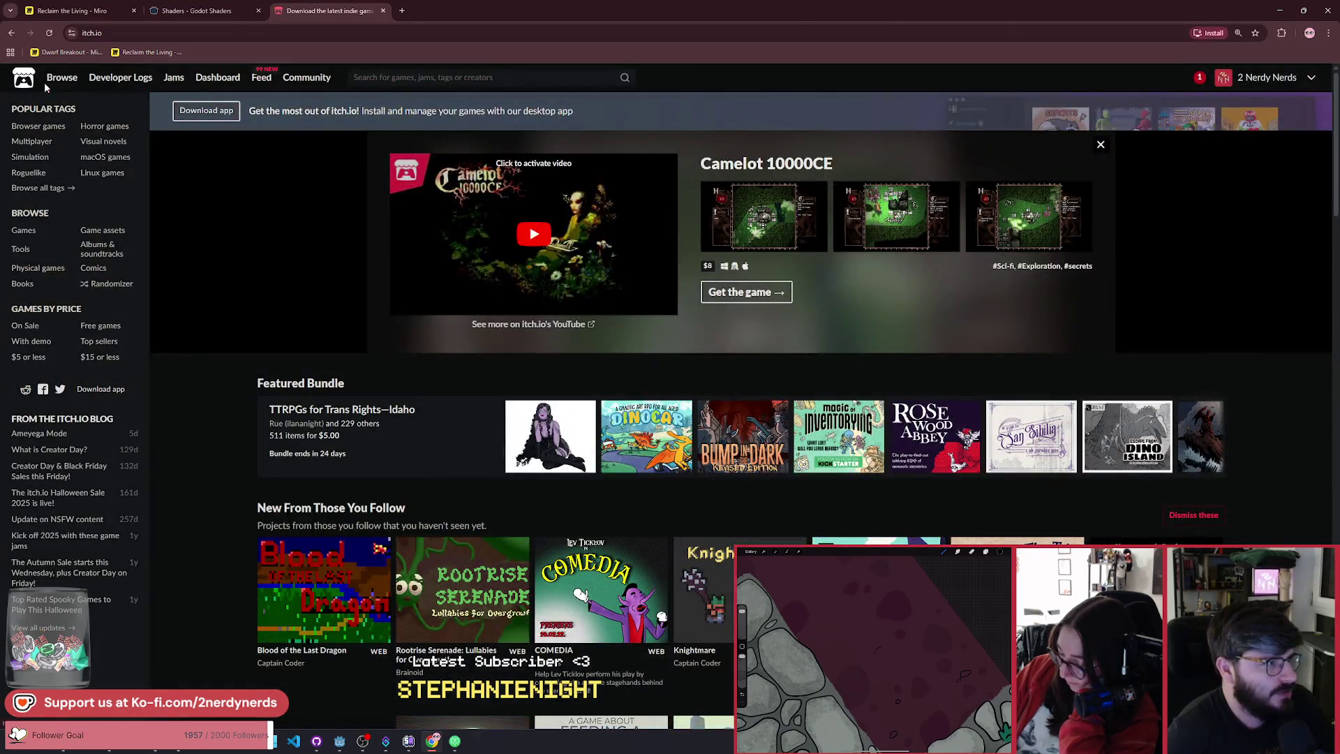
{"action": "left_click", "coordinate": [52, 78]}
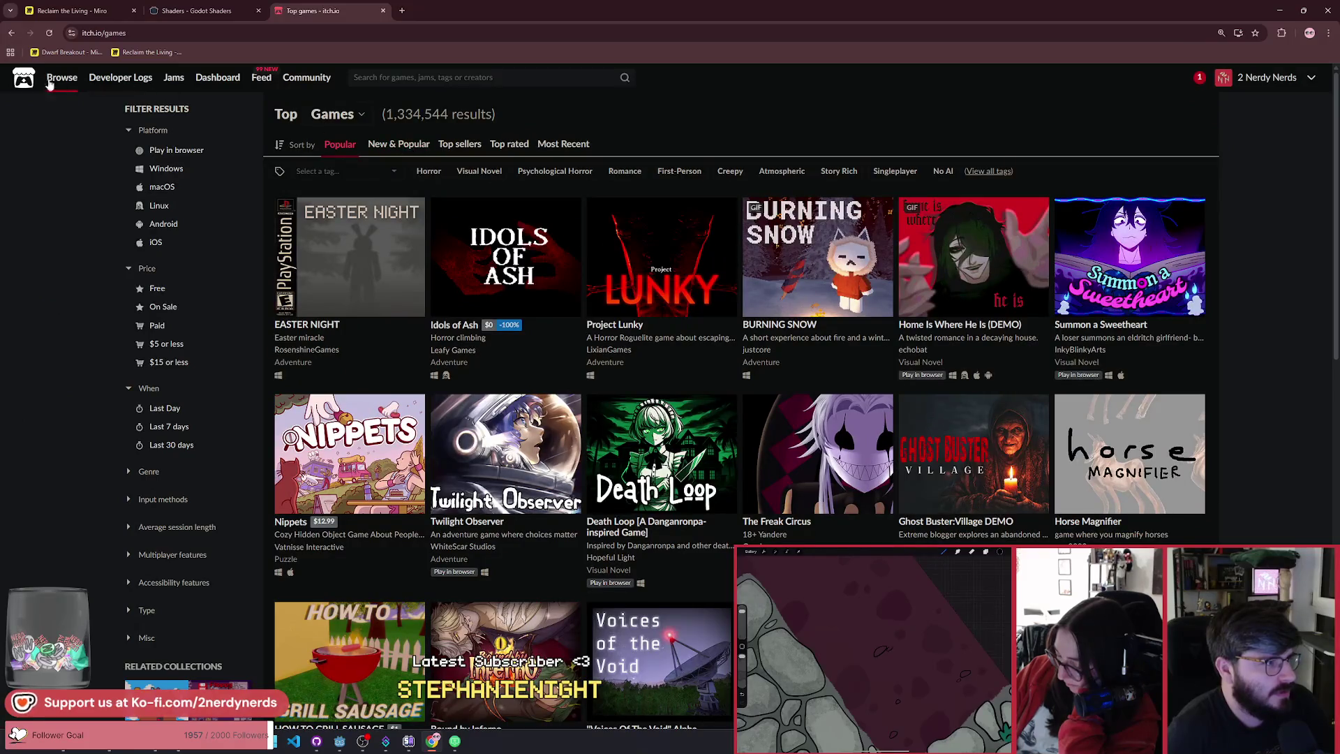
{"action": "mouse_move", "coordinate": [67, 82]}
{"action": "left_click", "coordinate": [165, 103]}
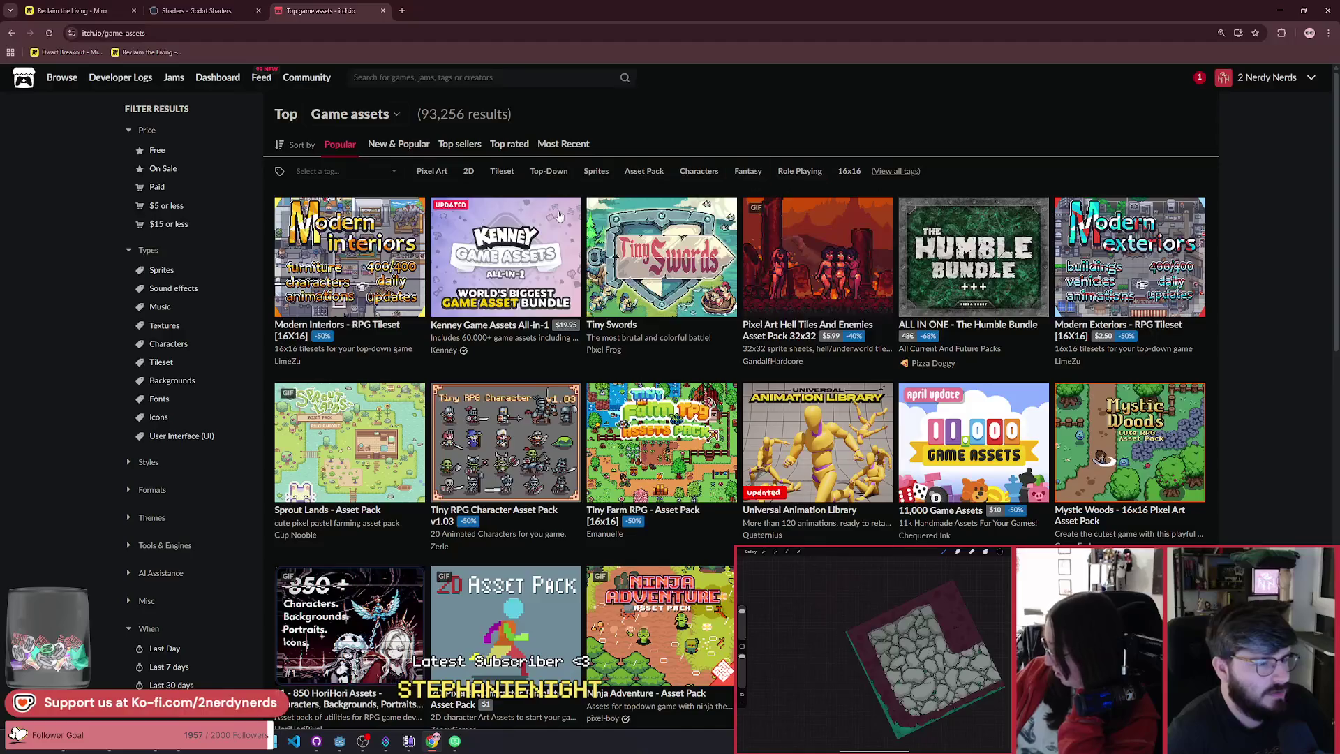
Step: Search itch.io for 'water cannon' and scroll through the results
{"action": "left_click", "coordinate": [406, 77]}
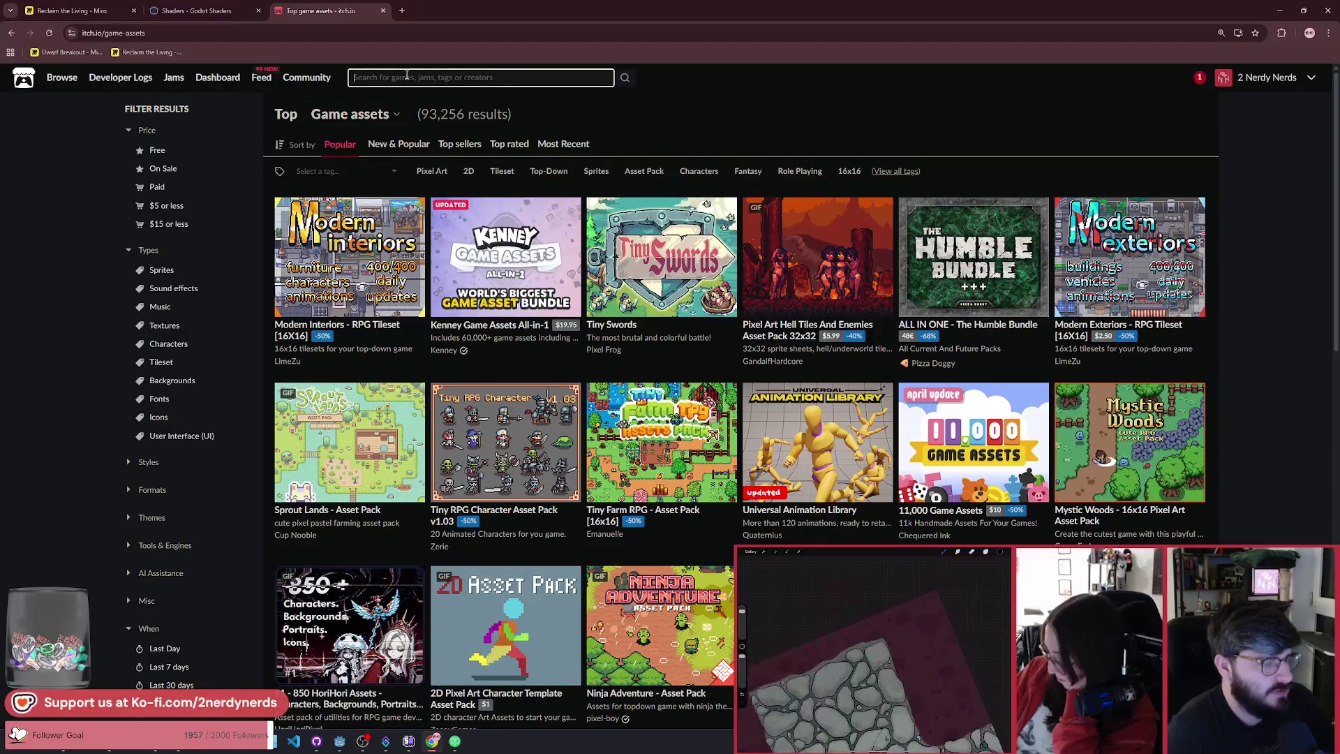
{"action": "type", "text": "water cannon"}
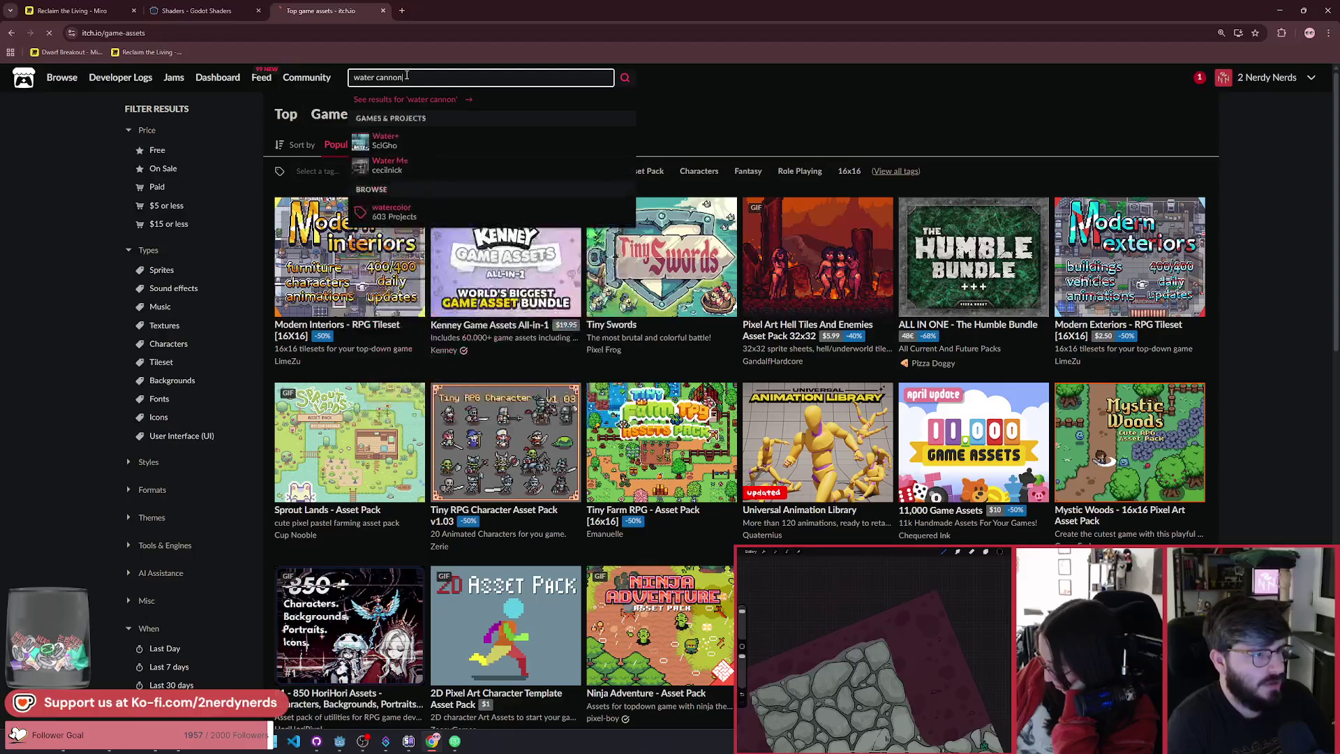
{"action": "key", "text": "Return"}
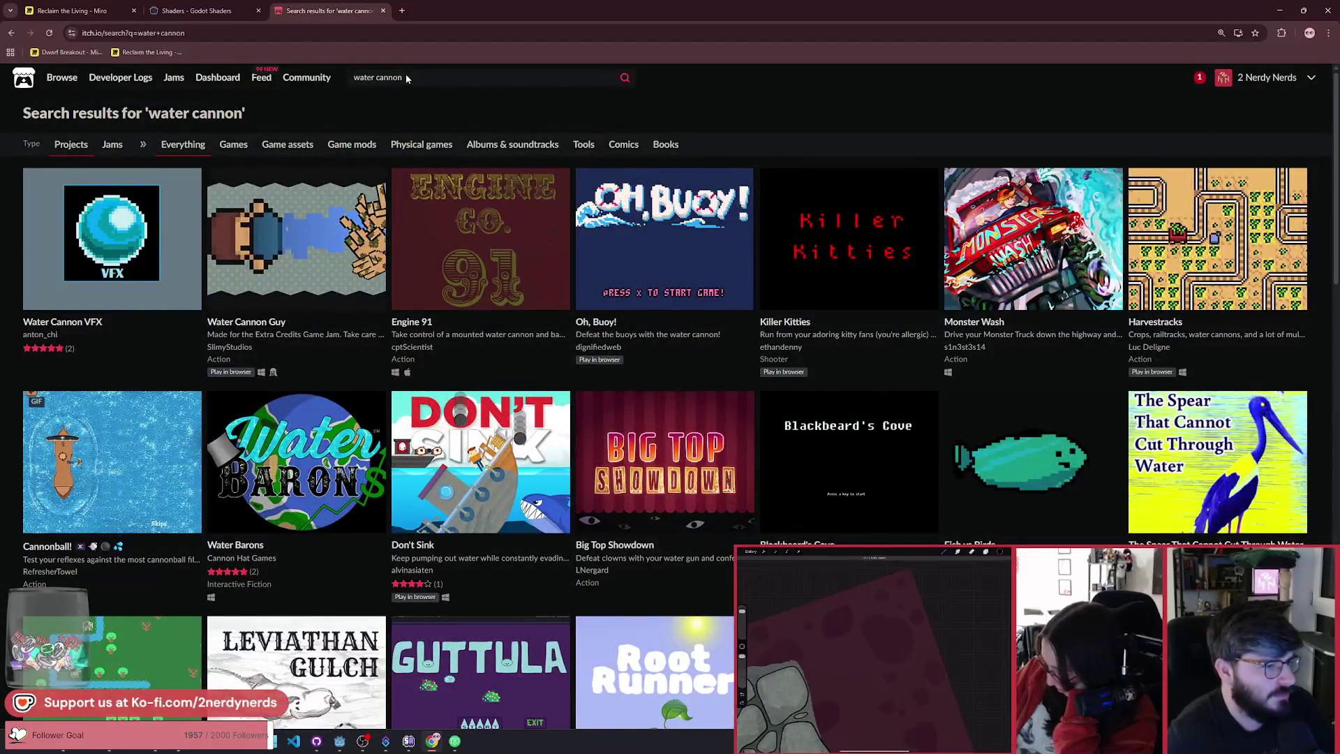
{"action": "scroll", "coordinate": [612, 377], "scroll_direction": "down", "scroll_amount": 4}
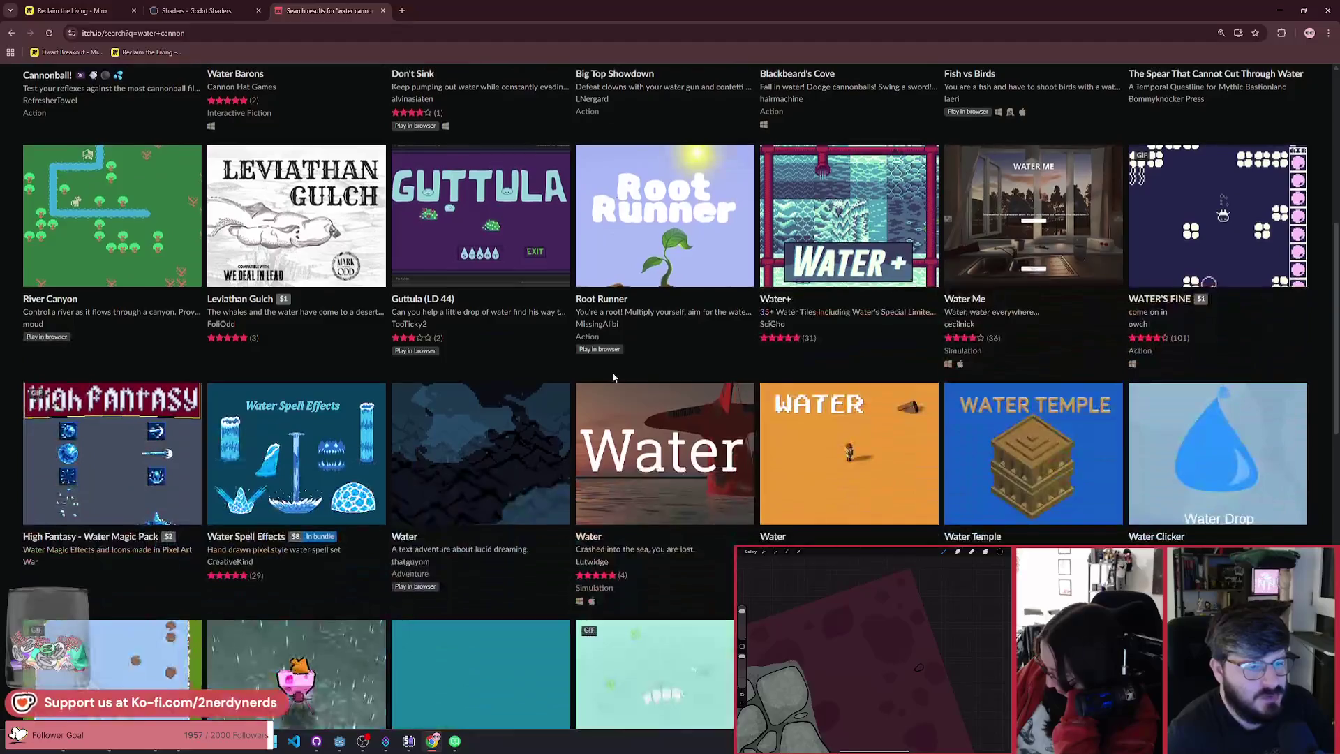
{"action": "scroll", "coordinate": [612, 377], "scroll_direction": "down", "scroll_amount": 4}
{"action": "scroll", "coordinate": [400, 381], "scroll_direction": "up", "scroll_amount": 2}
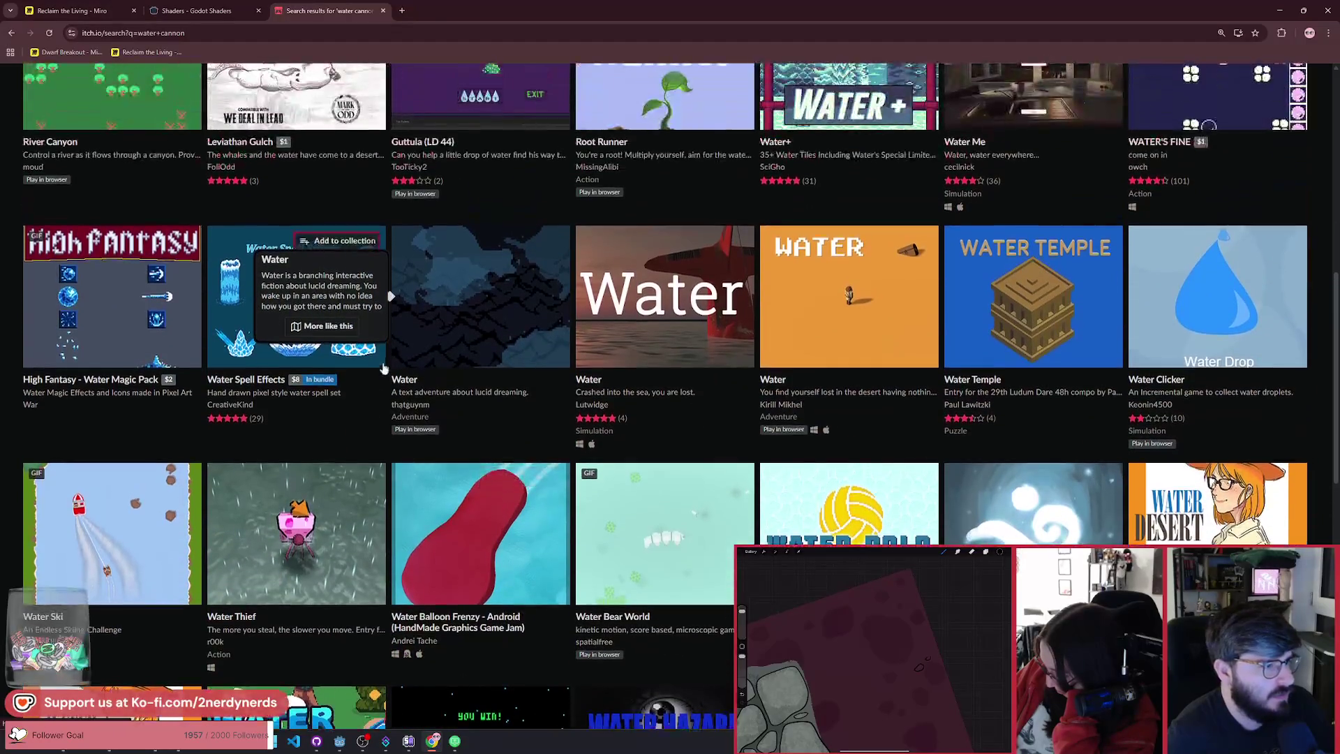
{"action": "scroll", "coordinate": [497, 439], "scroll_direction": "down", "scroll_amount": 6}
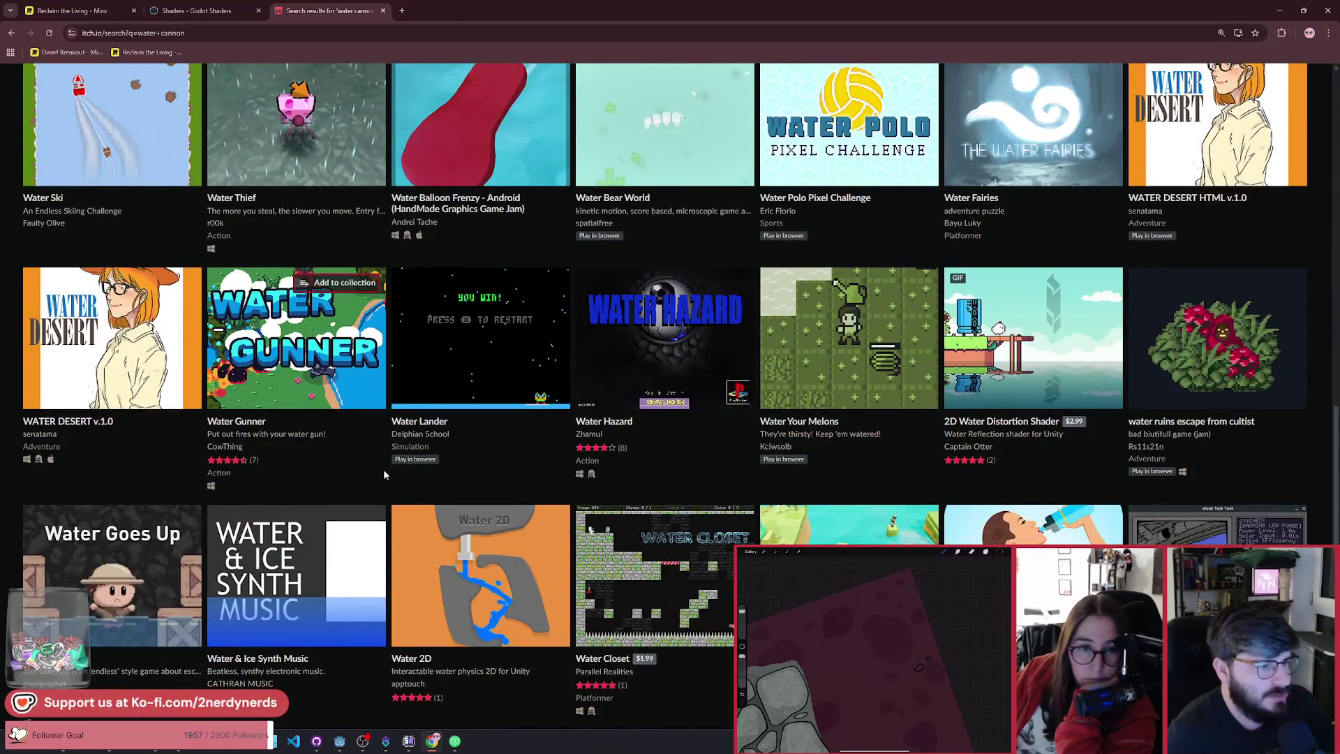
{"action": "scroll", "coordinate": [383, 475], "scroll_direction": "down", "scroll_amount": 3}
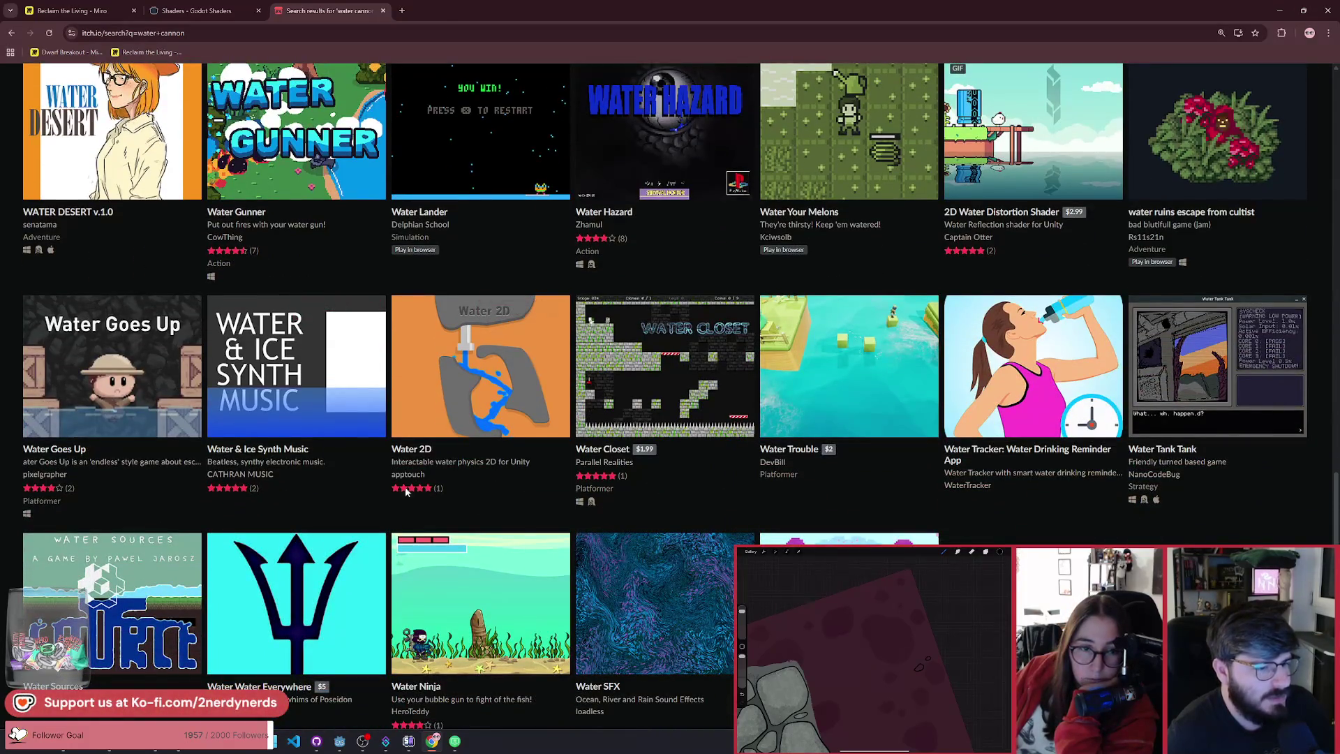
{"action": "scroll", "coordinate": [723, 471], "scroll_direction": "down", "scroll_amount": 2}
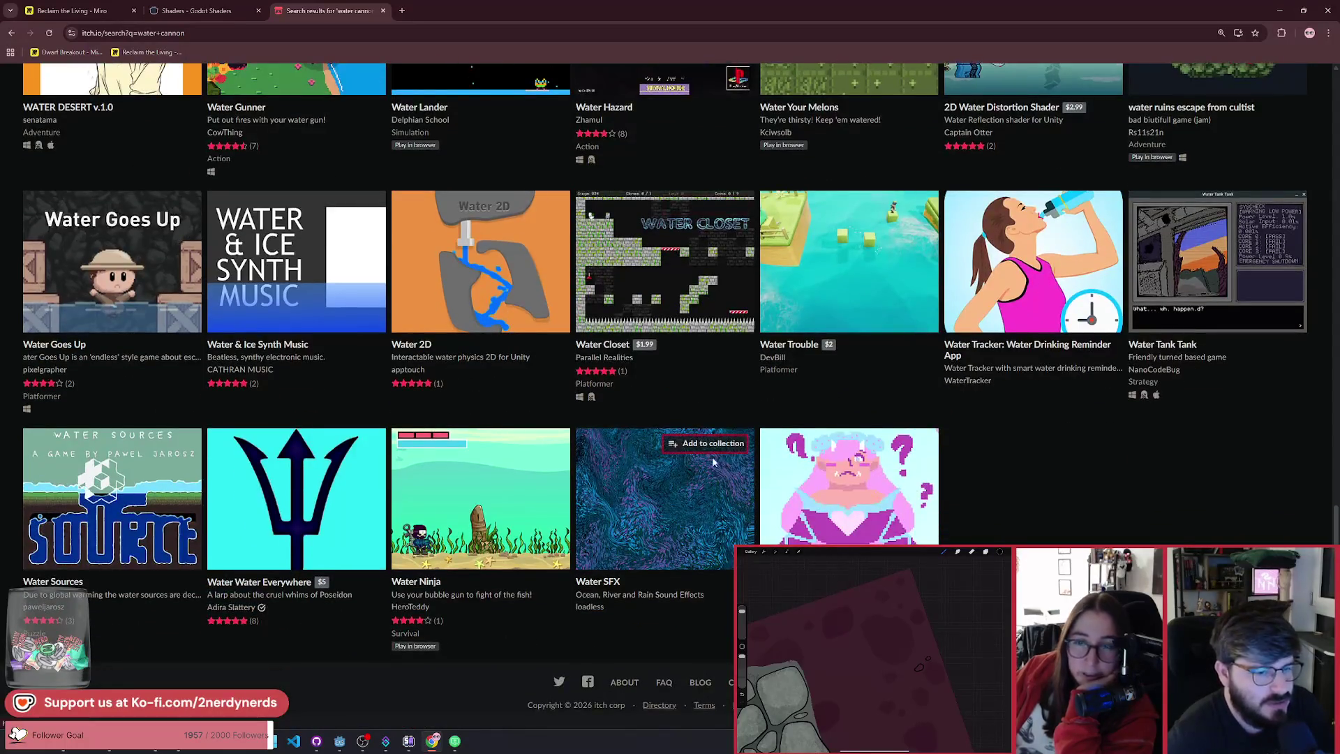
{"action": "scroll", "coordinate": [377, 419], "scroll_direction": "up", "scroll_amount": 7}
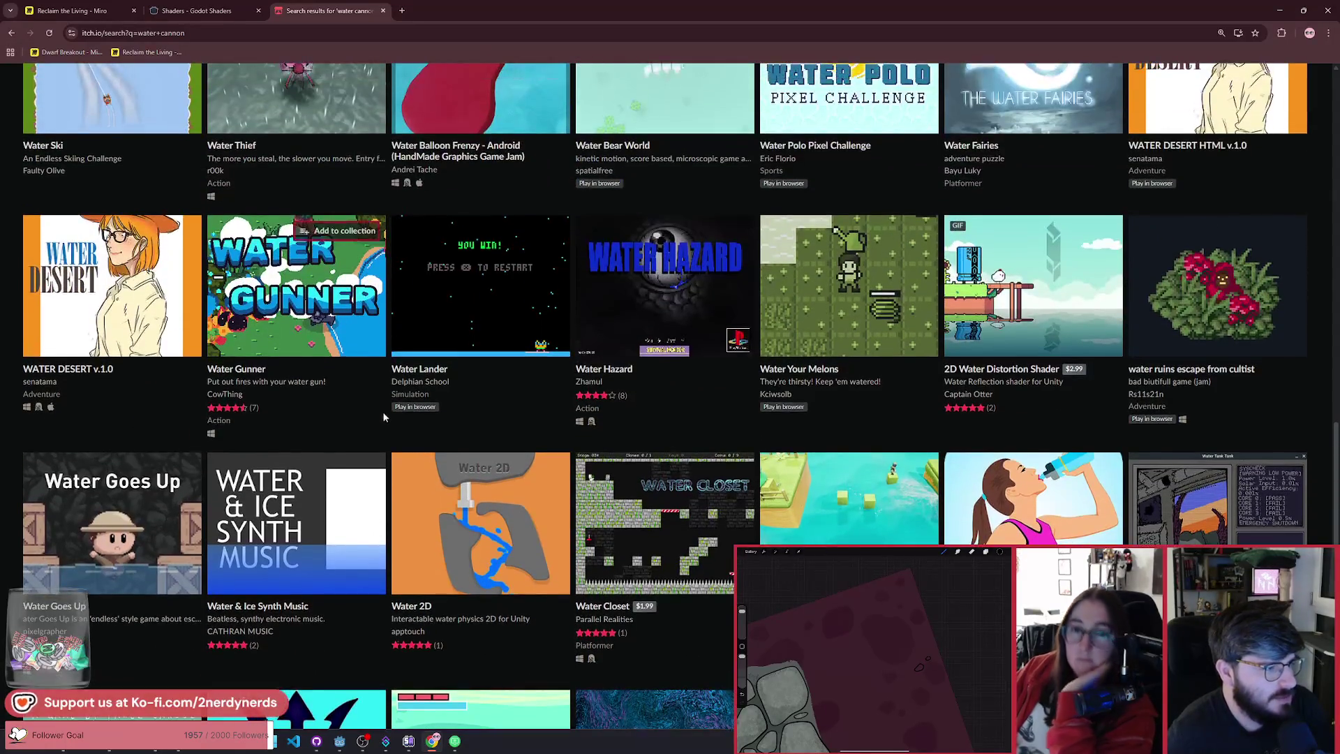
{"action": "scroll", "coordinate": [388, 445], "scroll_direction": "up", "scroll_amount": 8}
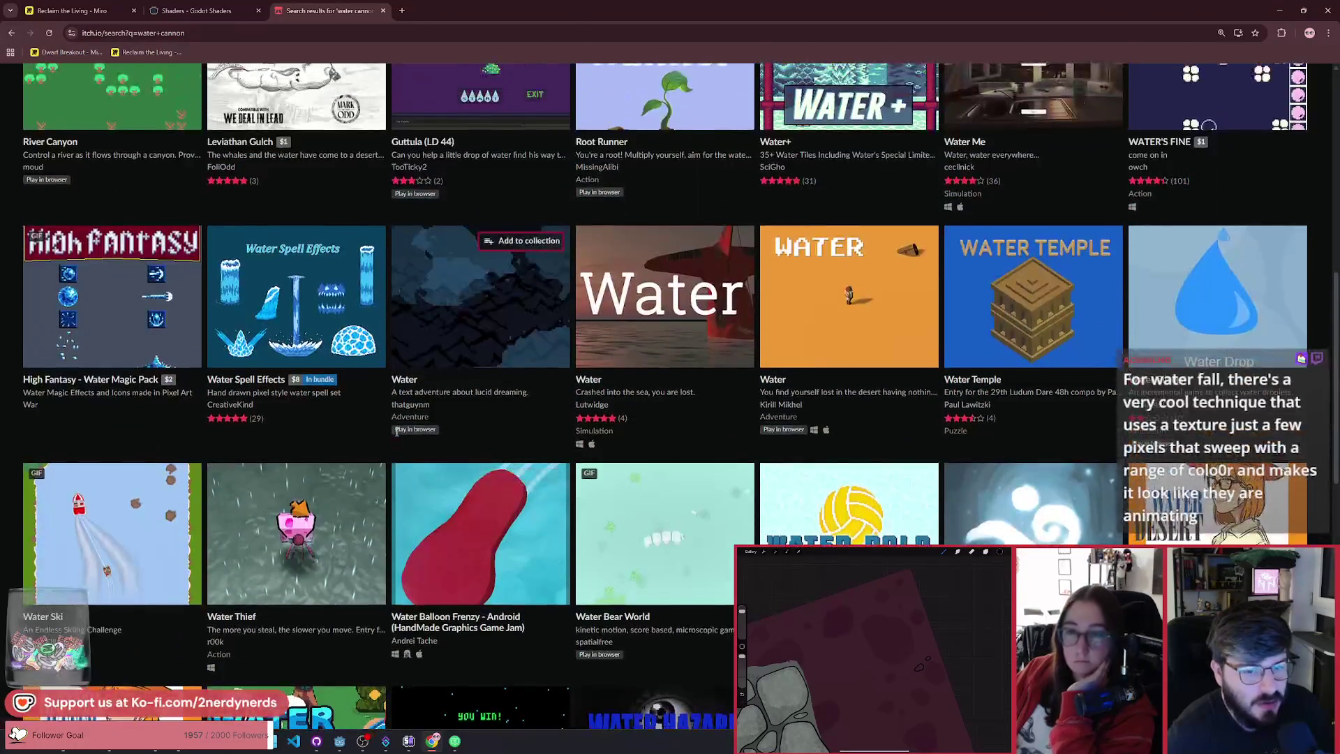
{"action": "scroll", "coordinate": [396, 436], "scroll_direction": "up", "scroll_amount": 6}
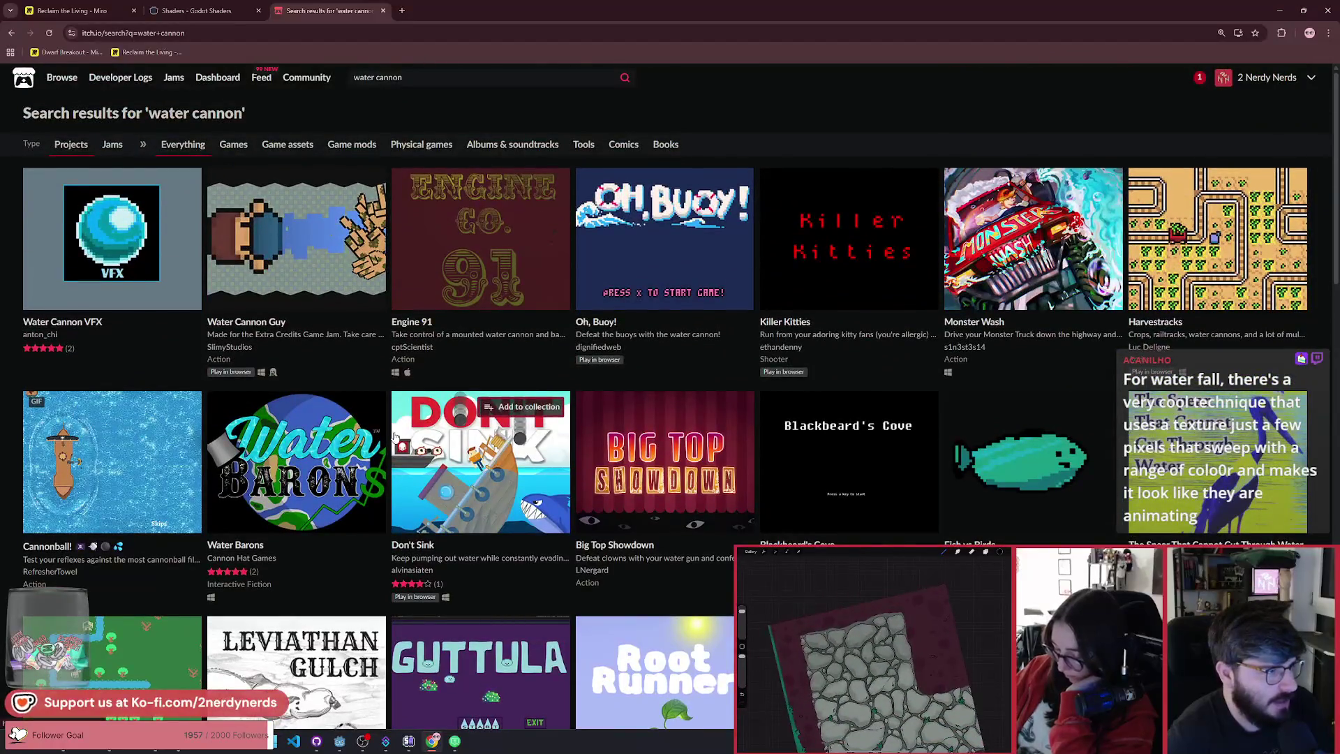
{"action": "scroll", "coordinate": [395, 436], "scroll_direction": "down", "scroll_amount": 9}
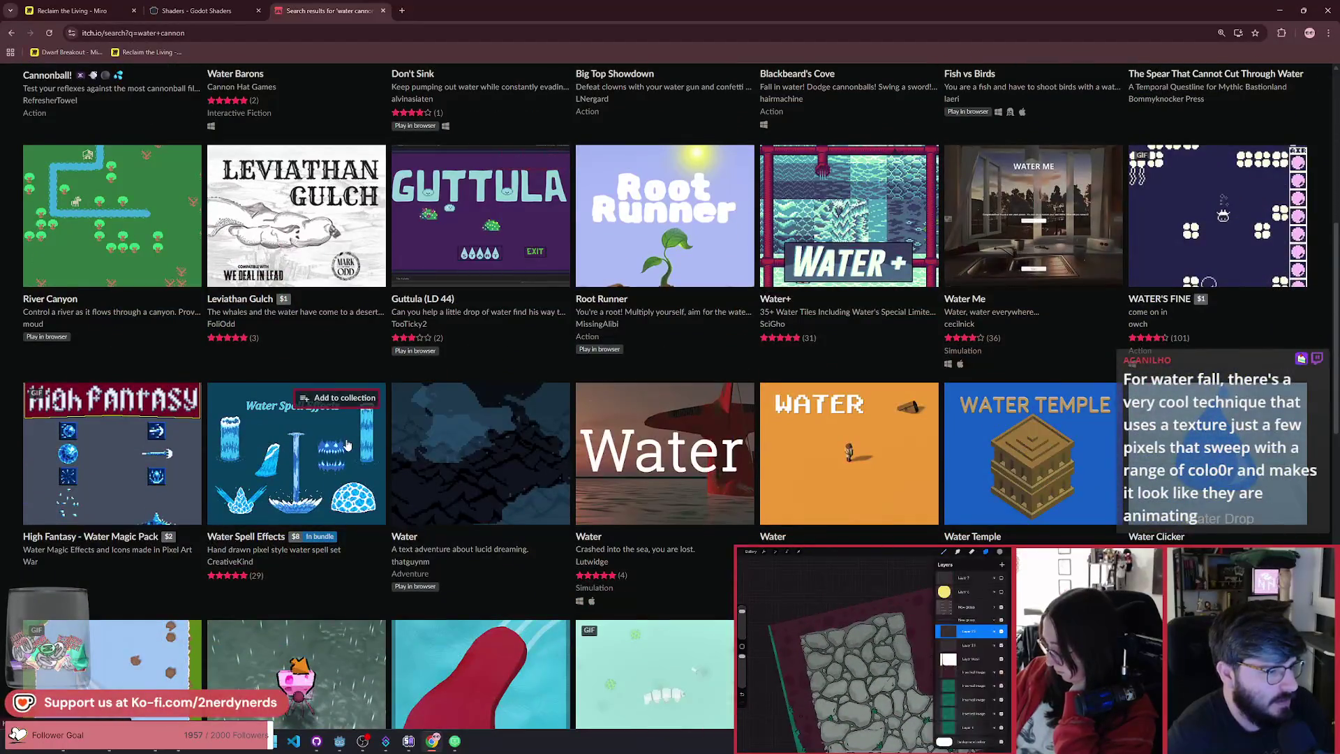
Step: Open the Water Spell Effects page and view its waterfall spell preview enlarged
{"action": "left_click", "coordinate": [345, 438]}
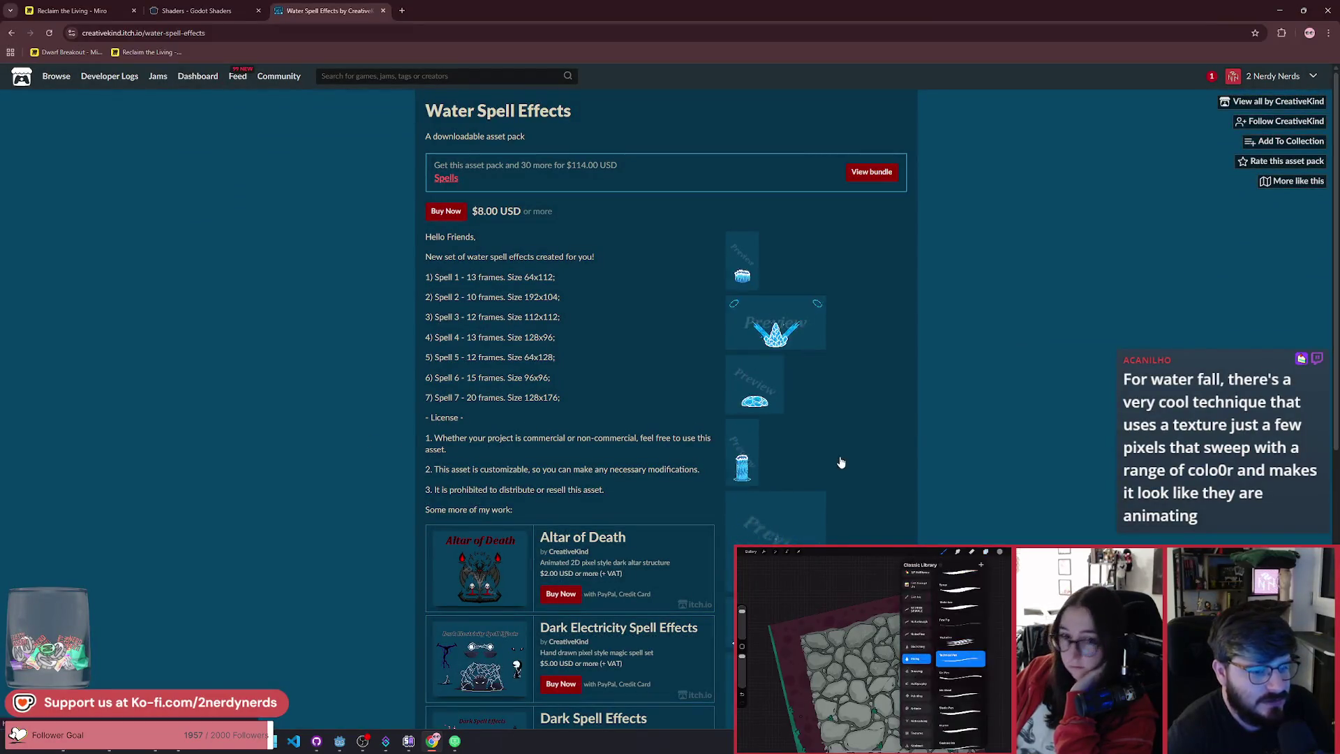
{"action": "scroll", "coordinate": [802, 463], "scroll_direction": "down", "scroll_amount": 3}
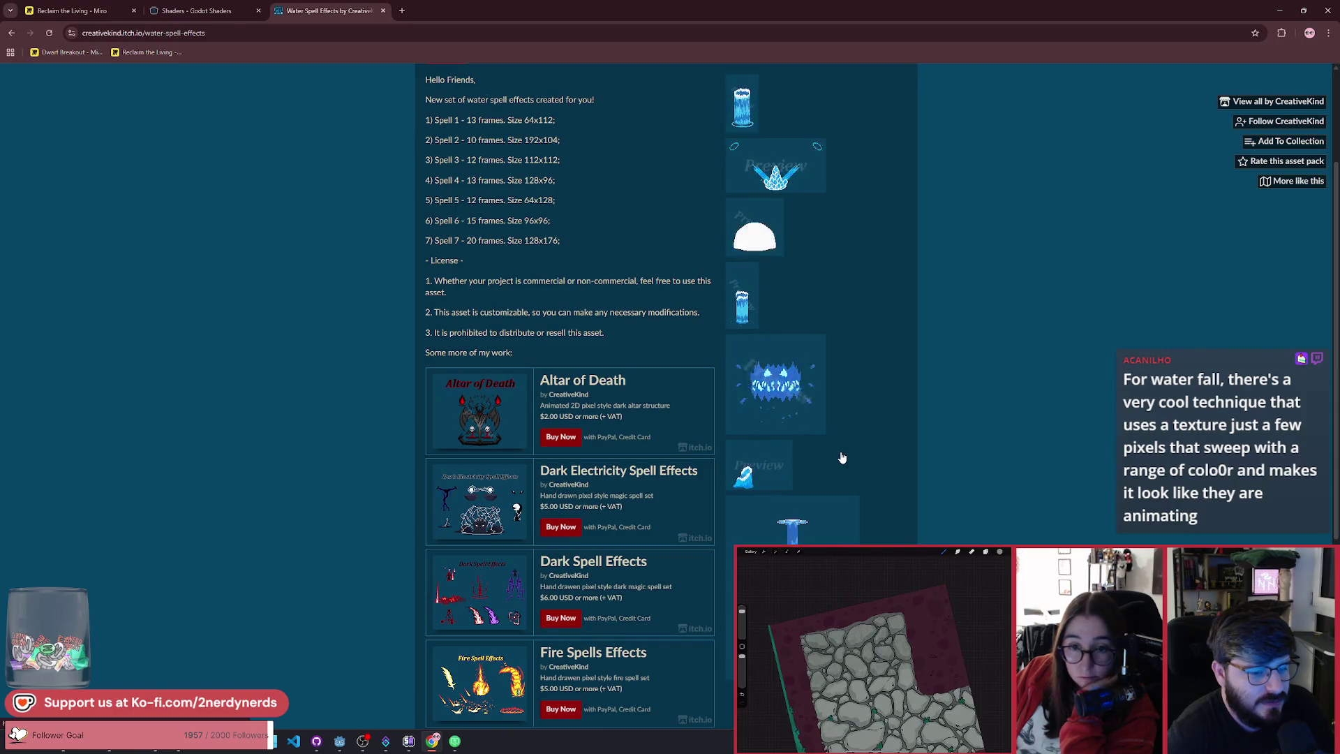
{"action": "left_click", "coordinate": [767, 475]}
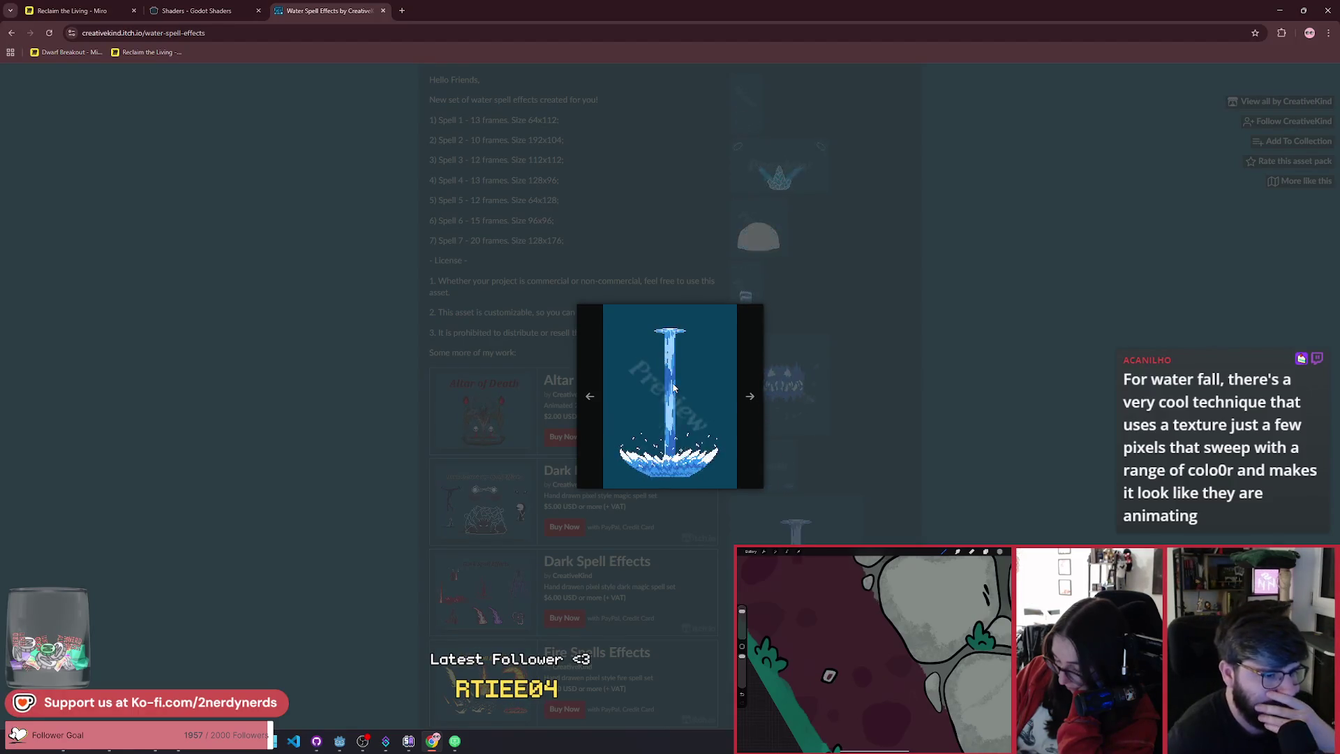
{"action": "left_click", "coordinate": [861, 408]}
Step: View the tall water spell preview enlarged, then return to the Godot editor
{"action": "scroll", "coordinate": [862, 409], "scroll_direction": "up", "scroll_amount": 1}
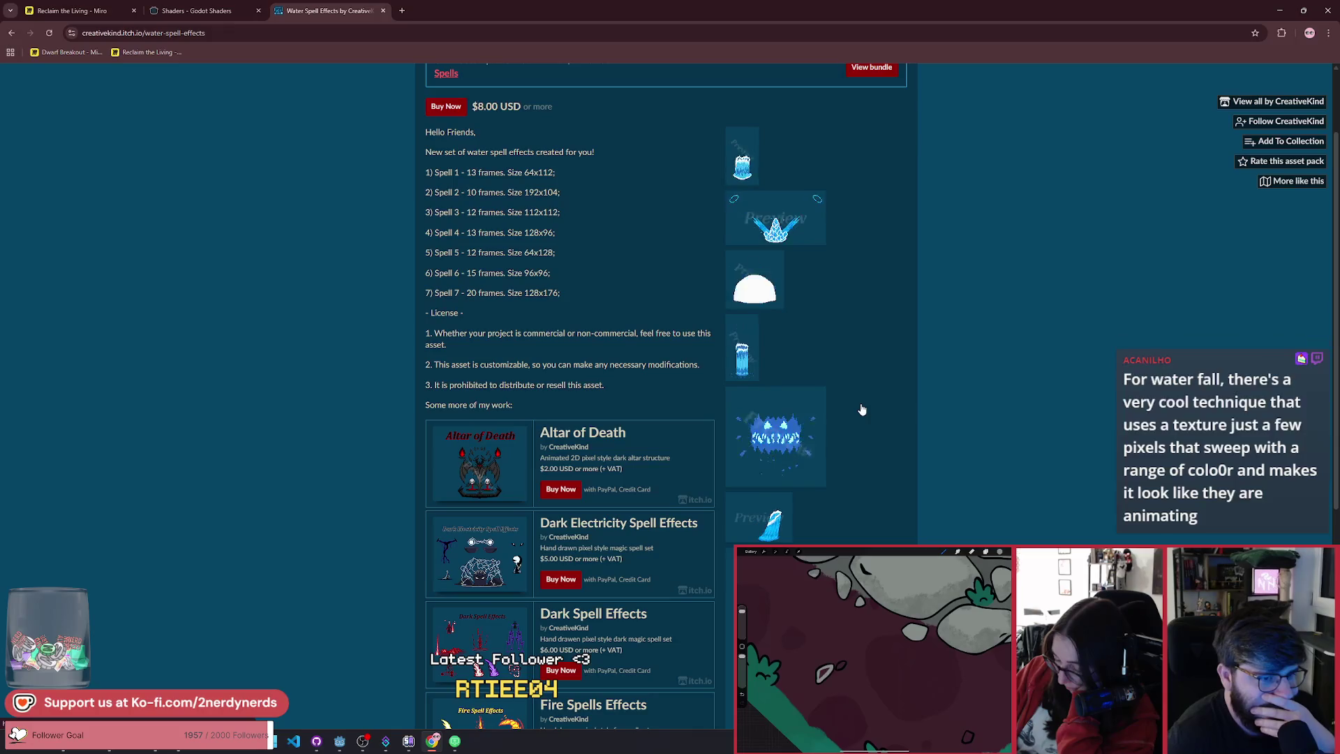
{"action": "left_click", "coordinate": [757, 364]}
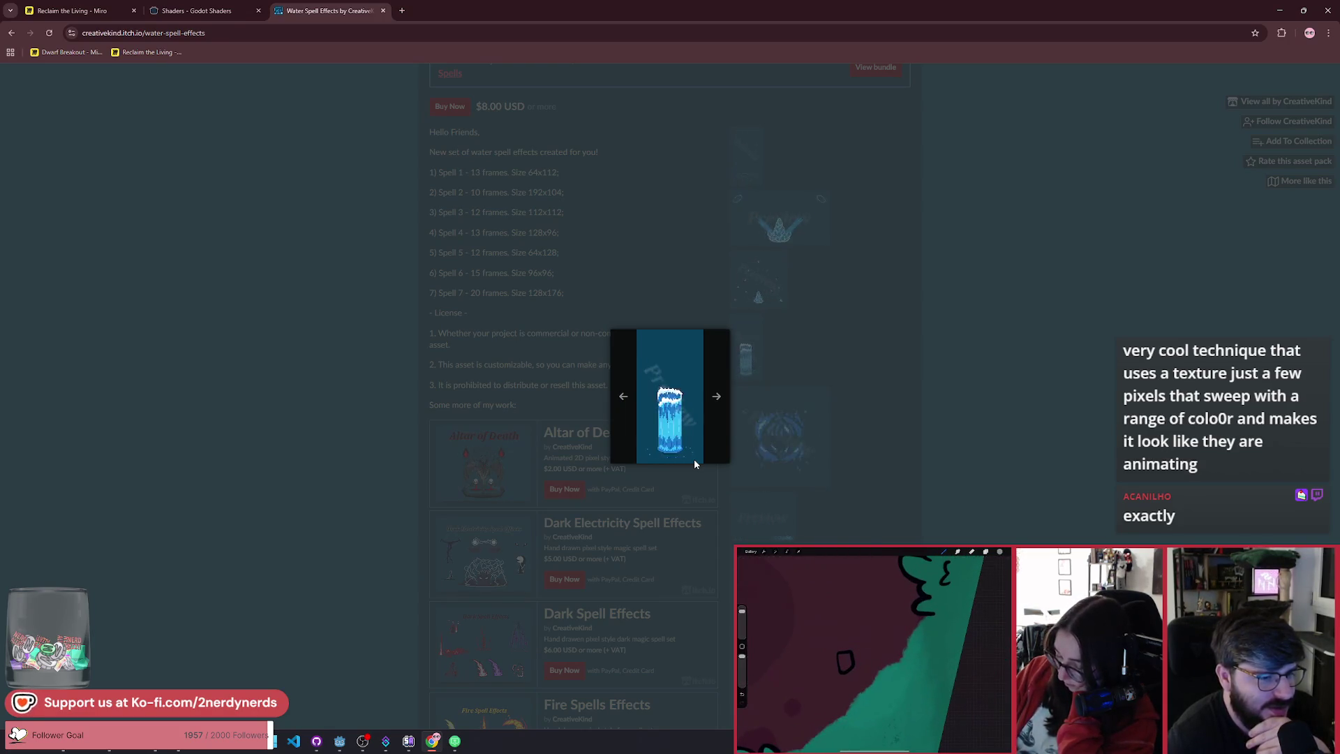
{"action": "left_click", "coordinate": [522, 670]}
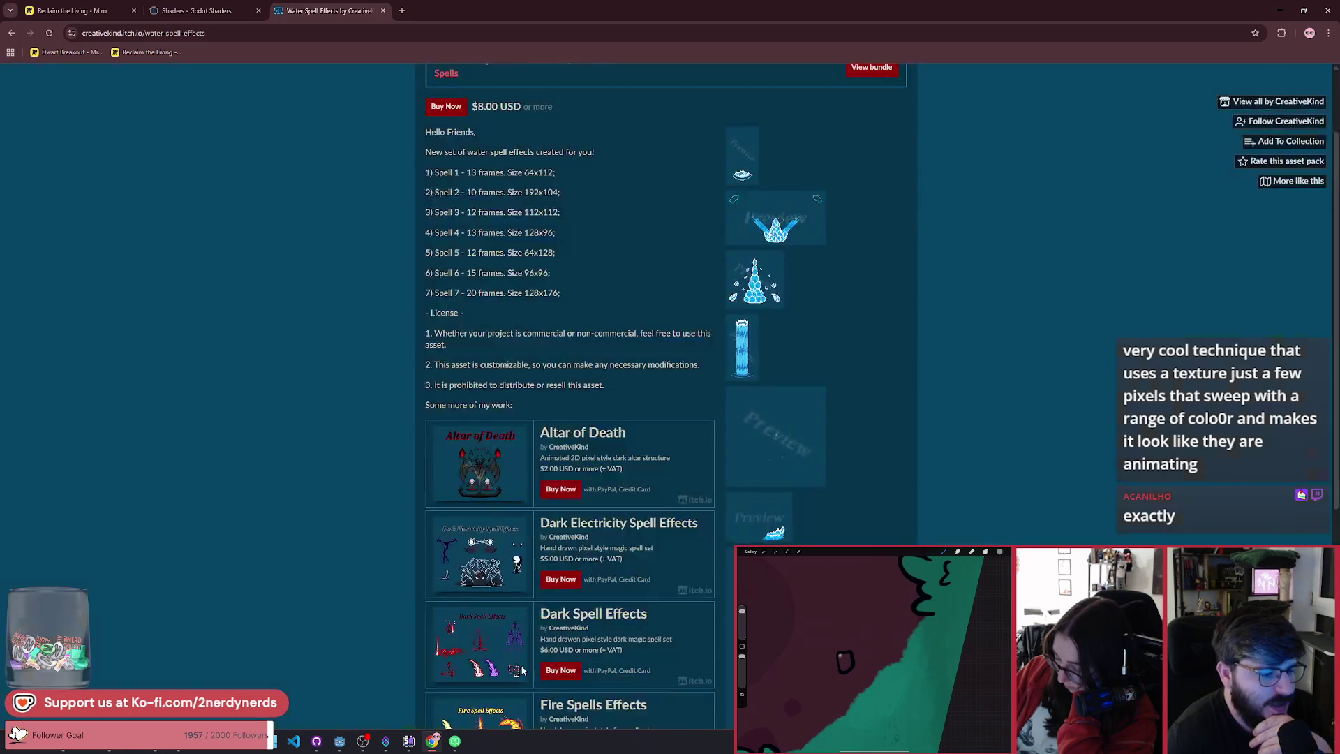
{"action": "left_click", "coordinate": [339, 742]}
Step: Orbit the viewport around the noise-textured cylinder pillar, then bring up the Alt+Tab switcher
{"action": "scroll", "coordinate": [571, 378], "scroll_direction": "down", "scroll_amount": 5}
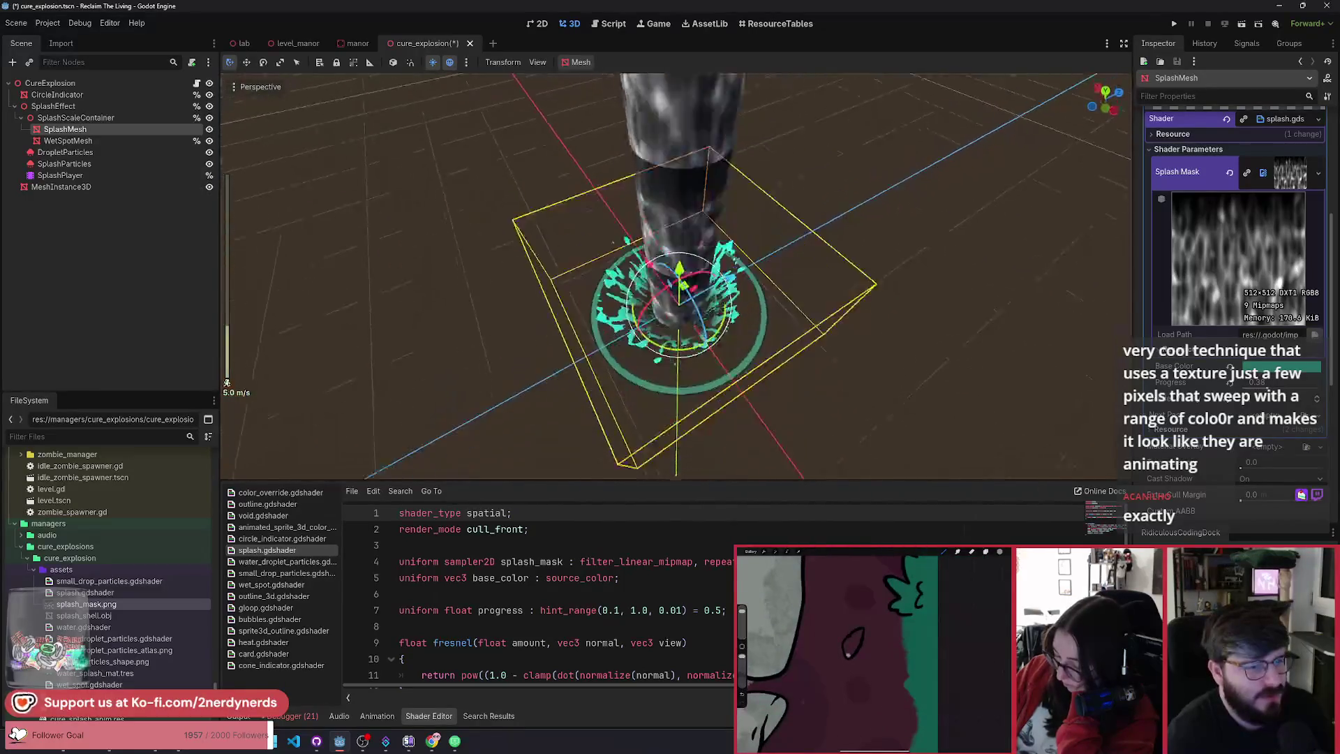
{"action": "left_click", "coordinate": [748, 385]}
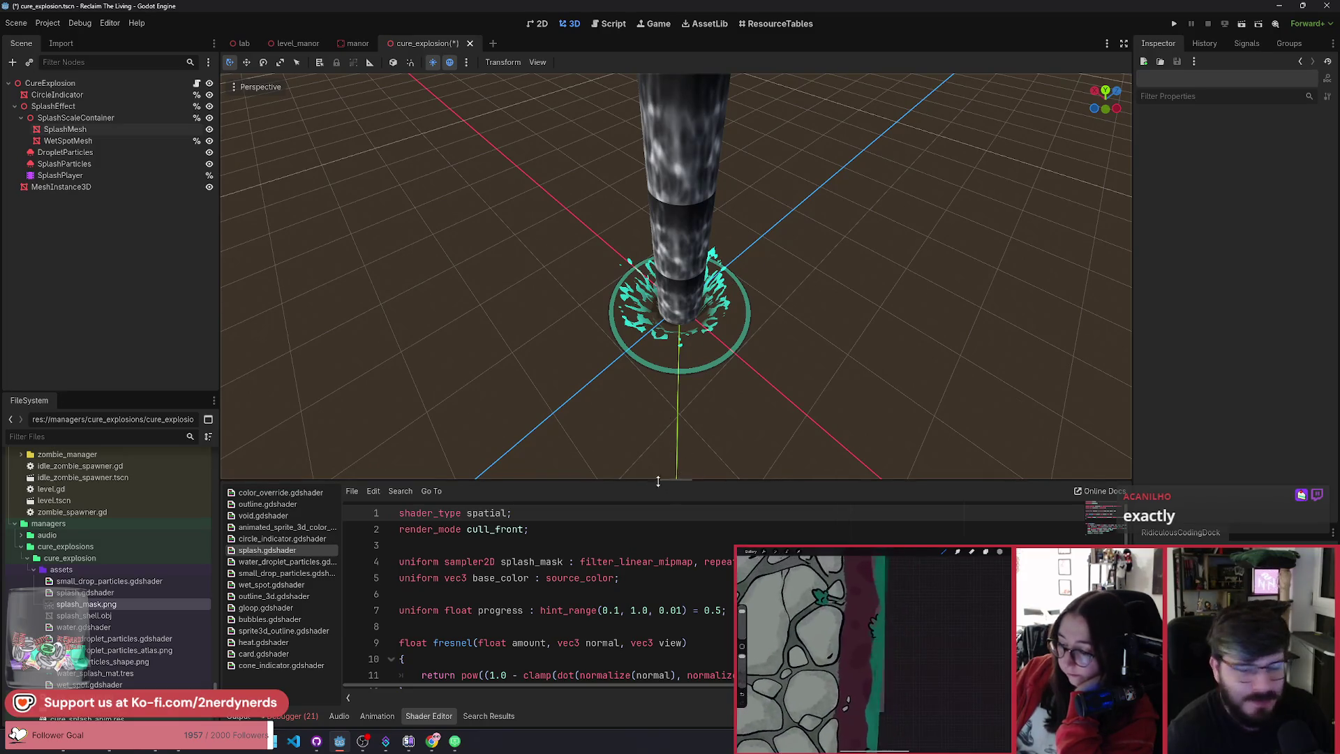
{"action": "scroll", "coordinate": [742, 403], "scroll_direction": "up", "scroll_amount": 10}
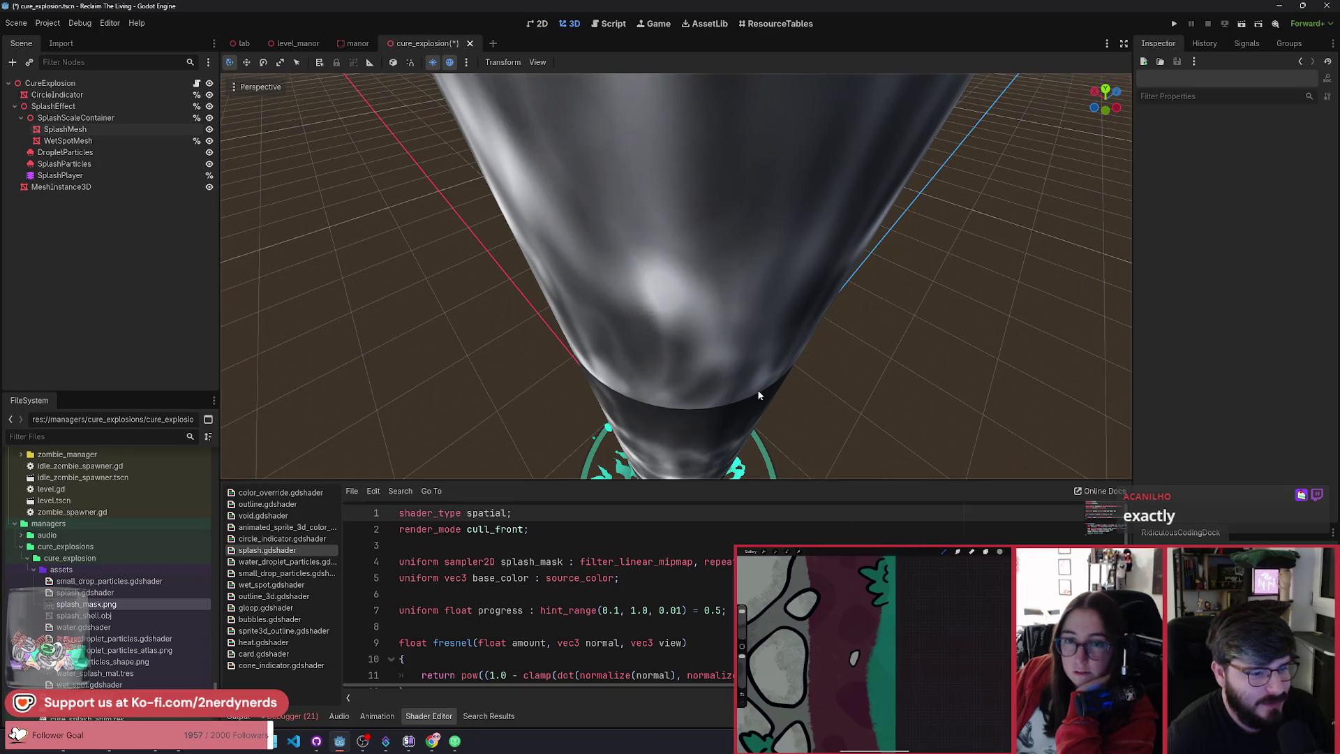
{"action": "left_click_drag", "start_coordinate": [759, 395], "coordinate": [791, 383]}
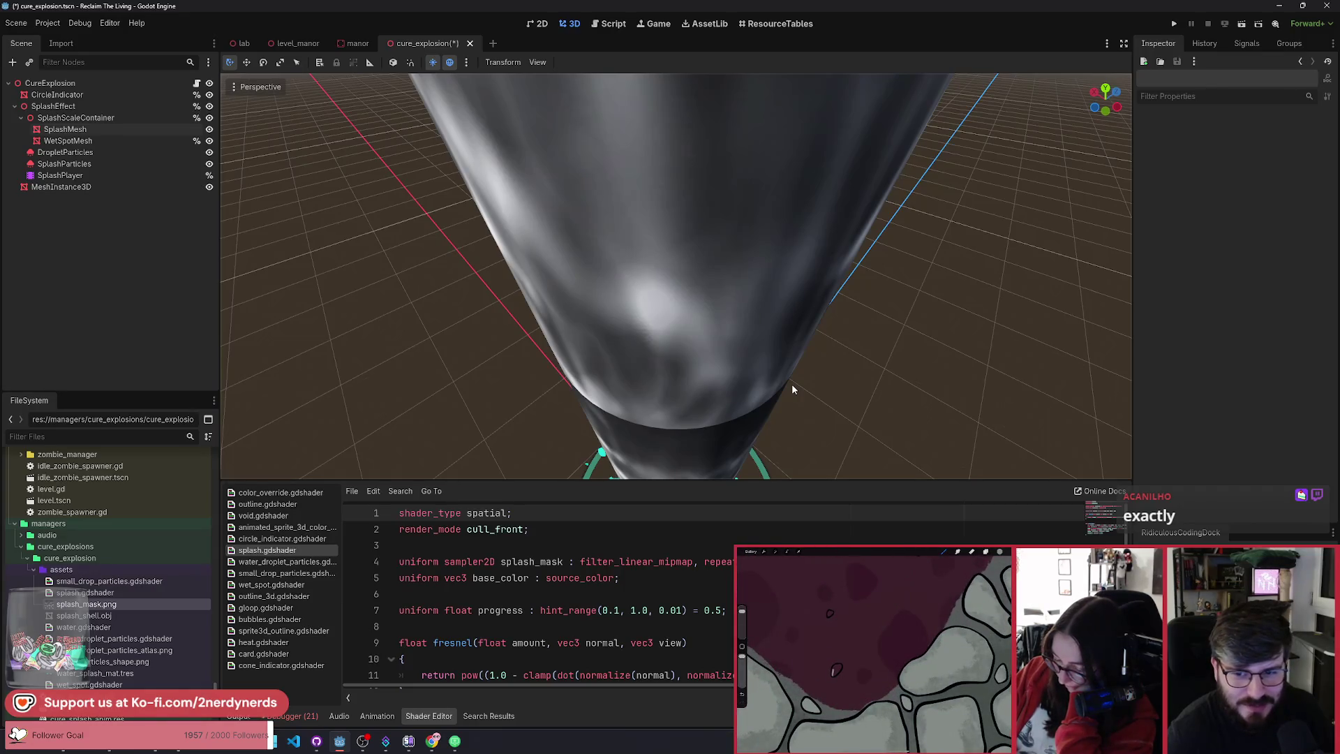
{"action": "left_click_drag", "start_coordinate": [791, 383], "coordinate": [782, 391]}
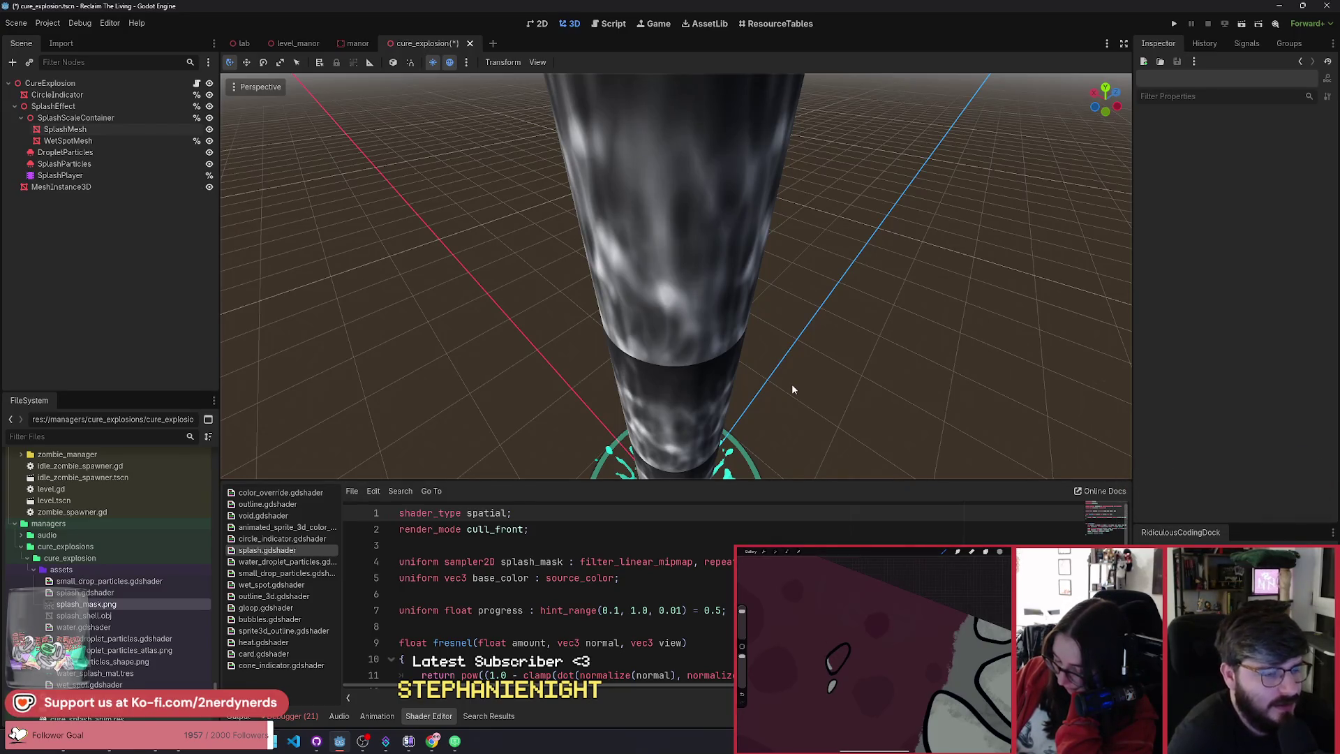
{"action": "key", "text": "alt+Tab"}
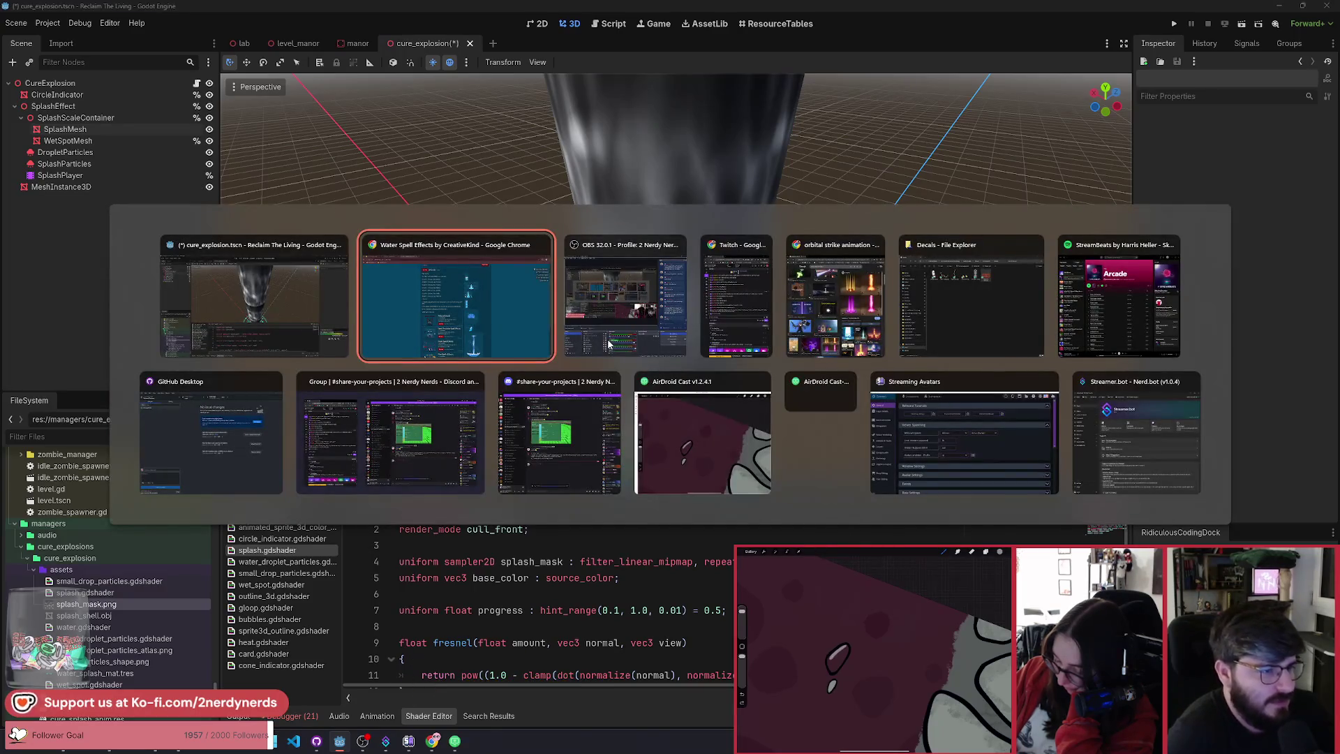
Step: Bring Chrome forward, glance at the Godot Shaders and Water Spell Effects tabs, and return to 'water cannon' results
{"action": "left_click", "coordinate": [477, 325]}
{"action": "left_click", "coordinate": [217, 11]}
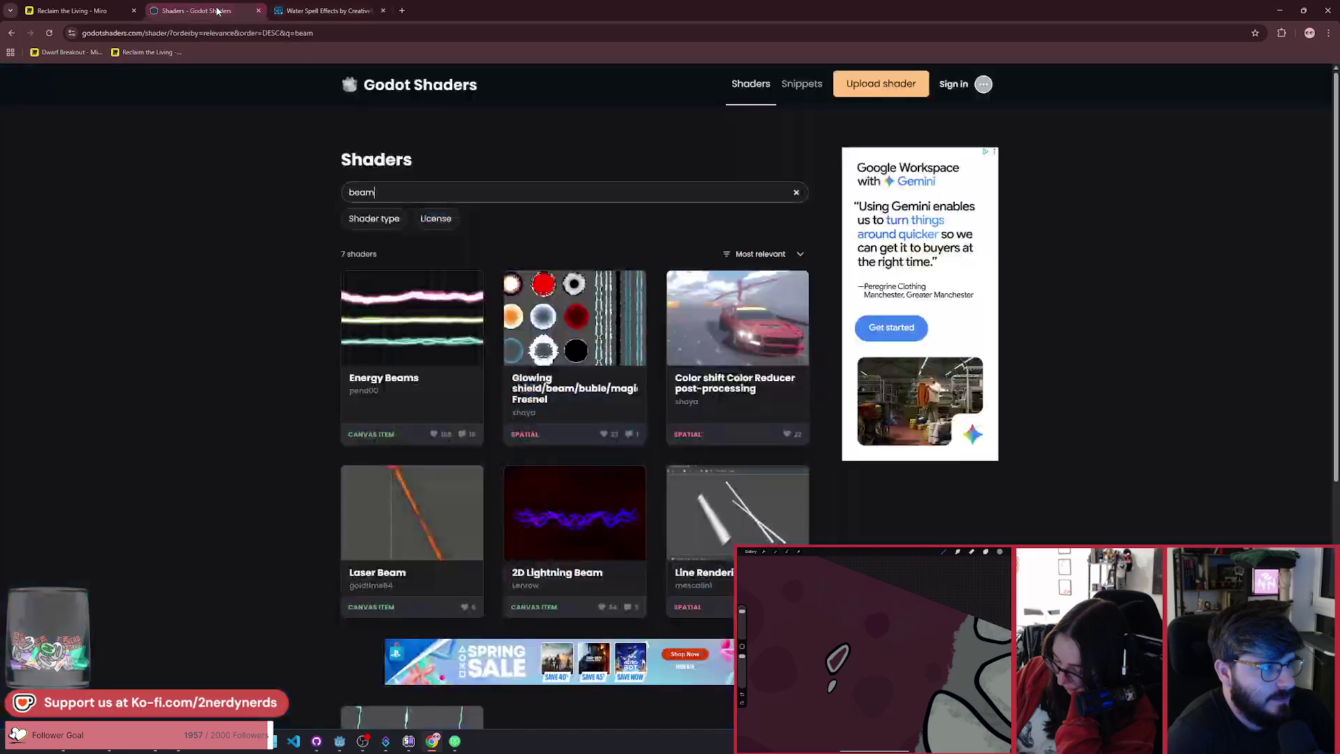
{"action": "left_click", "coordinate": [325, 10]}
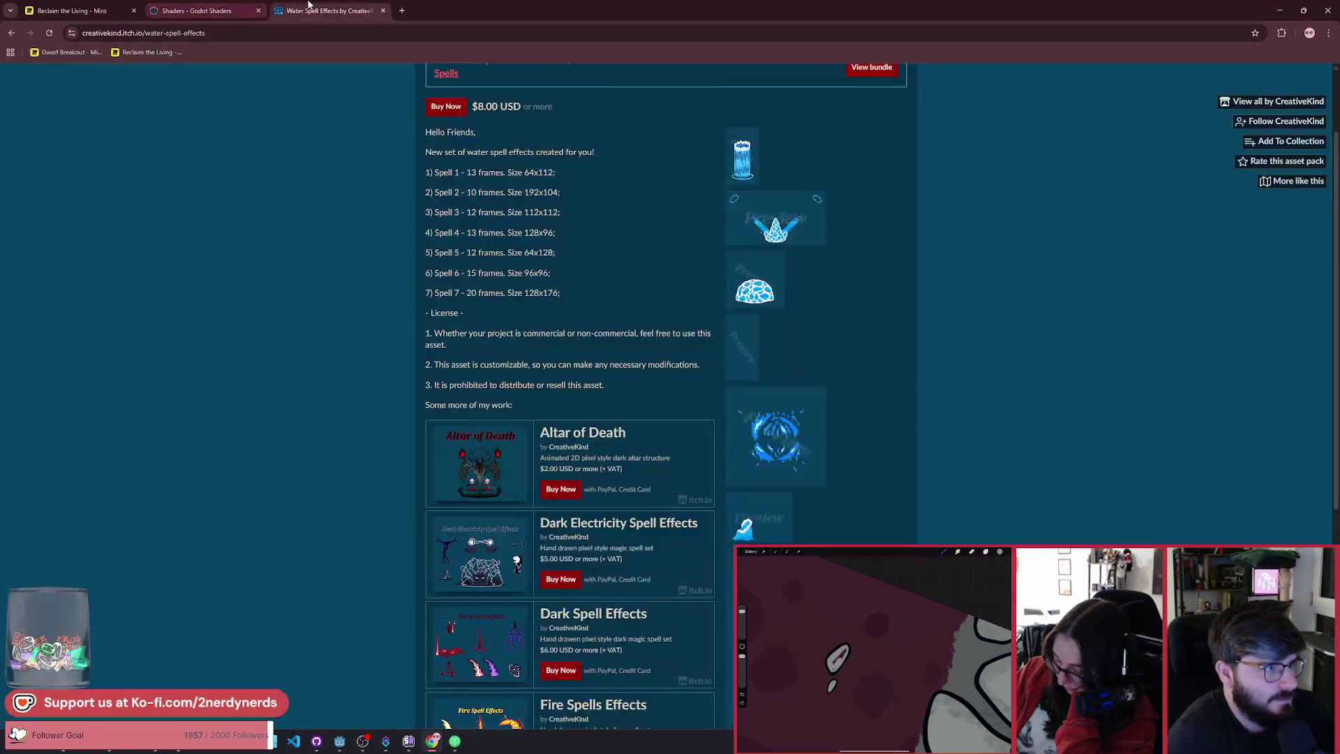
{"action": "left_click", "coordinate": [12, 35]}
{"action": "scroll", "coordinate": [468, 402], "scroll_direction": "down", "scroll_amount": 10}
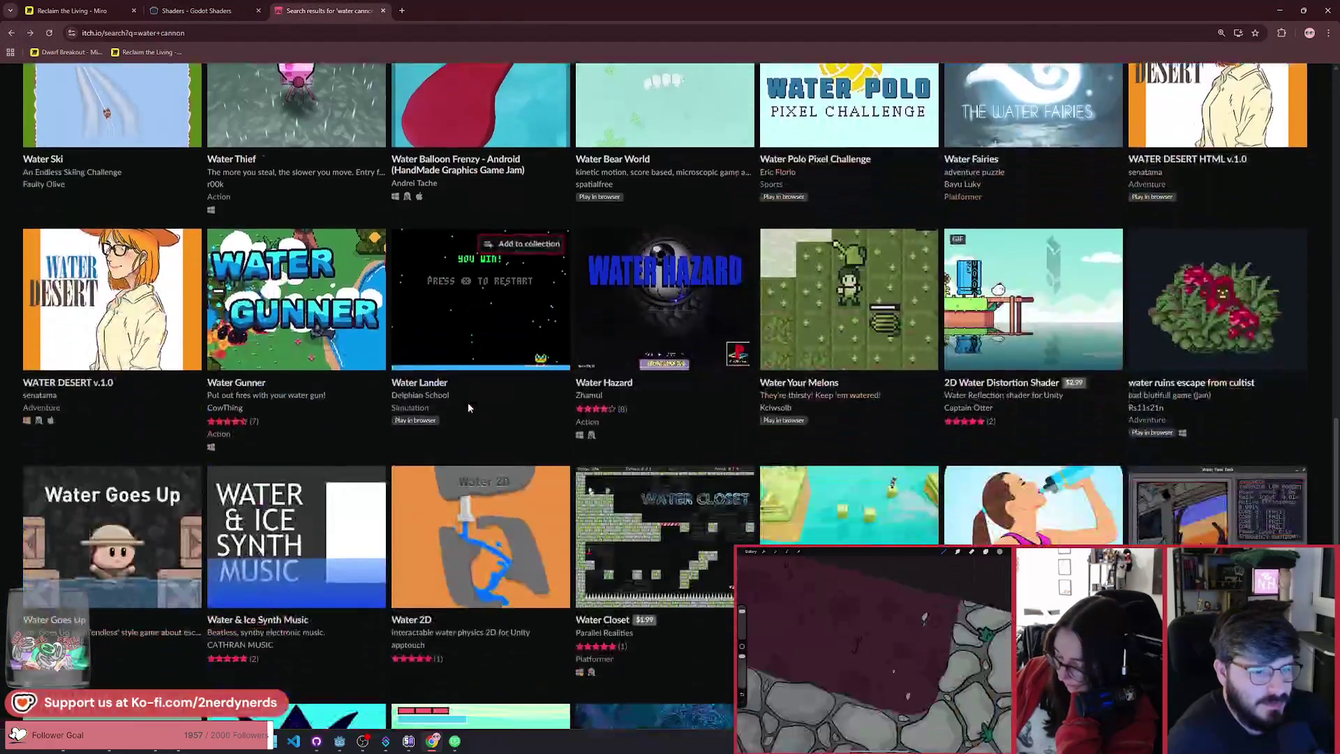
{"action": "scroll", "coordinate": [583, 461], "scroll_direction": "up", "scroll_amount": 10}
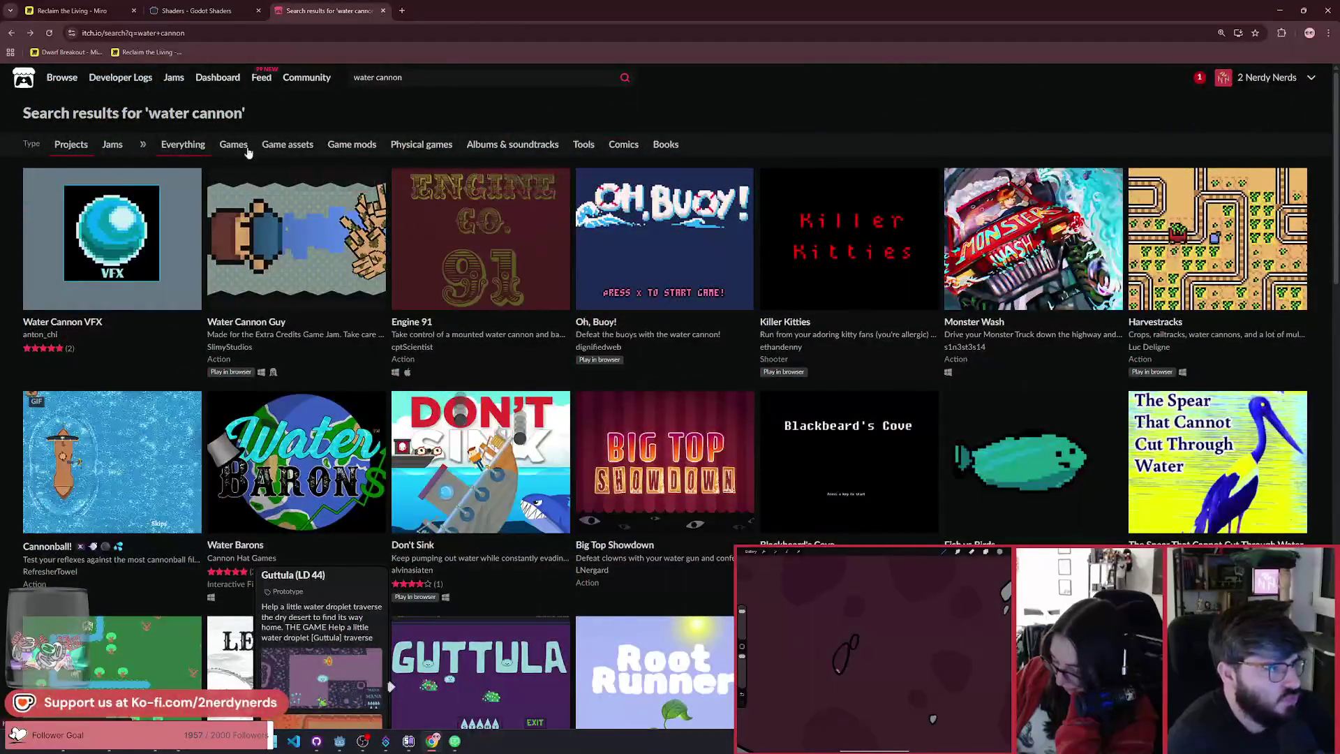
Step: Change the itch.io search to 'water' and filter results to Game assets
{"action": "left_click", "coordinate": [402, 77]}
{"action": "double_click", "coordinate": [376, 79]}
{"action": "key", "text": "BackSpace"}
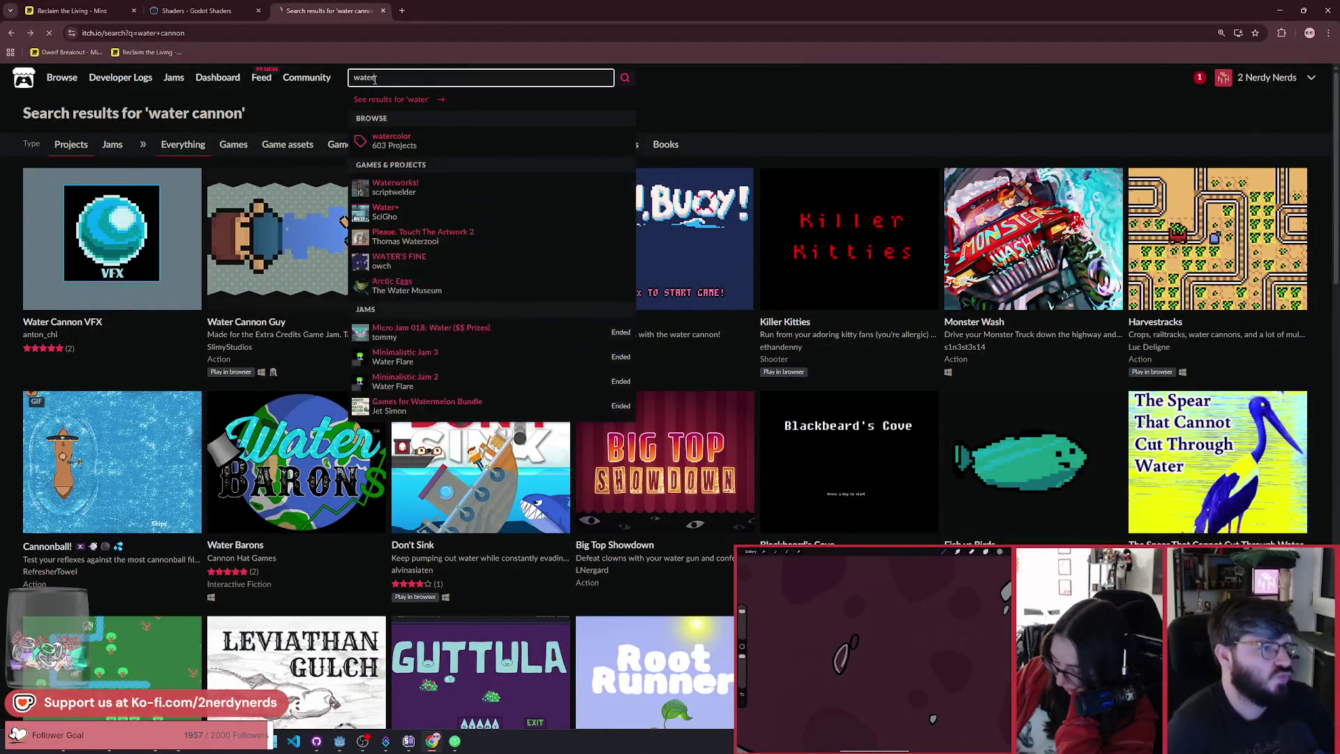
{"action": "key", "text": "Return"}
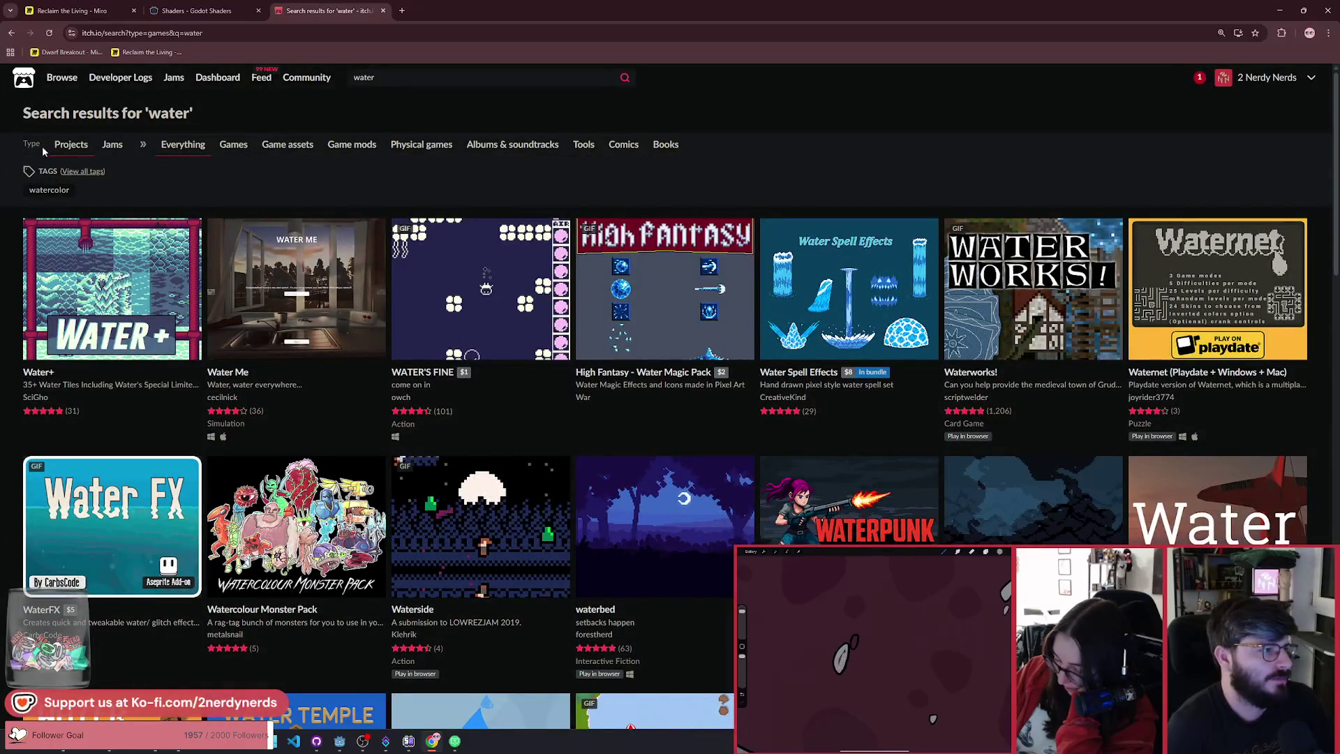
{"action": "left_click", "coordinate": [288, 145]}
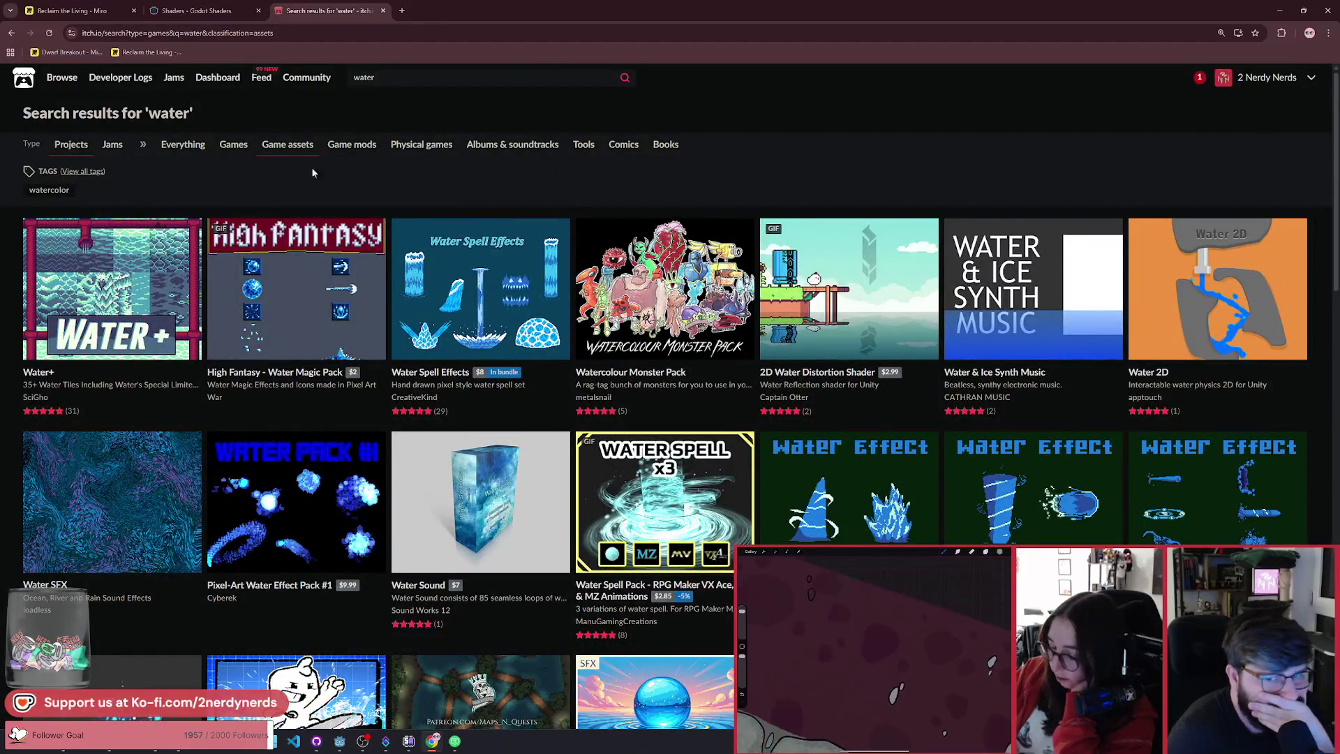
Step: Scroll through the water asset results, including Water Drips and WATER FX - Animations Pack
{"action": "scroll", "coordinate": [211, 412], "scroll_direction": "down", "scroll_amount": 3}
{"action": "scroll", "coordinate": [209, 416], "scroll_direction": "down", "scroll_amount": 2}
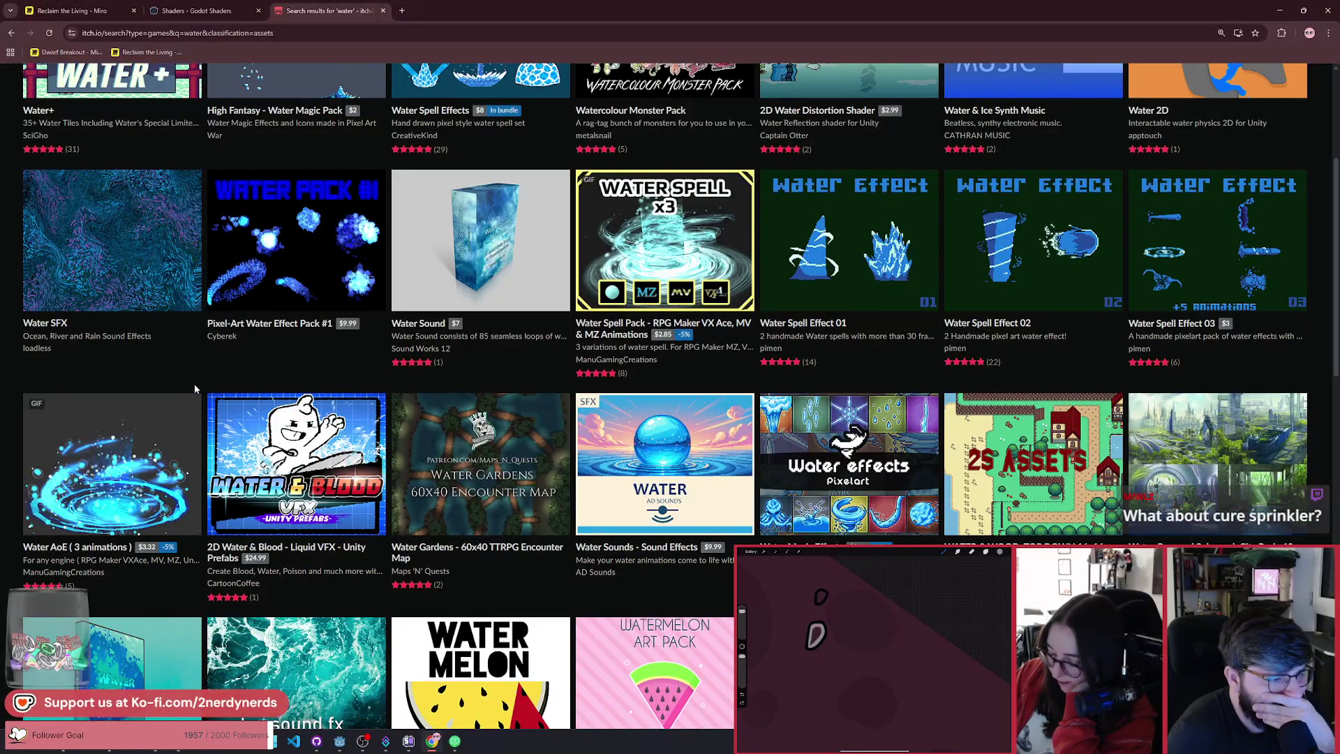
{"action": "scroll", "coordinate": [194, 389], "scroll_direction": "down", "scroll_amount": 3}
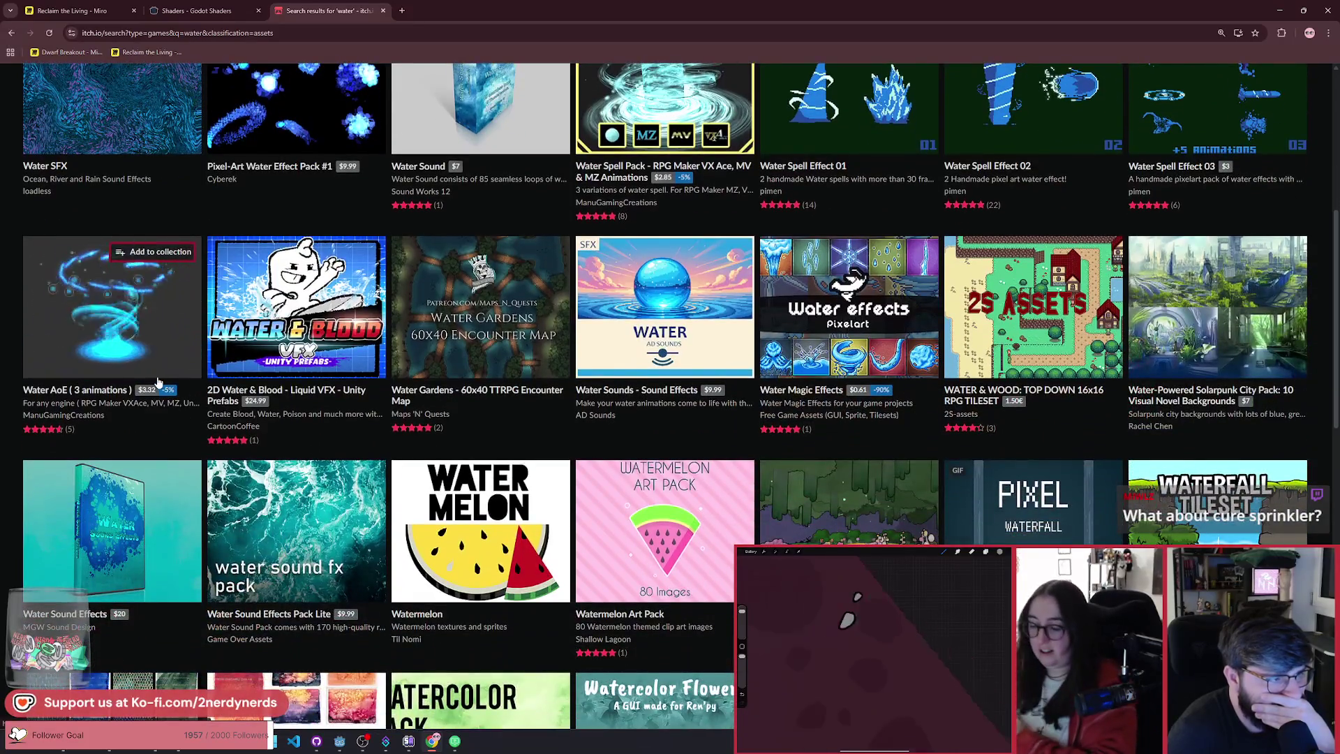
{"action": "mouse_move", "coordinate": [157, 382]}
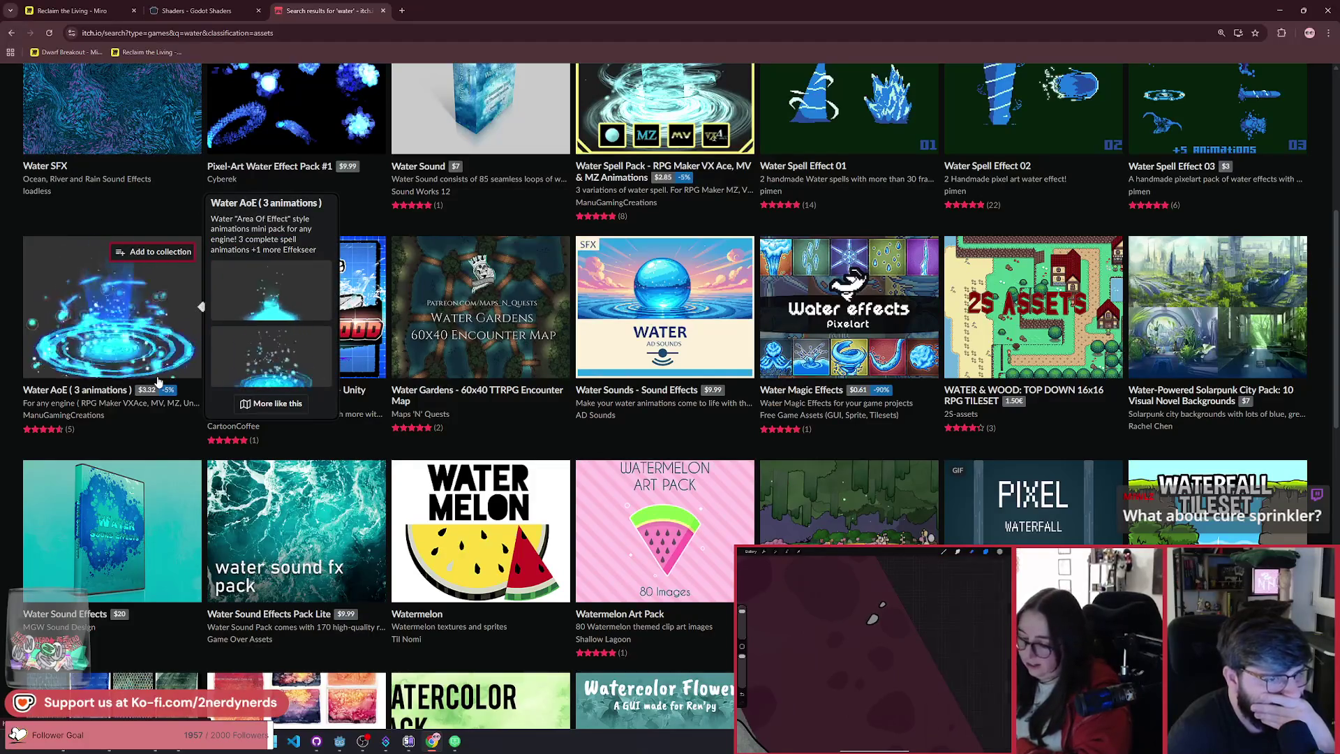
{"action": "scroll", "coordinate": [158, 382], "scroll_direction": "down", "scroll_amount": 1}
{"action": "scroll", "coordinate": [157, 382], "scroll_direction": "down", "scroll_amount": 10}
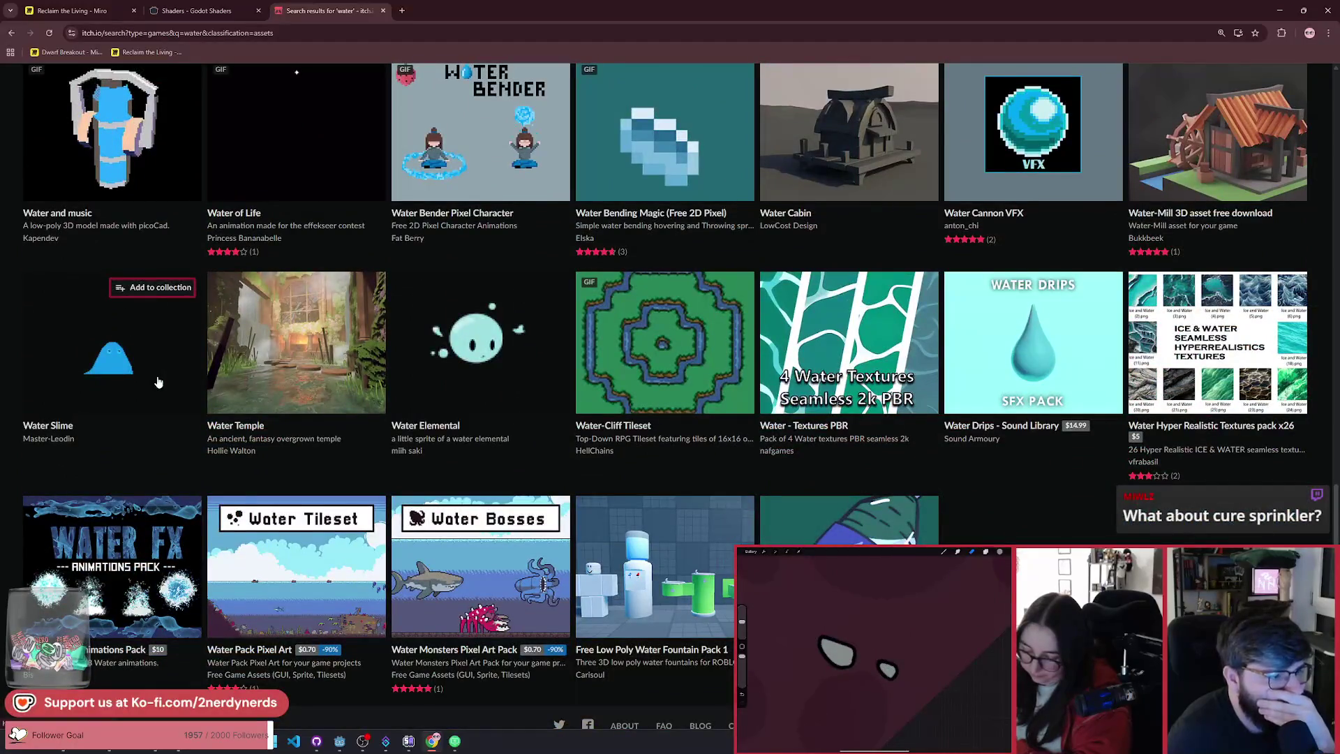
{"action": "scroll", "coordinate": [139, 370], "scroll_direction": "down", "scroll_amount": 1}
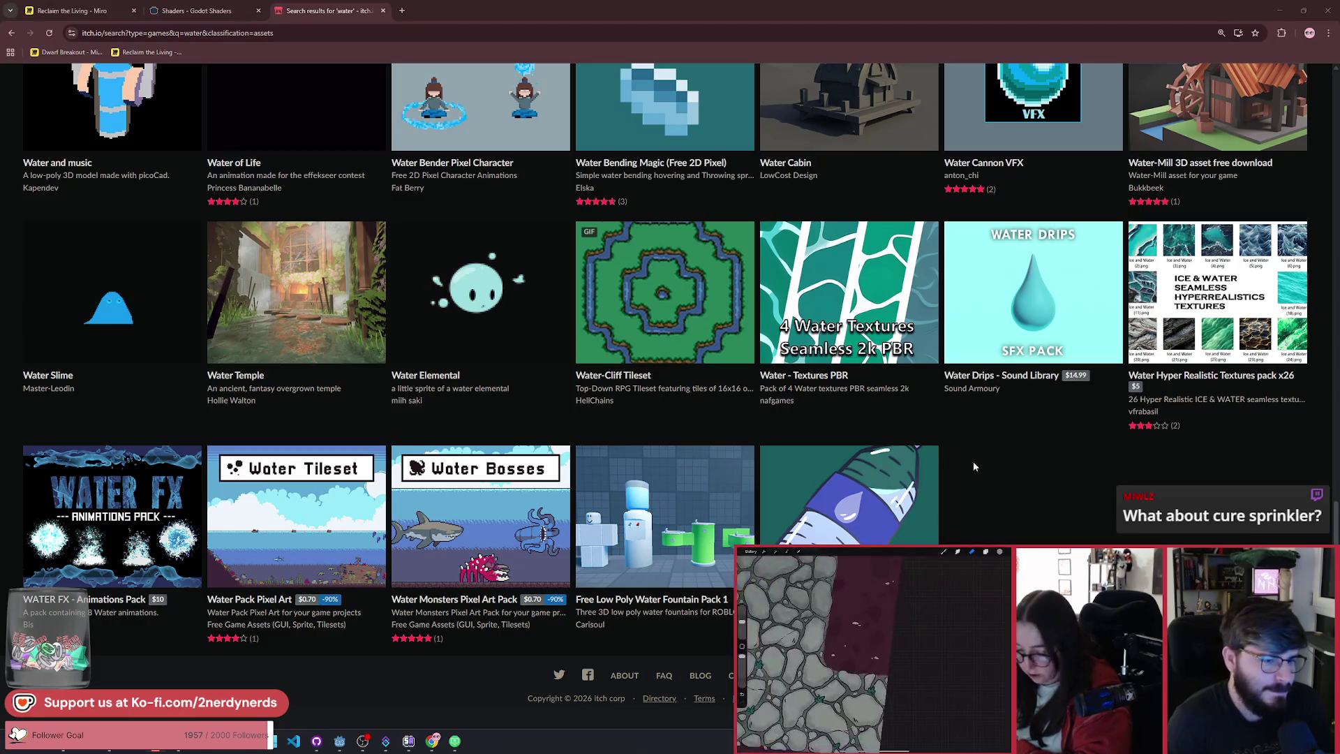
{"action": "left_click", "coordinate": [634, 426]}
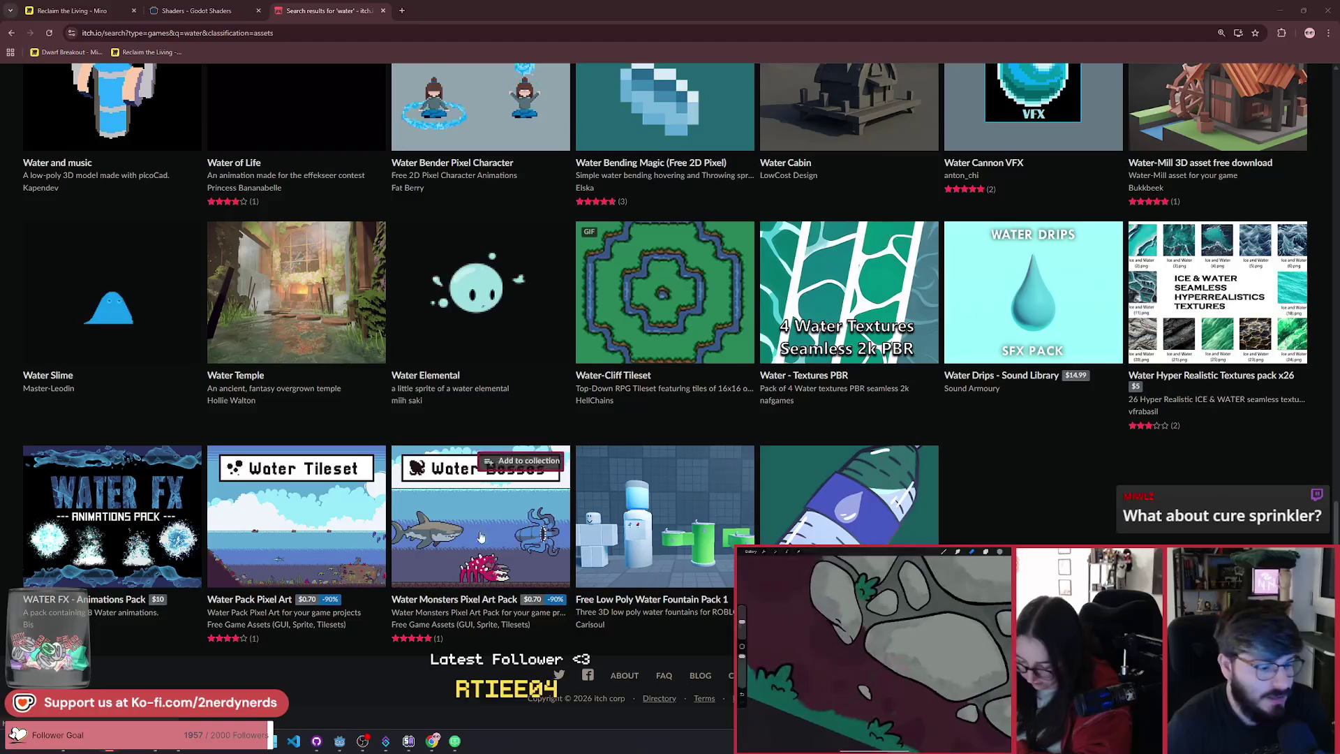
Step: Switch to the Reclaim the Living Miro board and zoom toward the Applicator Ideas stickies
{"action": "left_click", "coordinate": [431, 741]}
{"action": "left_click", "coordinate": [73, 11]}
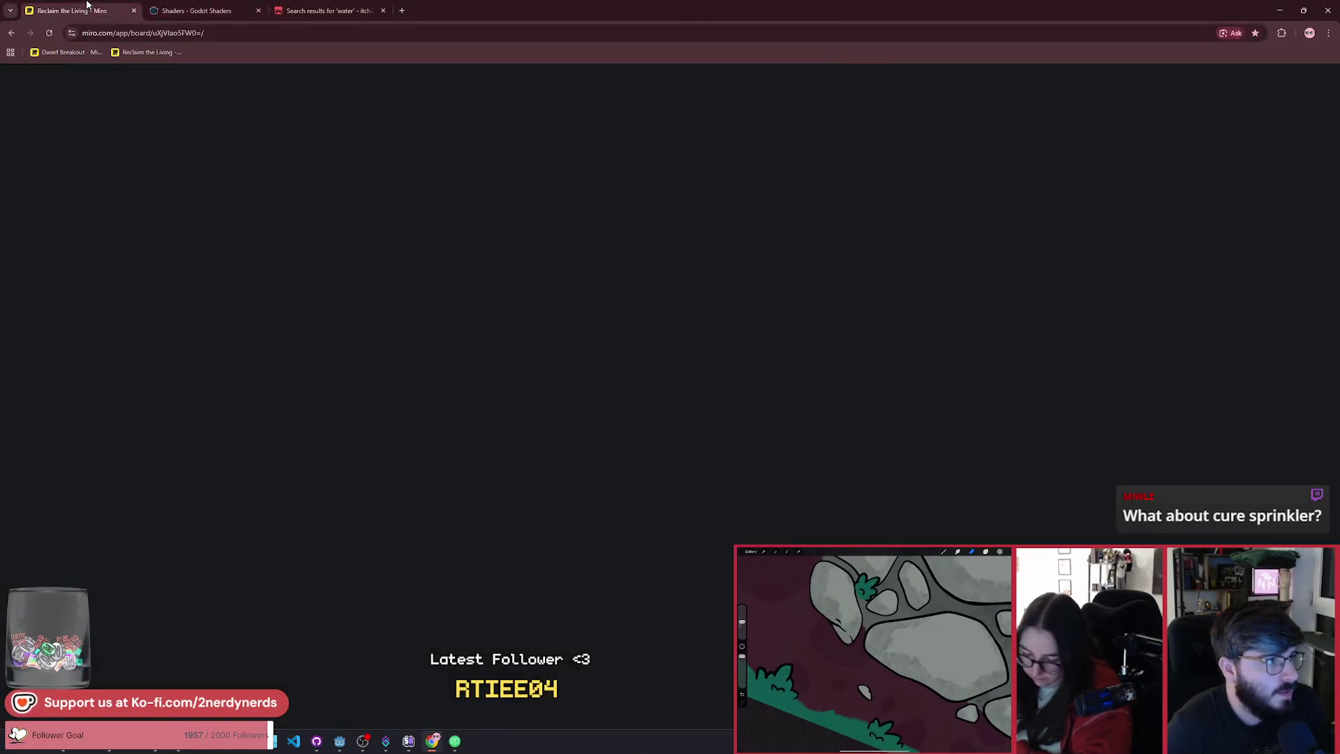
{"action": "scroll", "coordinate": [704, 400], "scroll_direction": "down", "scroll_amount": 5}
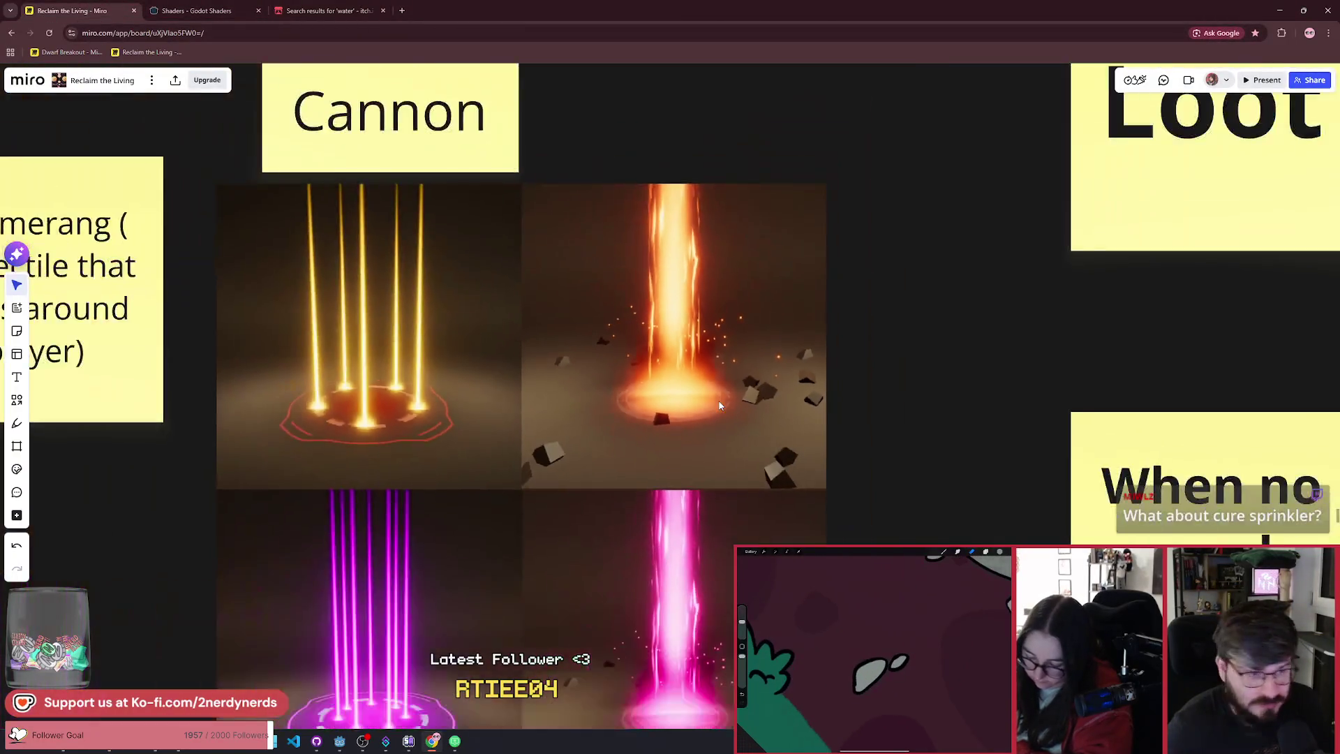
{"action": "scroll", "coordinate": [625, 374], "scroll_direction": "down", "scroll_amount": 3}
{"action": "scroll", "coordinate": [697, 398], "scroll_direction": "up", "scroll_amount": 5}
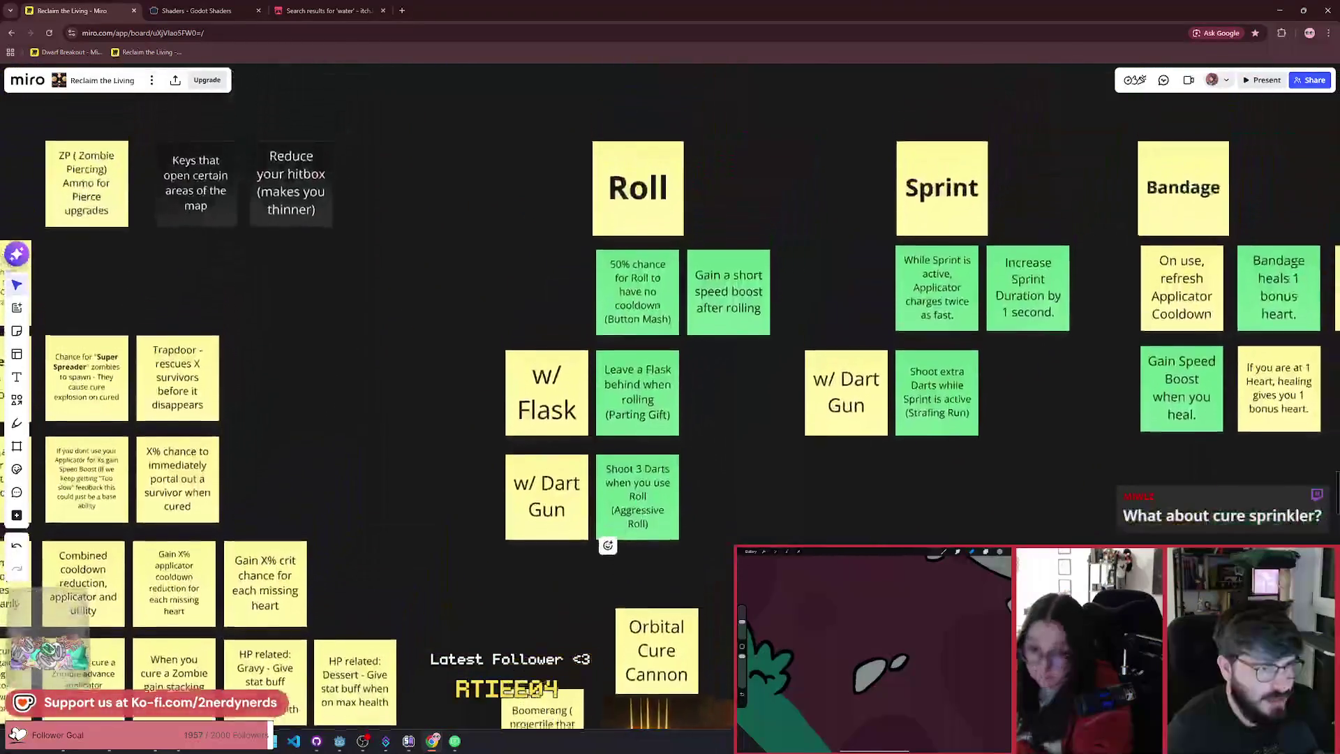
{"action": "scroll", "coordinate": [789, 423], "scroll_direction": "down", "scroll_amount": 10}
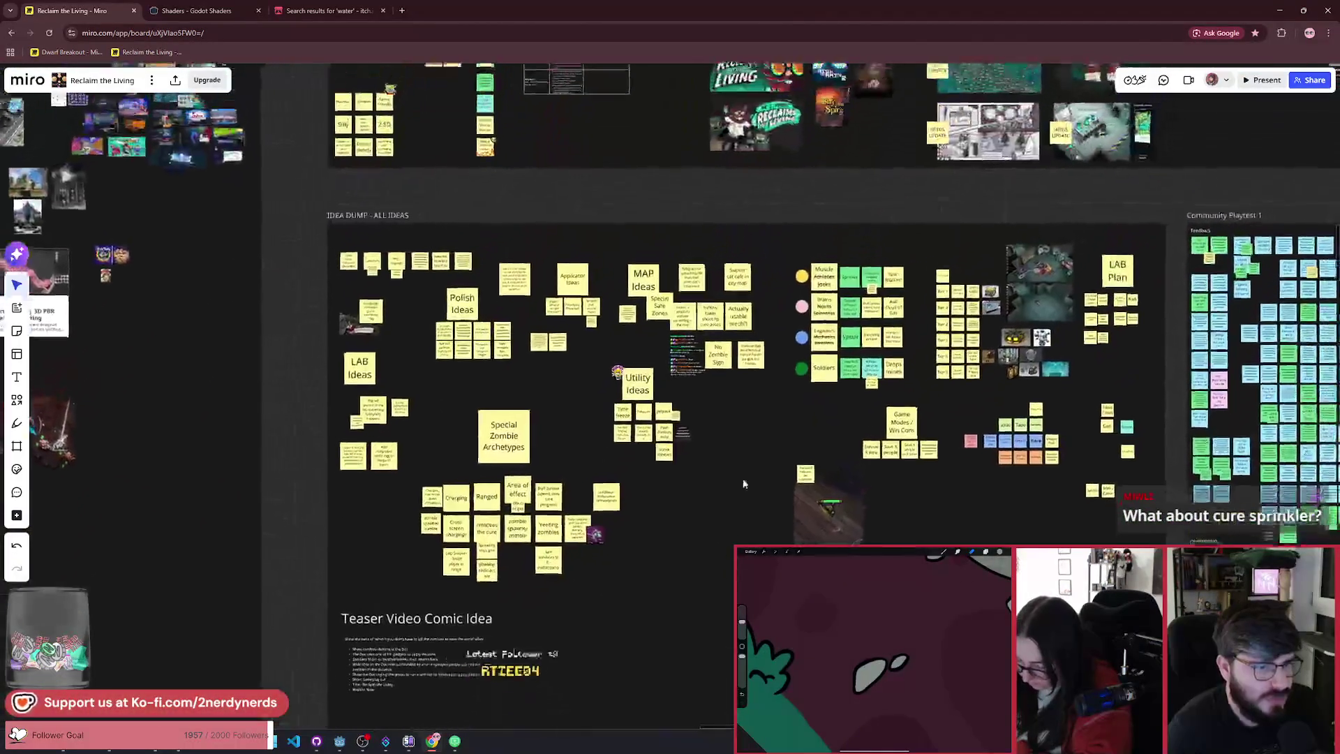
{"action": "scroll", "coordinate": [549, 302], "scroll_direction": "up", "scroll_amount": 8}
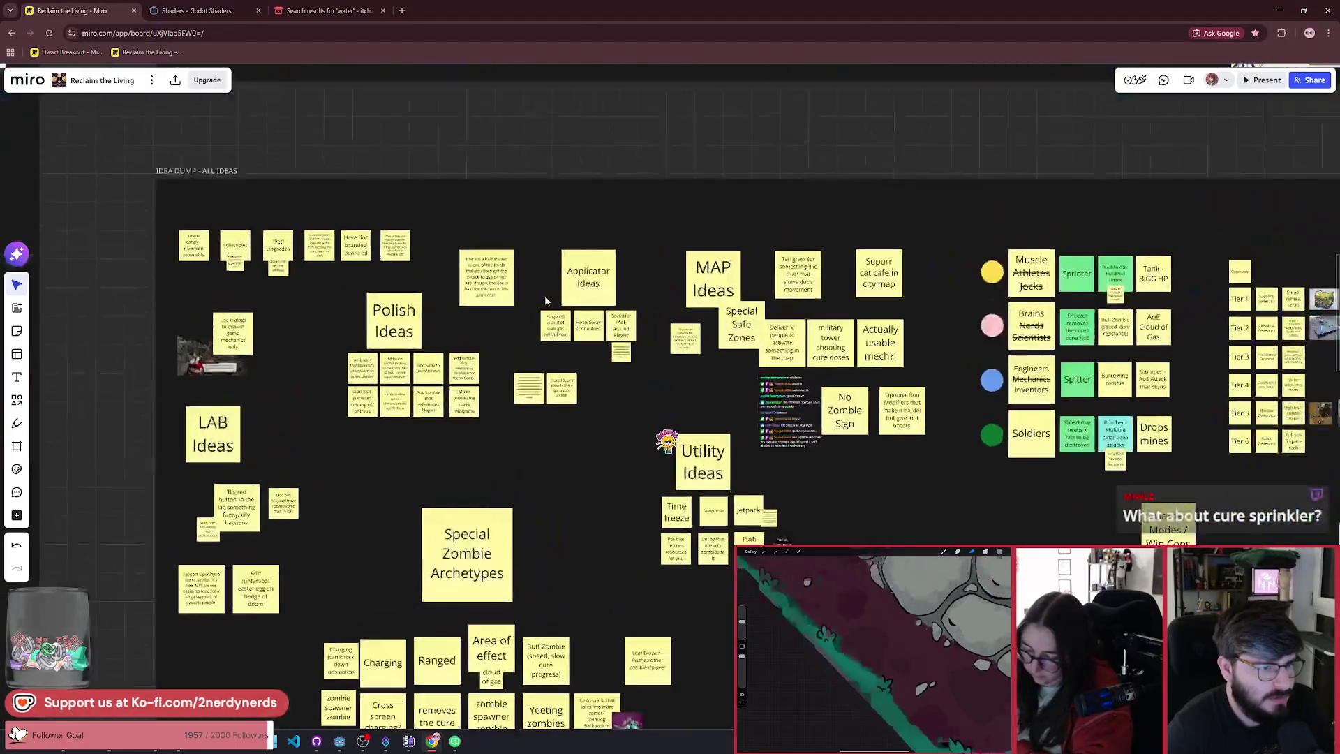
{"action": "scroll", "coordinate": [822, 412], "scroll_direction": "up", "scroll_amount": 10}
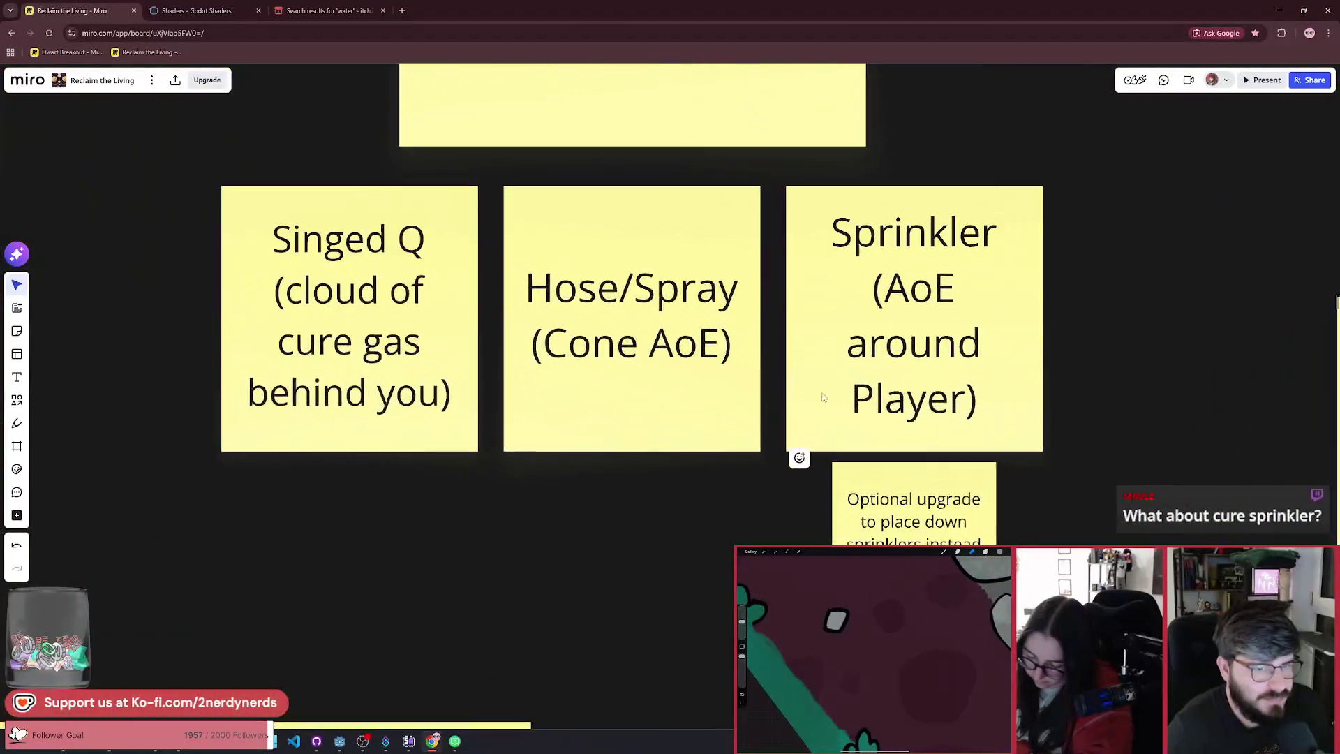
{"action": "scroll", "coordinate": [821, 413], "scroll_direction": "down", "scroll_amount": 2}
Step: Select and deselect the Sprinkler note, then pan to frame Singed Q, Hose/Spray and Sprinkler
{"action": "left_click", "coordinate": [804, 291]}
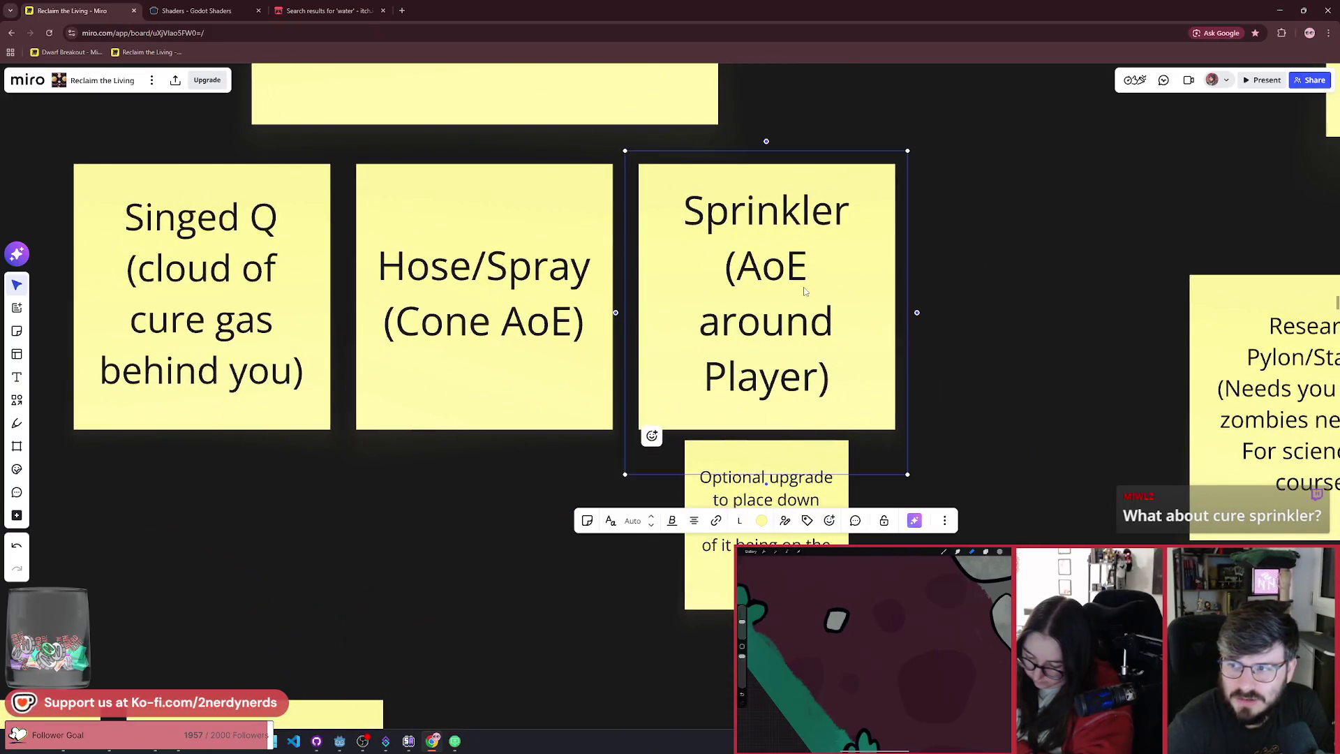
{"action": "left_click", "coordinate": [969, 336]}
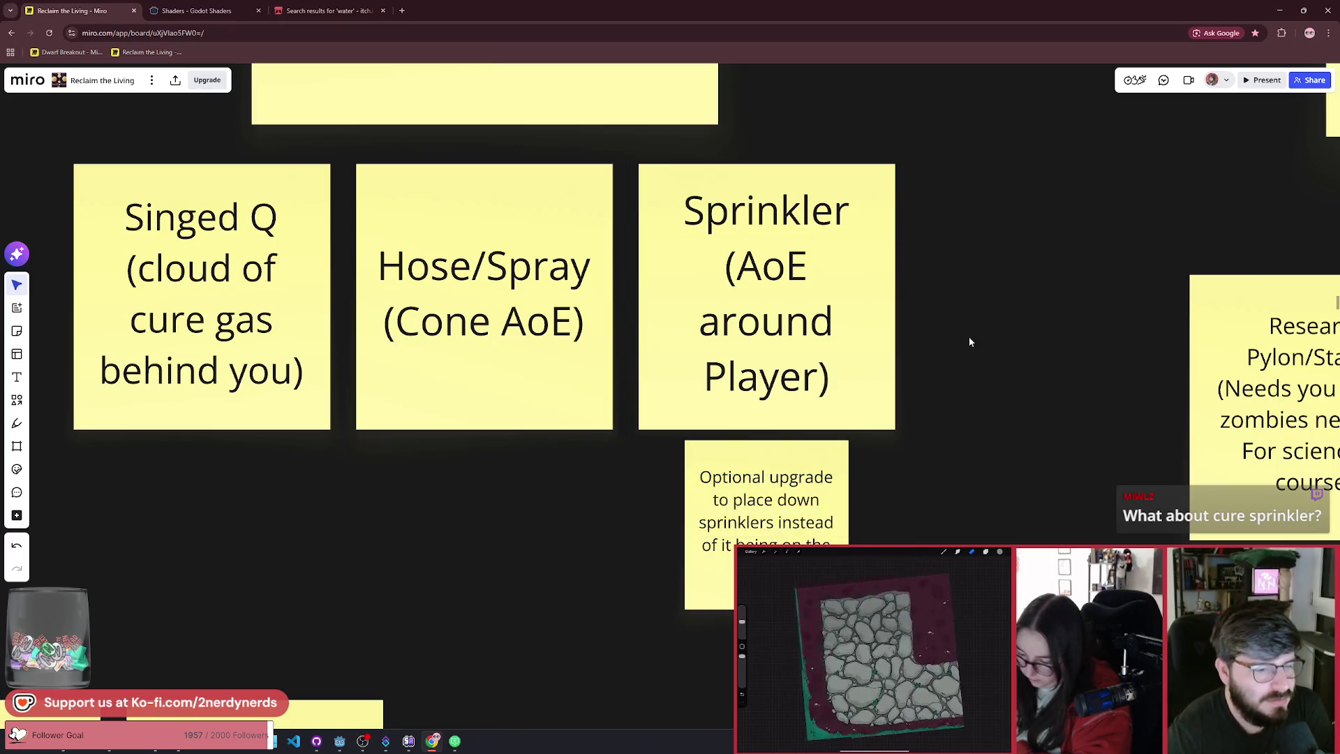
{"action": "scroll", "coordinate": [824, 331], "scroll_direction": "left", "scroll_amount": 3}
{"action": "scroll", "coordinate": [698, 317], "scroll_direction": "down", "scroll_amount": 2}
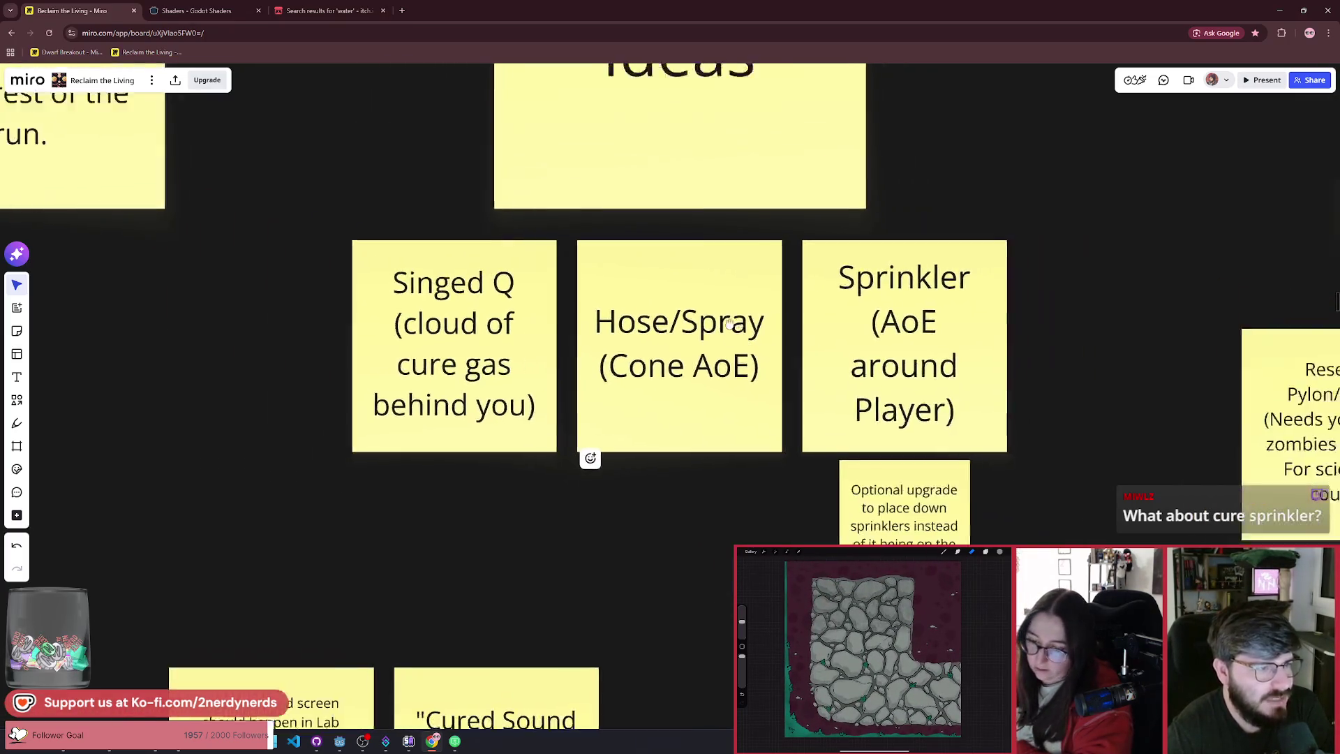
{"action": "scroll", "coordinate": [649, 303], "scroll_direction": "up", "scroll_amount": 2}
{"action": "scroll", "coordinate": [649, 303], "scroll_direction": "down", "scroll_amount": 2}
{"action": "scroll", "coordinate": [646, 447], "scroll_direction": "down", "scroll_amount": 2}
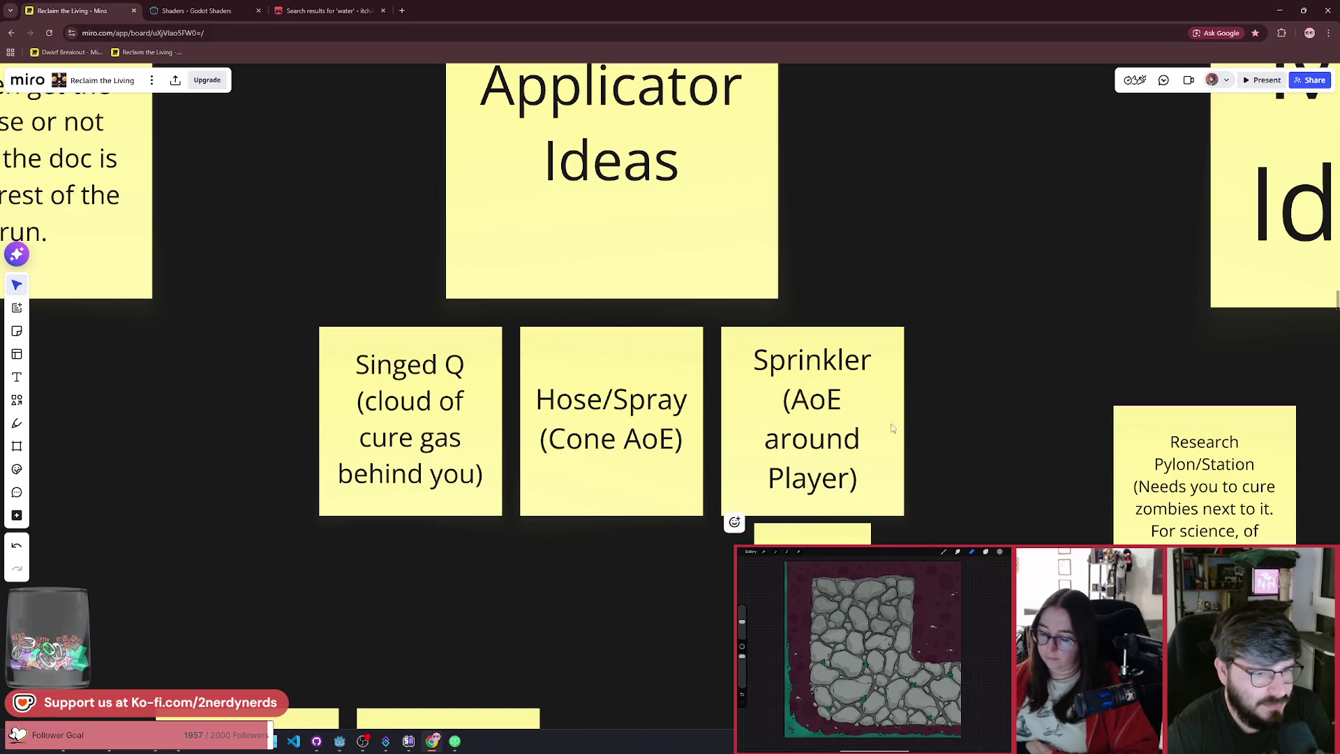
{"action": "scroll", "coordinate": [893, 461], "scroll_direction": "up", "scroll_amount": 2}
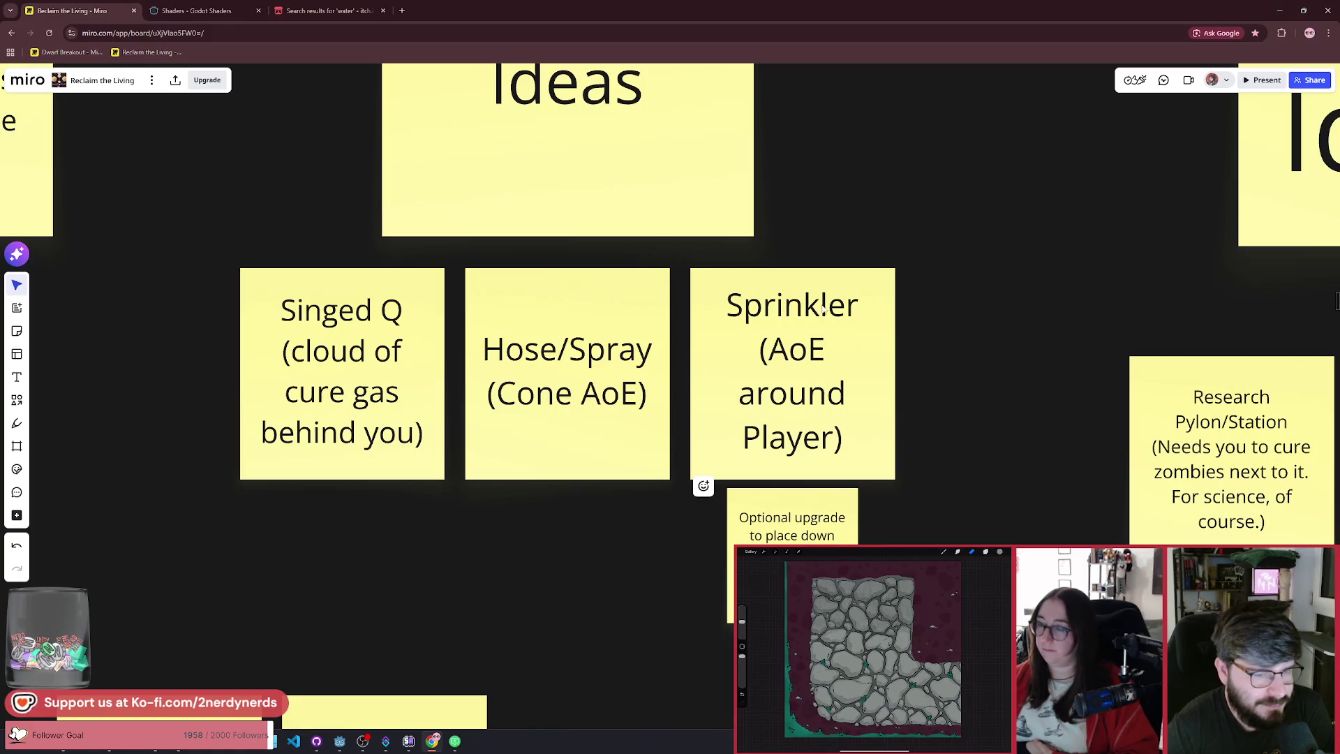